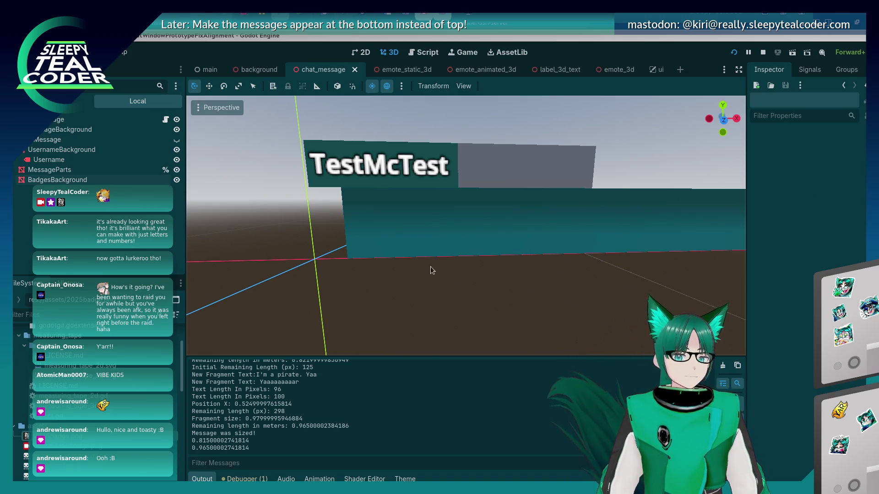
Step: Dismiss the Create New Node list without adding a node, then start a new empty scene with Ctrl+N
{"action": "scroll", "coordinate": [92, 389], "scroll_direction": "down", "scroll_amount": 5}
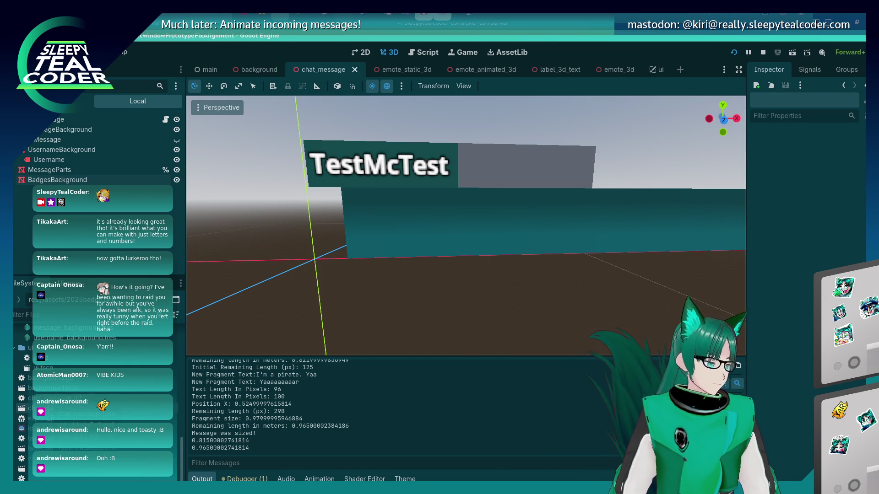
{"action": "key", "text": "ctrl+a"}
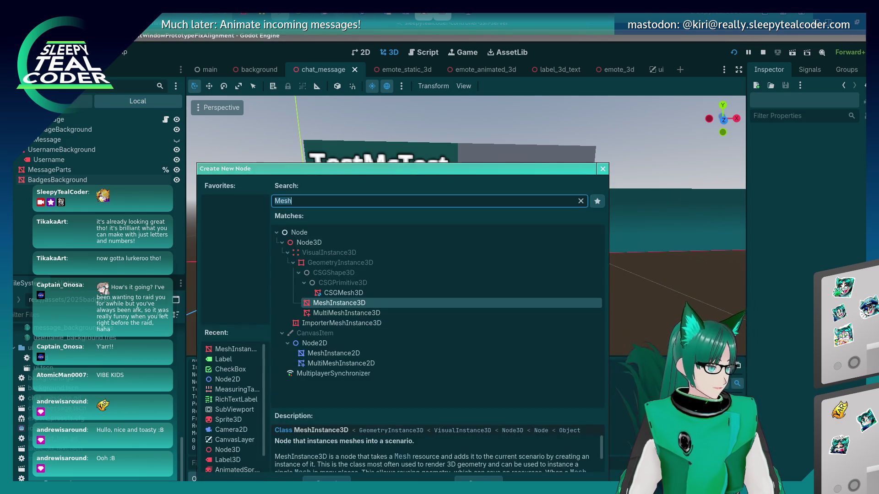
{"action": "key", "text": "Escape"}
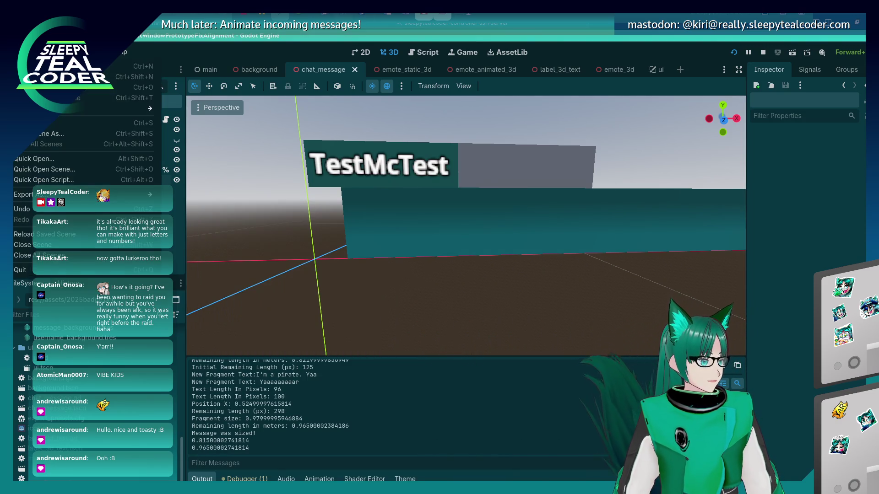
{"action": "key", "text": "ctrl+n"}
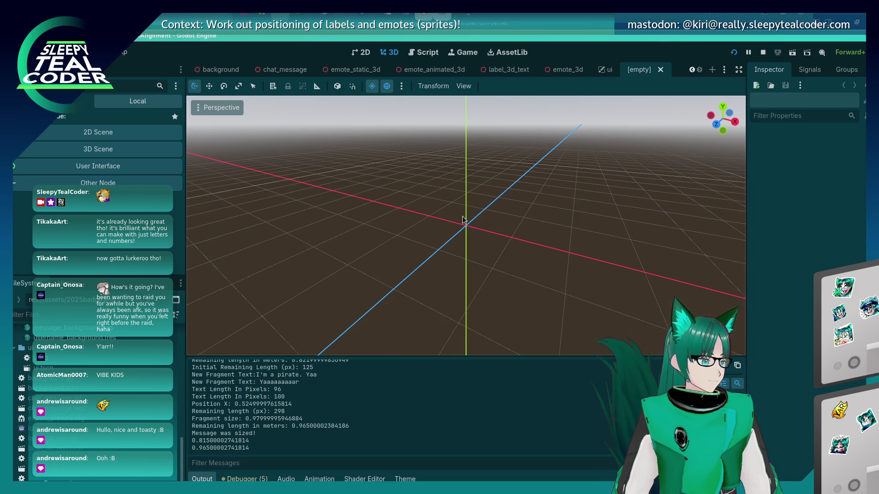
Step: Orbit the empty 3D view, then close the [empty] scene tab to return to the ui scene
{"action": "mouse_move", "coordinate": [463, 220]}
{"action": "left_mouse_down"}
{"action": "mouse_move", "coordinate": [452, 223]}
{"action": "mouse_move", "coordinate": [506, 190]}
{"action": "mouse_move", "coordinate": [480, 192]}
{"action": "mouse_move", "coordinate": [487, 188]}
{"action": "left_mouse_up"}
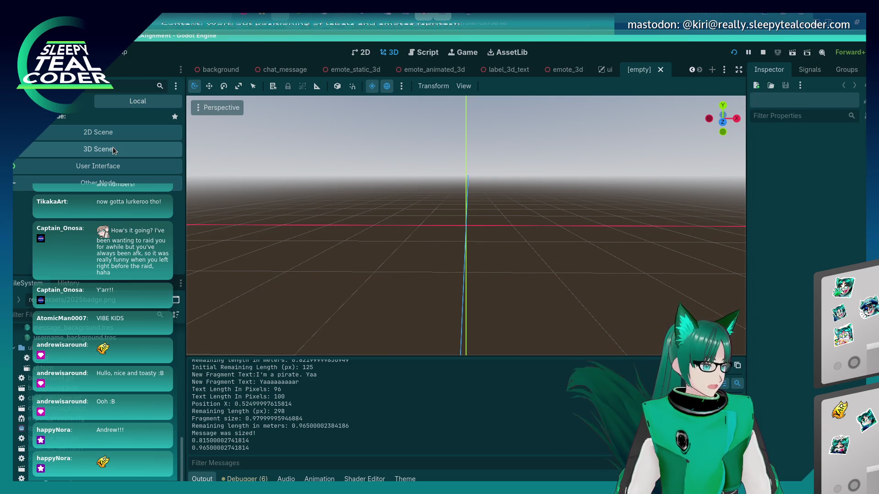
{"action": "mouse_move", "coordinate": [314, 231]}
{"action": "left_mouse_down"}
{"action": "mouse_move", "coordinate": [296, 250]}
{"action": "mouse_move", "coordinate": [326, 268]}
{"action": "mouse_move", "coordinate": [303, 262]}
{"action": "mouse_move", "coordinate": [326, 263]}
{"action": "left_mouse_up"}
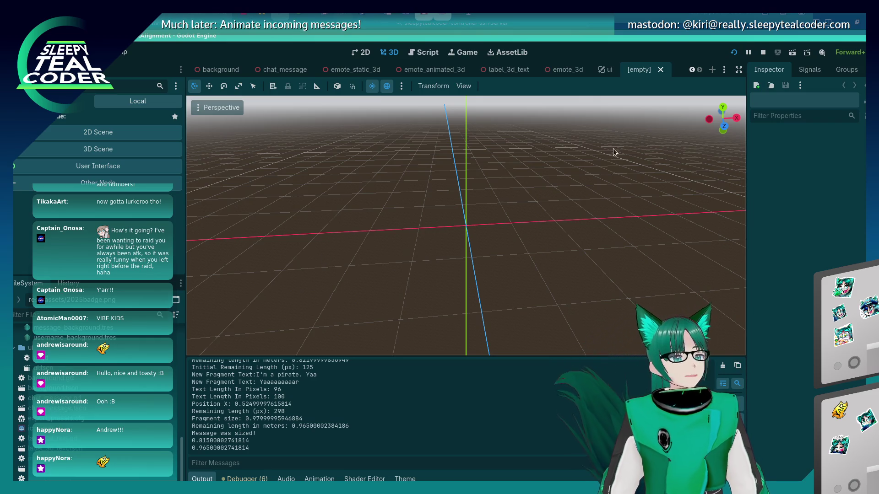
{"action": "left_click", "coordinate": [660, 70]}
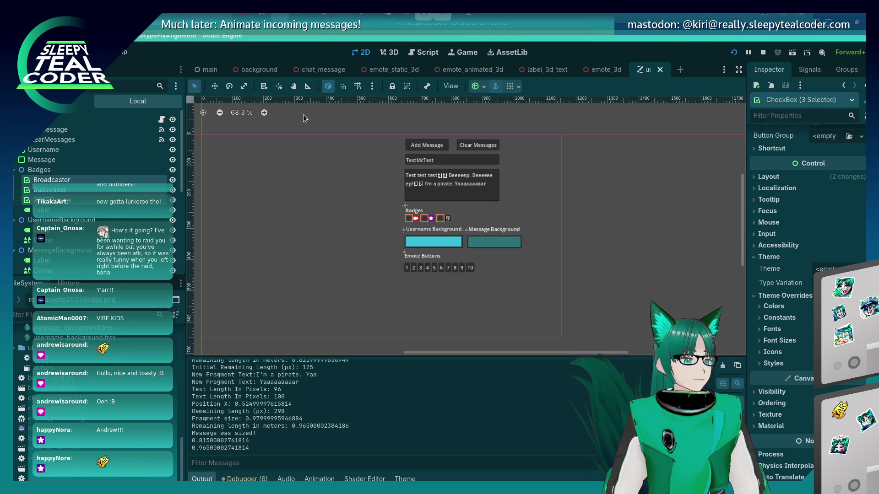
Step: Switch to the chat_message scene, deselect BadgesBackground, and open chat_message.gd from the FileSystem dock
{"action": "left_click", "coordinate": [318, 70]}
{"action": "left_click", "coordinate": [455, 301]}
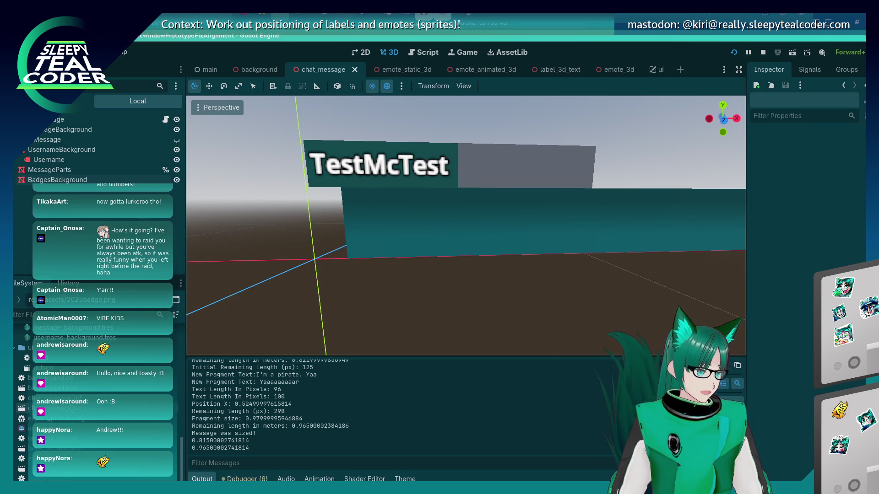
{"action": "scroll", "coordinate": [71, 410], "scroll_direction": "up", "scroll_amount": 2}
{"action": "double_click", "coordinate": [64, 438]}
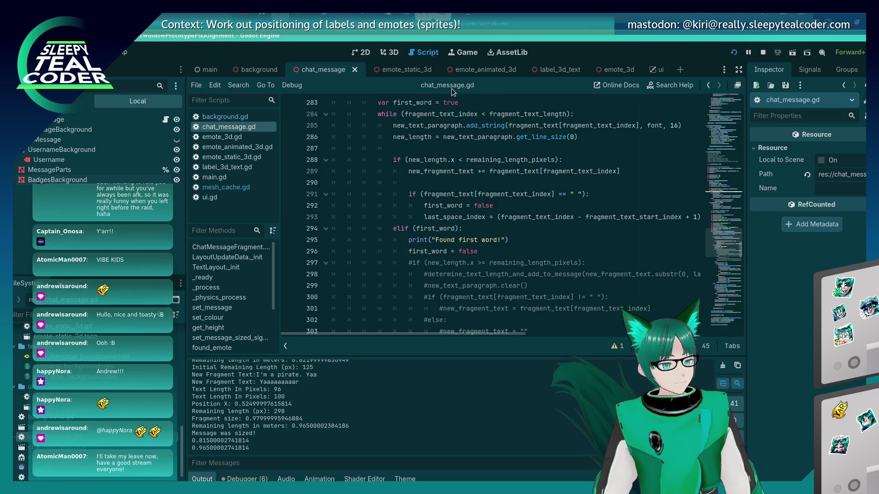
{"action": "mouse_move", "coordinate": [432, 72]}
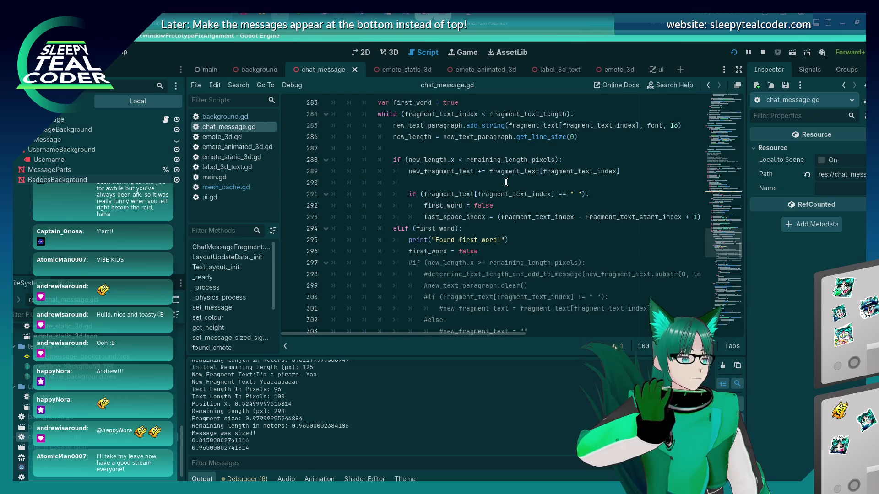
{"action": "scroll", "coordinate": [532, 228], "scroll_direction": "up", "scroll_amount": 6}
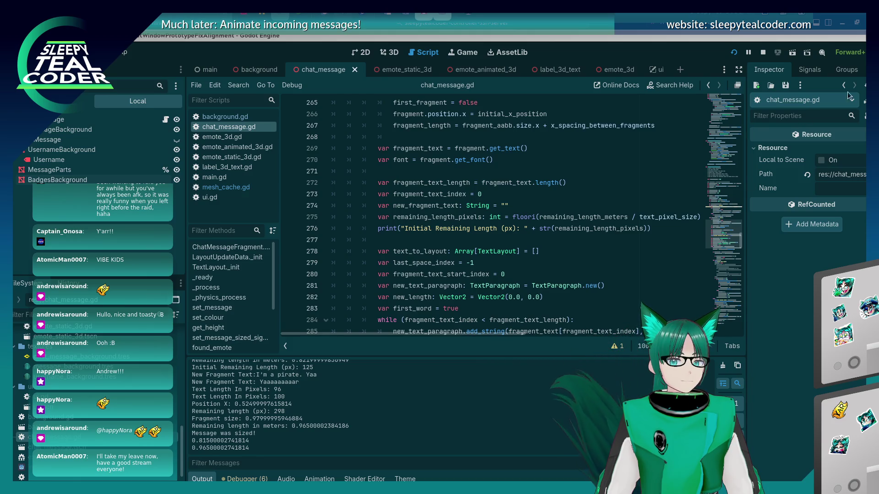
{"action": "left_click", "coordinate": [508, 228]}
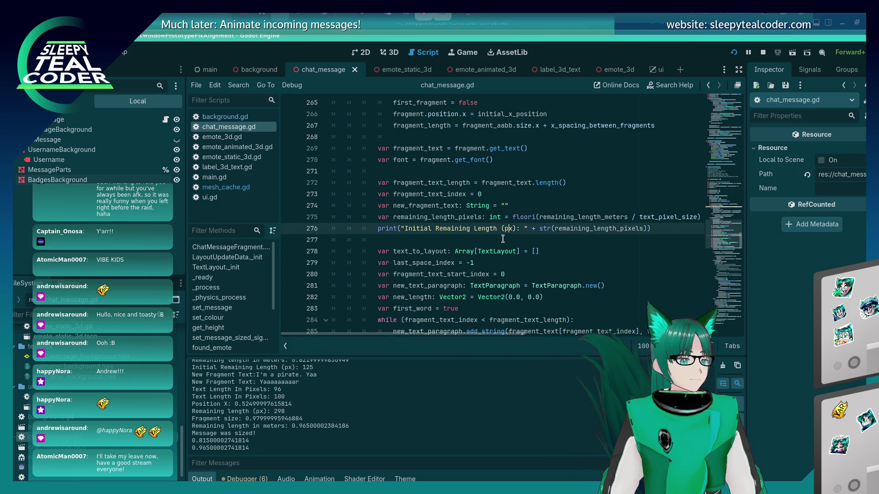
{"action": "scroll", "coordinate": [501, 238], "scroll_direction": "up", "scroll_amount": 1}
{"action": "scroll", "coordinate": [500, 245], "scroll_direction": "down", "scroll_amount": 1}
{"action": "scroll", "coordinate": [497, 235], "scroll_direction": "down", "scroll_amount": 2}
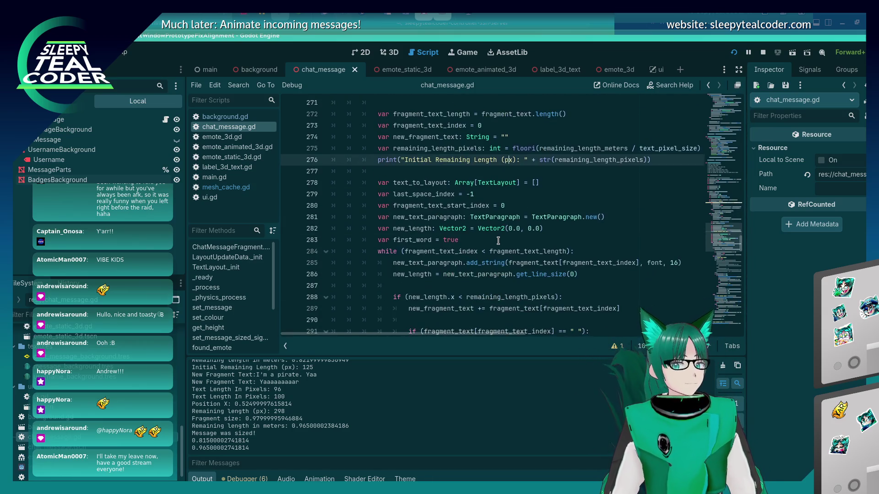
{"action": "scroll", "coordinate": [477, 225], "scroll_direction": "up", "scroll_amount": 2}
{"action": "scroll", "coordinate": [476, 224], "scroll_direction": "down", "scroll_amount": 1}
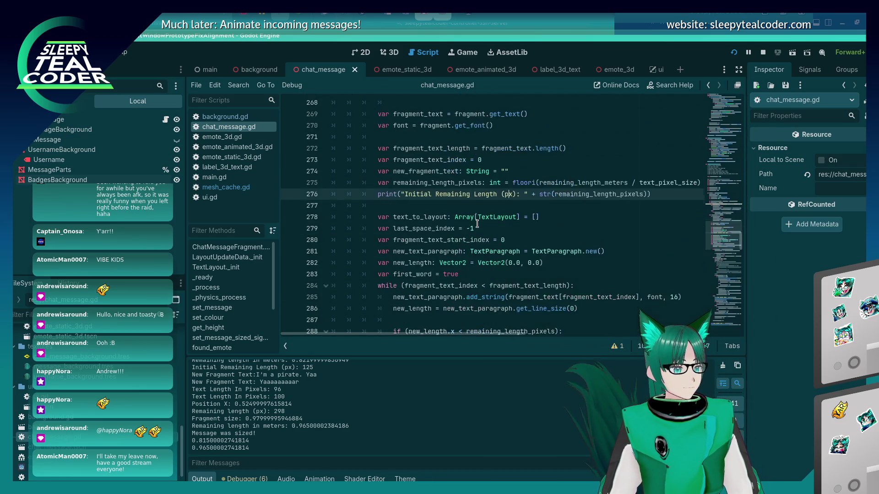
{"action": "scroll", "coordinate": [477, 225], "scroll_direction": "down", "scroll_amount": 1}
{"action": "scroll", "coordinate": [477, 224], "scroll_direction": "up", "scroll_amount": 2}
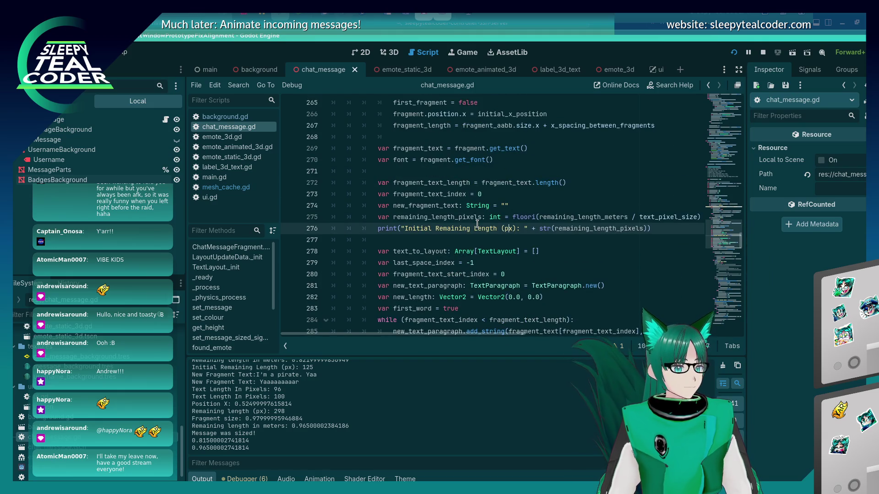
{"action": "scroll", "coordinate": [477, 225], "scroll_direction": "up", "scroll_amount": 8}
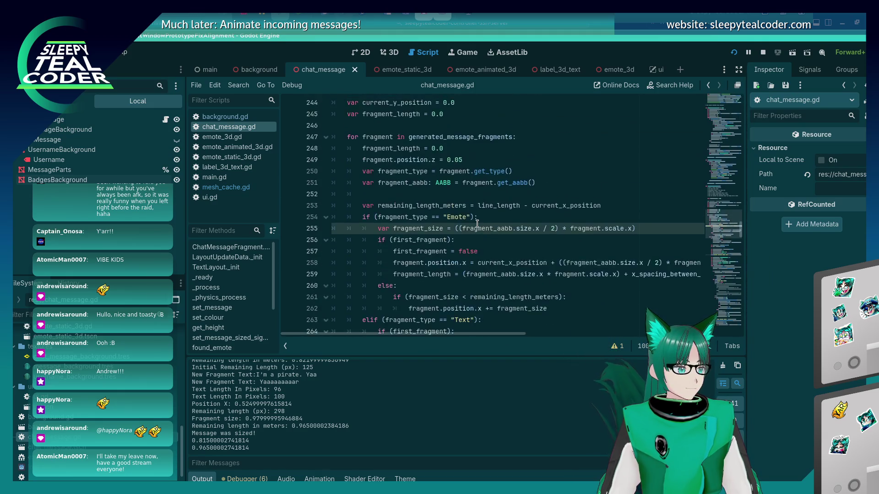
{"action": "scroll", "coordinate": [477, 224], "scroll_direction": "down", "scroll_amount": 11}
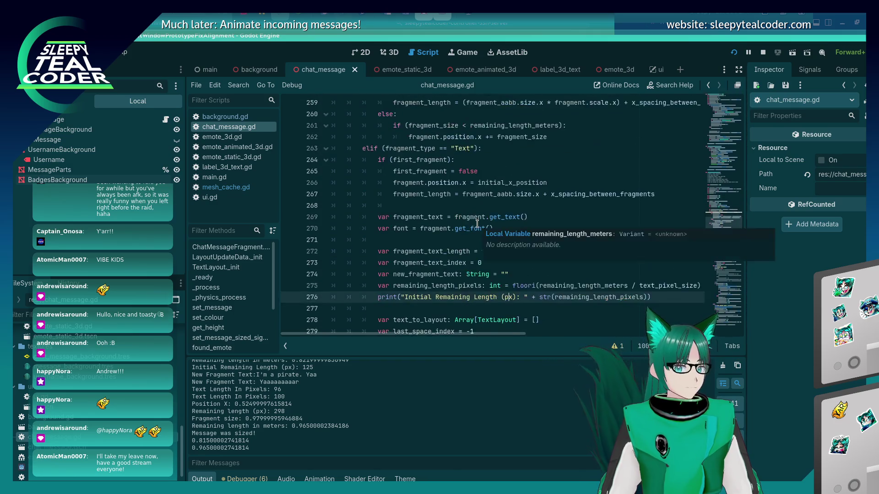
{"action": "scroll", "coordinate": [477, 224], "scroll_direction": "down", "scroll_amount": 1}
{"action": "scroll", "coordinate": [477, 224], "scroll_direction": "up", "scroll_amount": 2}
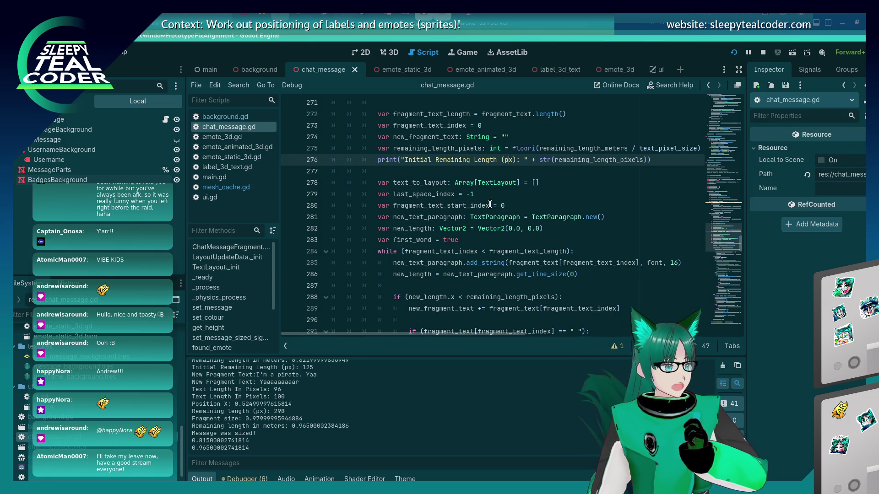
{"action": "scroll", "coordinate": [490, 204], "scroll_direction": "up", "scroll_amount": 20}
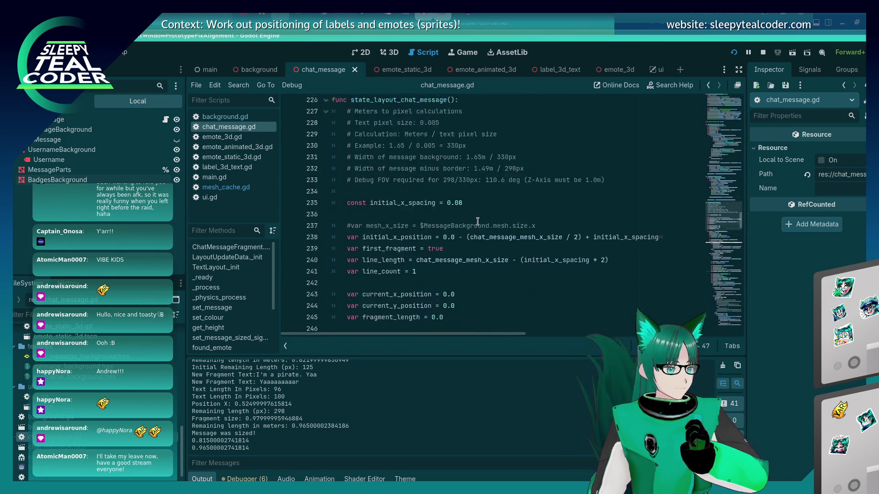
{"action": "scroll", "coordinate": [476, 224], "scroll_direction": "up", "scroll_amount": 13}
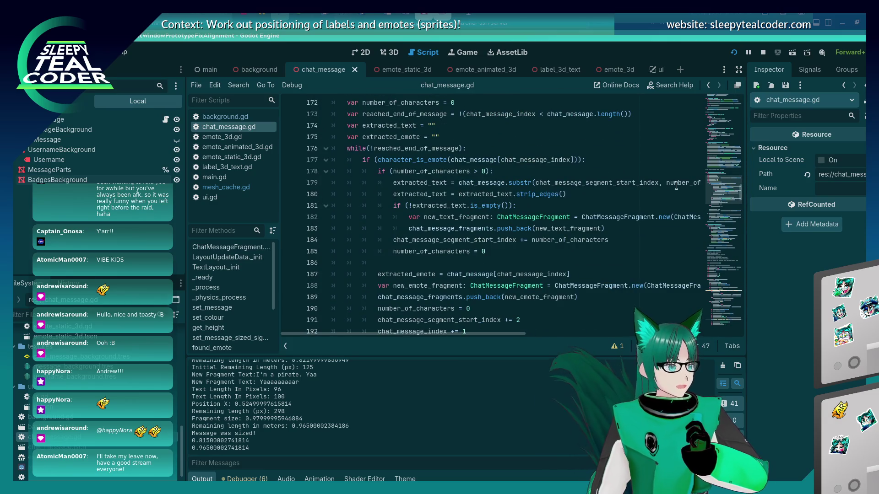
{"action": "scroll", "coordinate": [712, 187], "scroll_direction": "up", "scroll_amount": 20}
{"action": "scroll", "coordinate": [526, 221], "scroll_direction": "down", "scroll_amount": 7}
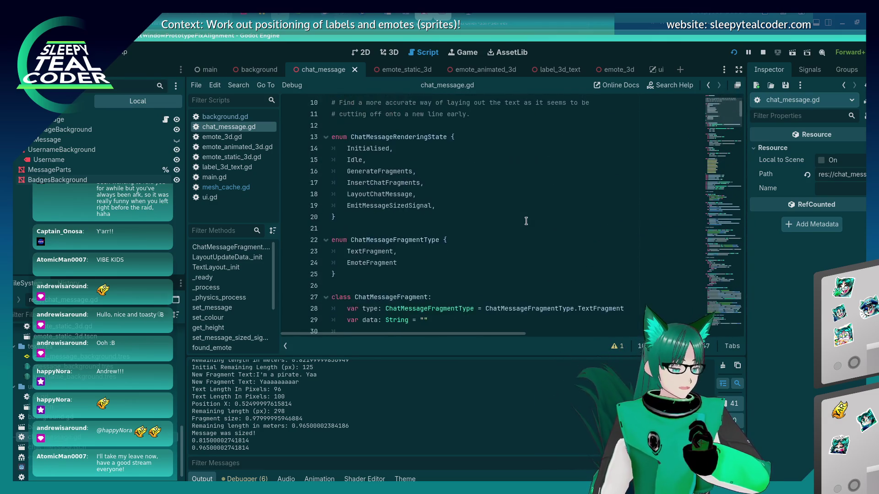
{"action": "scroll", "coordinate": [526, 221], "scroll_direction": "down", "scroll_amount": 3}
{"action": "scroll", "coordinate": [527, 221], "scroll_direction": "down", "scroll_amount": 10}
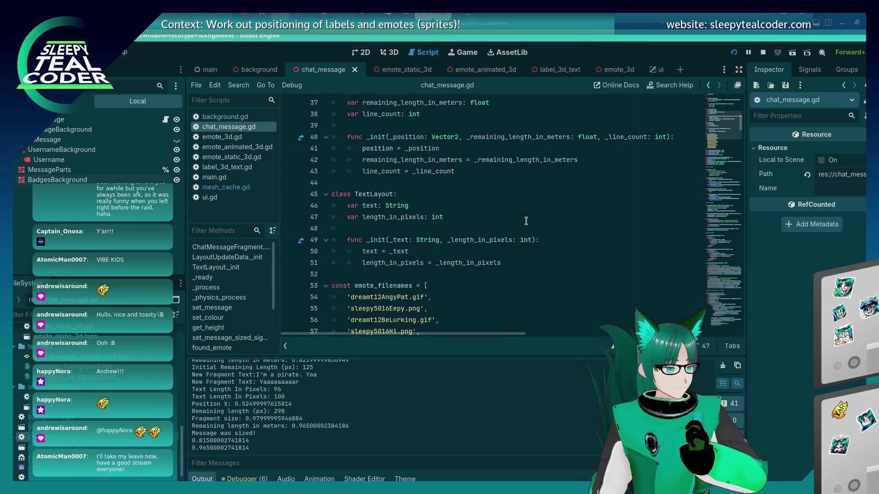
{"action": "scroll", "coordinate": [527, 221], "scroll_direction": "down", "scroll_amount": 11}
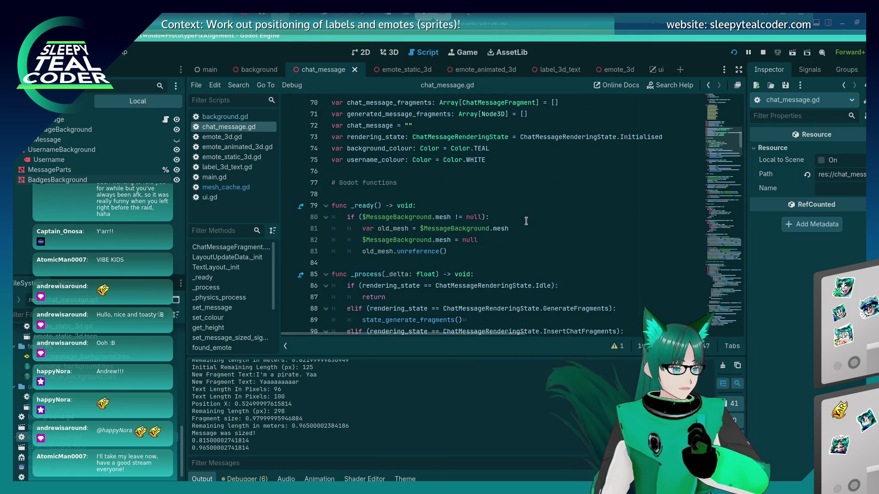
{"action": "scroll", "coordinate": [526, 222], "scroll_direction": "down", "scroll_amount": 8}
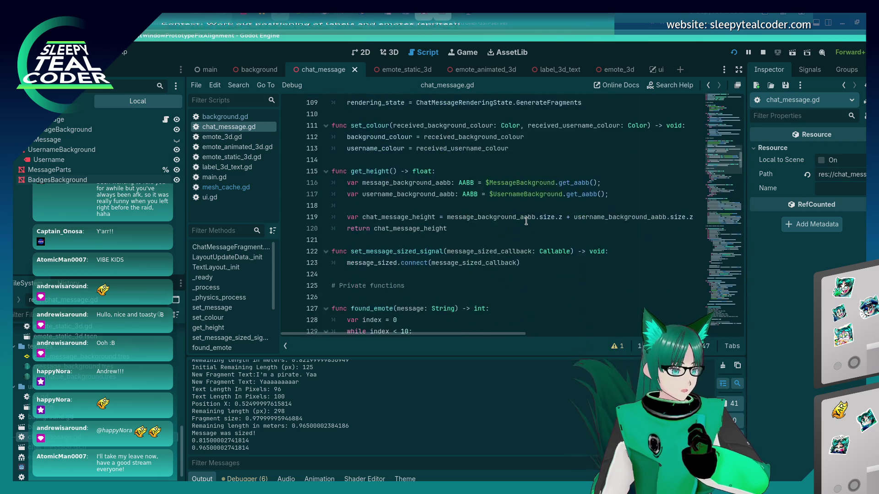
{"action": "scroll", "coordinate": [526, 221], "scroll_direction": "down", "scroll_amount": 5}
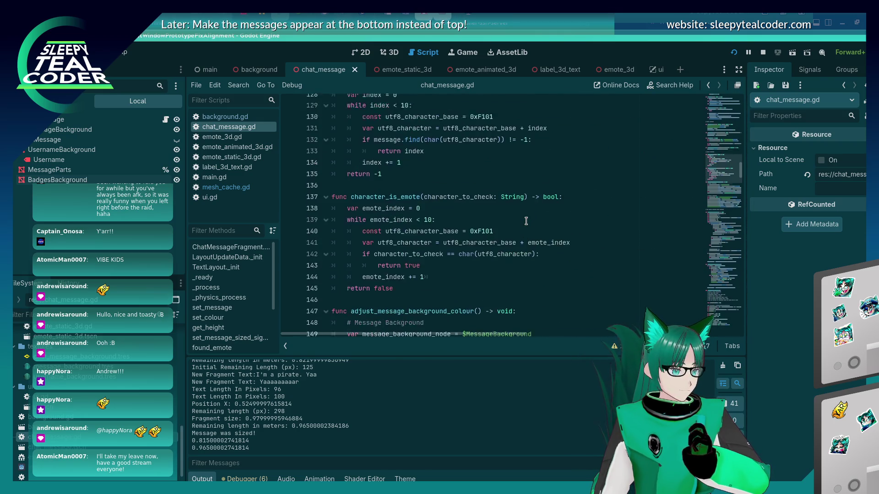
{"action": "scroll", "coordinate": [526, 221], "scroll_direction": "up", "scroll_amount": 9}
{"action": "scroll", "coordinate": [525, 220], "scroll_direction": "up", "scroll_amount": 7}
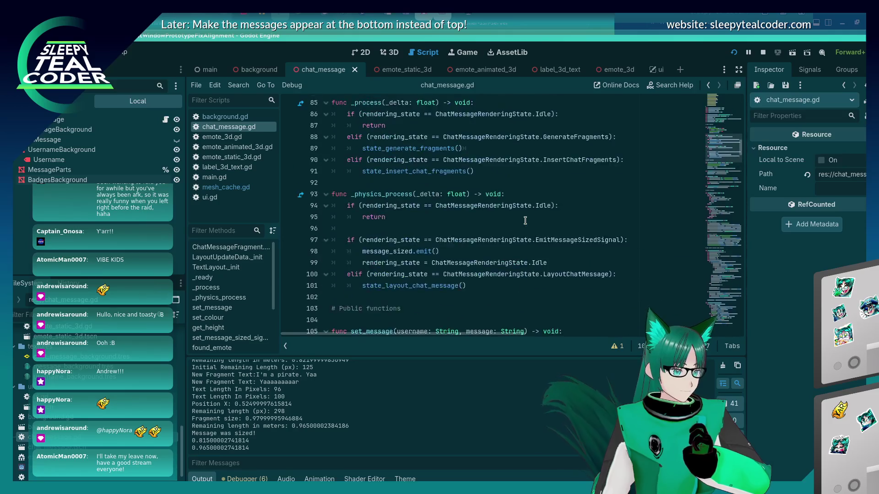
{"action": "scroll", "coordinate": [504, 192], "scroll_direction": "down", "scroll_amount": 5}
{"action": "left_click", "coordinate": [469, 171]}
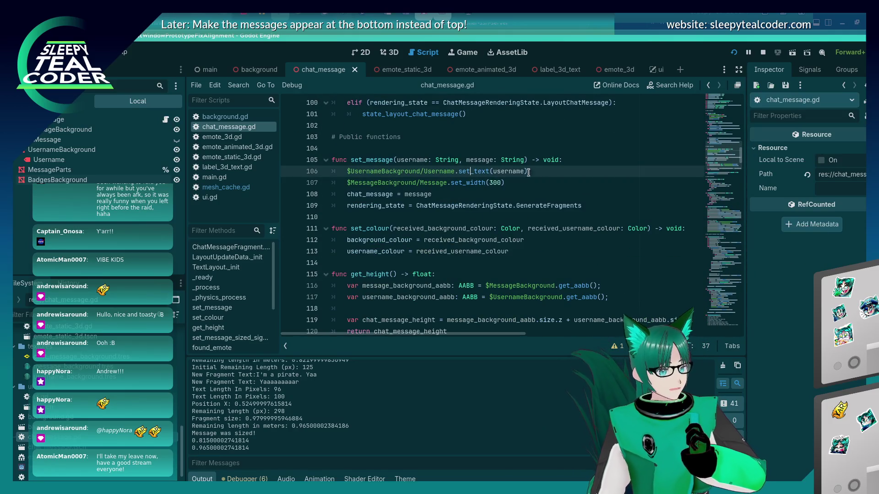
Step: Add a third set_message parameter 'badges: Array[bool]' on line 105, with no default value
{"action": "left_click", "coordinate": [526, 159]}
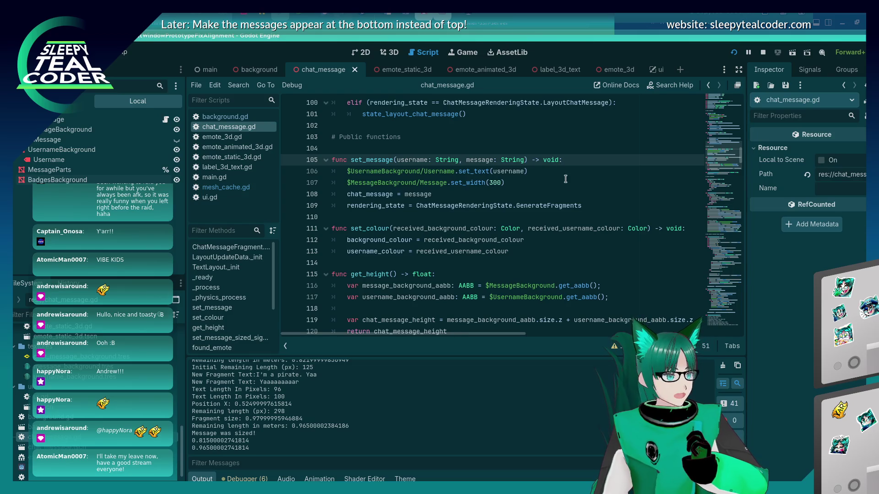
{"action": "type", "text": ", badg"}
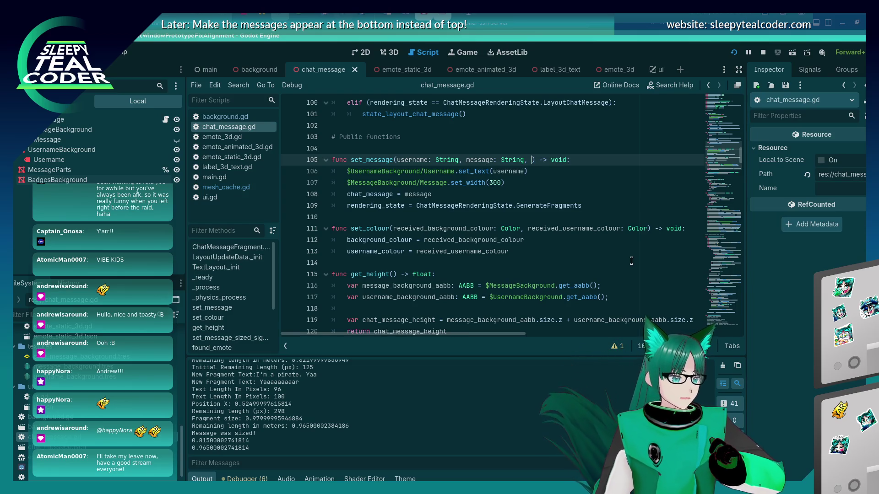
{"action": "type", "text": "es: Arra"}
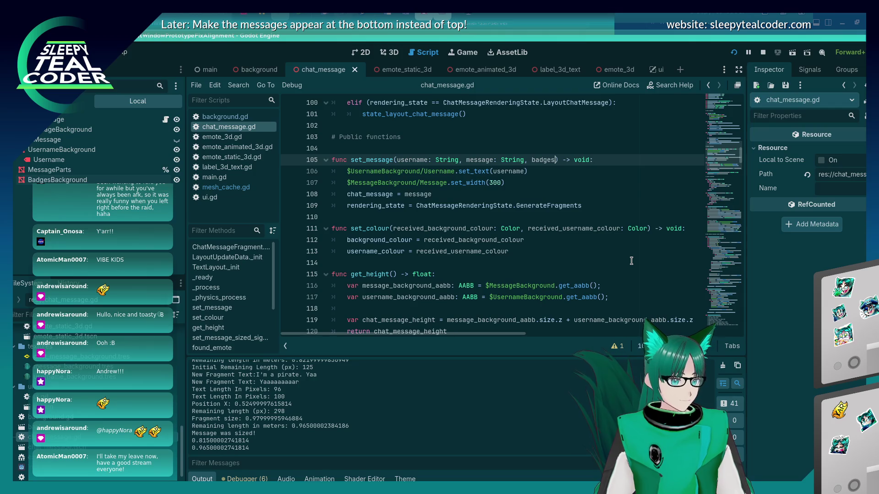
{"action": "type", "text": "y[boolean"}
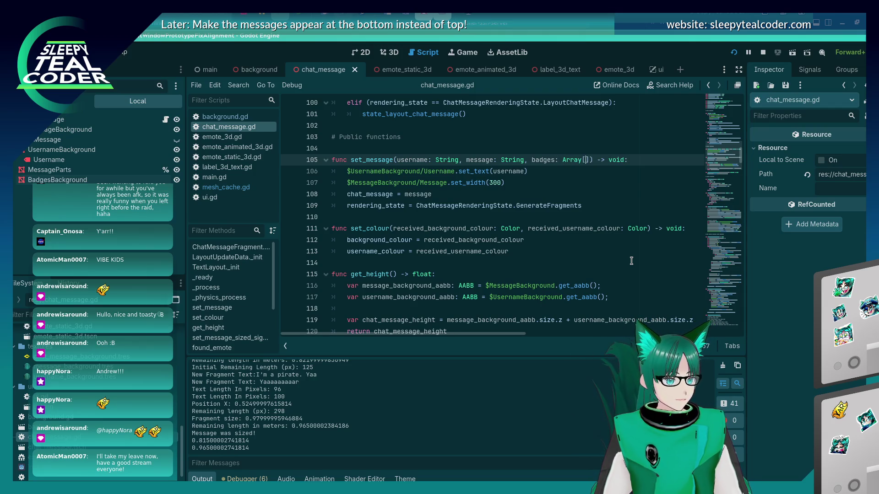
{"action": "key", "text": "ctrl+s"}
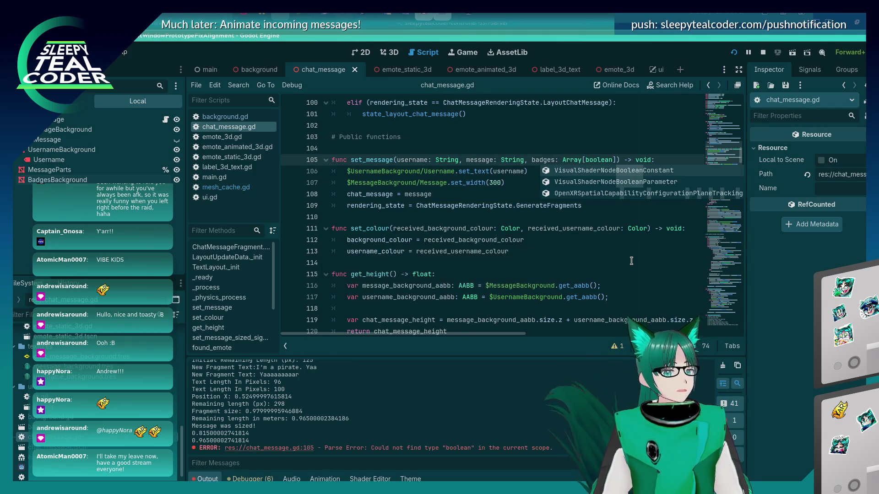
{"action": "type", "text": "]"}
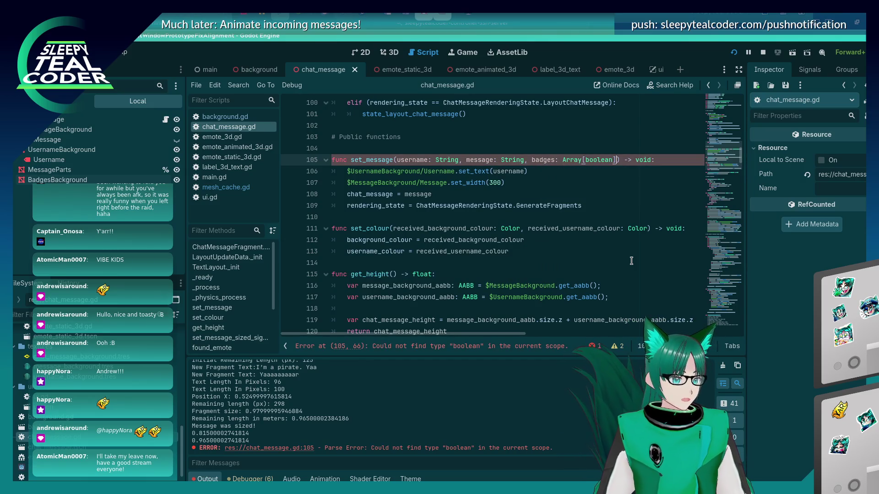
{"action": "type", "text": " = []"}
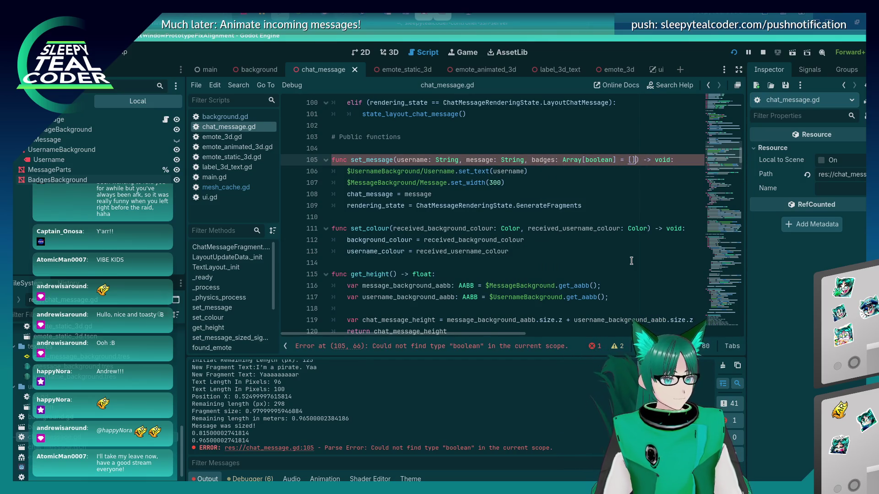
{"action": "key", "text": "BackSpace"}
{"action": "key", "text": "BackSpace"}
{"action": "key", "text": "BackSpace"}
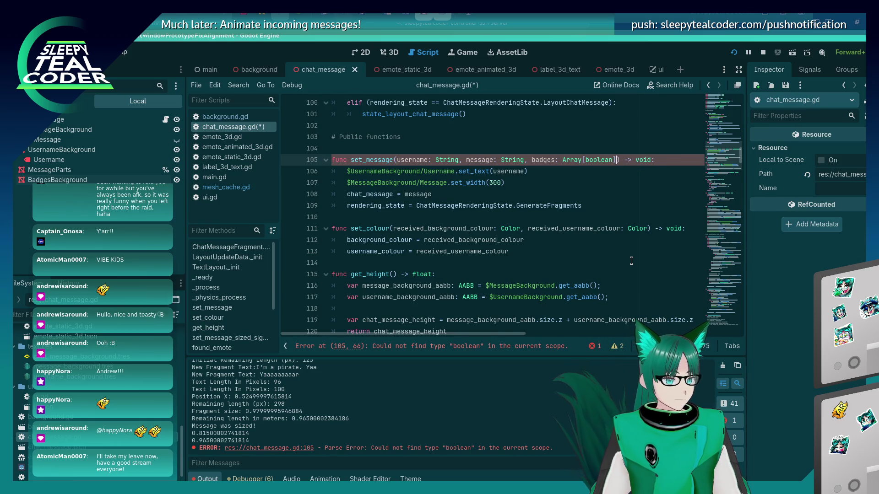
{"action": "key", "text": "Left"}
{"action": "key", "text": "BackSpace"}
{"action": "key", "text": "BackSpace"}
{"action": "key", "text": "BackSpace"}
{"action": "key", "text": "Right"}
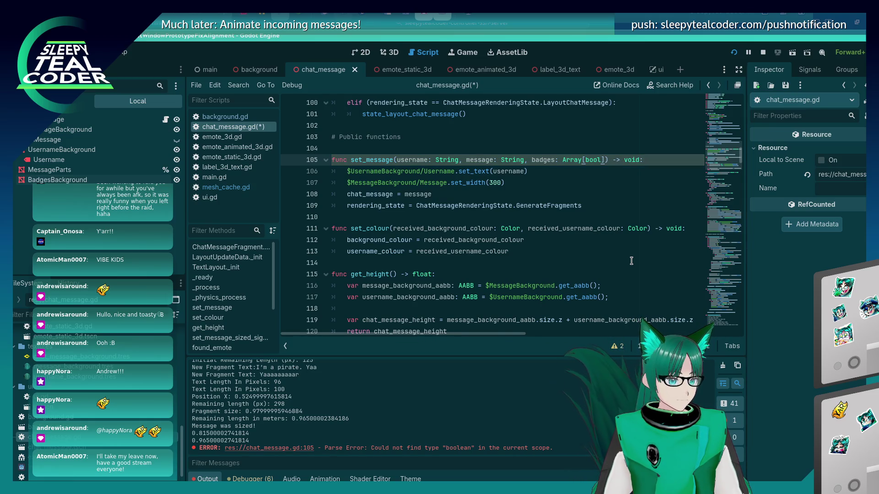
{"action": "key", "text": "Left"}
{"action": "key", "text": "ctrl+shift+Left"}
{"action": "key", "text": "ctrl+shift+Left"}
{"action": "key", "text": "ctrl+shift+Left"}
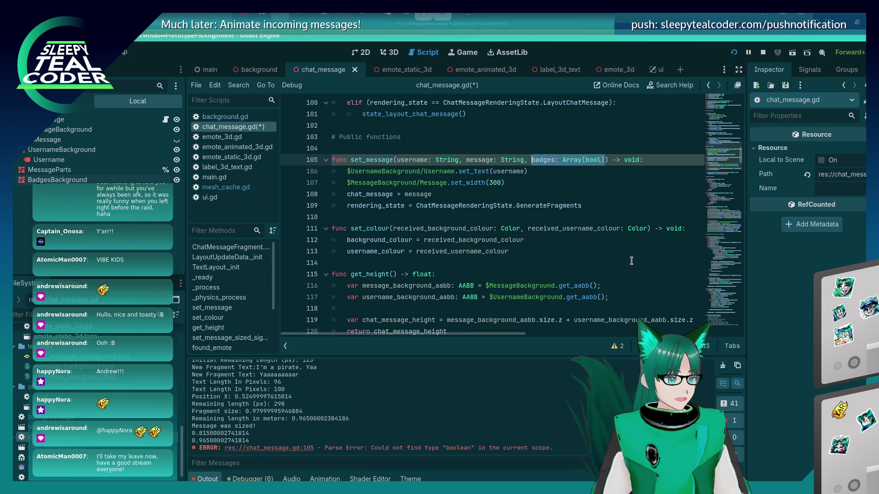
{"action": "key", "text": "Down"}
{"action": "key", "text": "Down"}
{"action": "key", "text": "Down"}
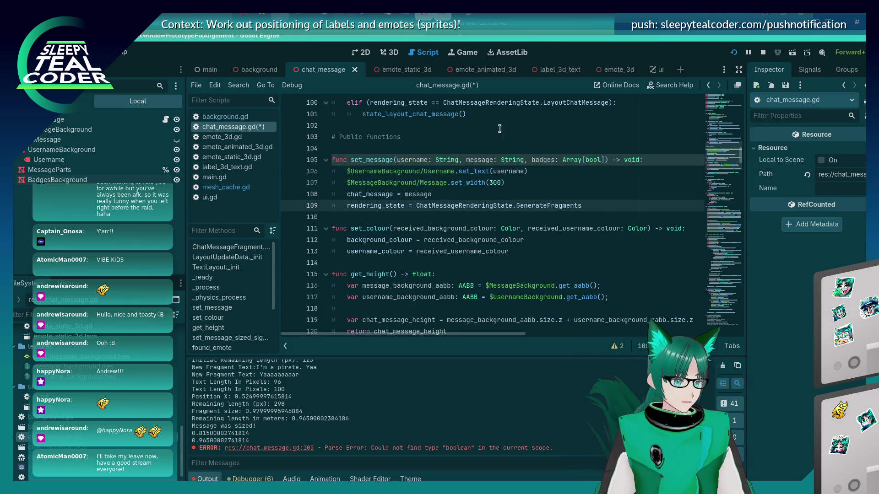
Step: Declare 'var chat_Array[bool] = []' after line 75 and save the script
{"action": "scroll", "coordinate": [487, 184], "scroll_direction": "up", "scroll_amount": 12}
{"action": "scroll", "coordinate": [487, 184], "scroll_direction": "down", "scroll_amount": 3}
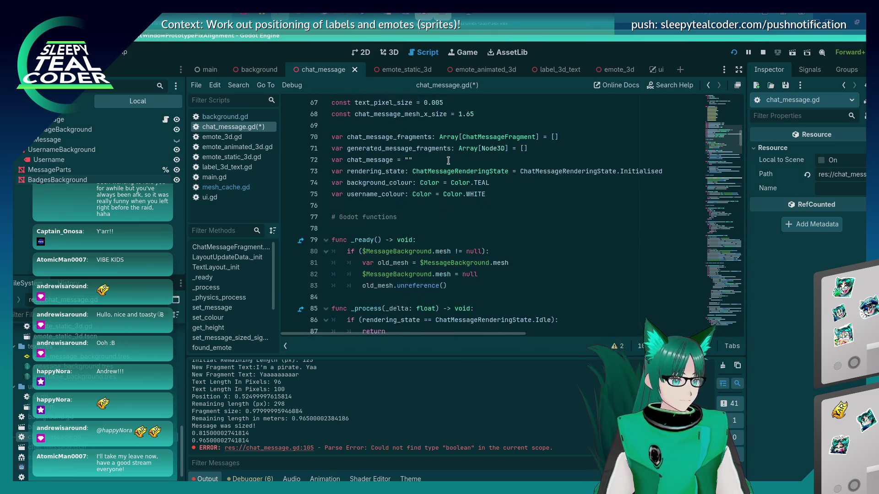
{"action": "left_click", "coordinate": [447, 160]}
{"action": "left_click", "coordinate": [488, 192]}
{"action": "key", "text": "Return"}
{"action": "type", "text": "var chat_badges"}
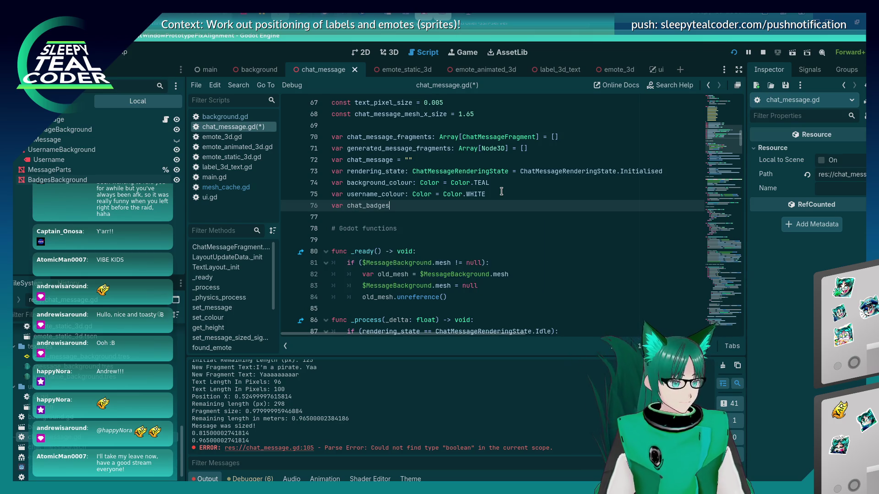
{"action": "type", "text": ": Array"}
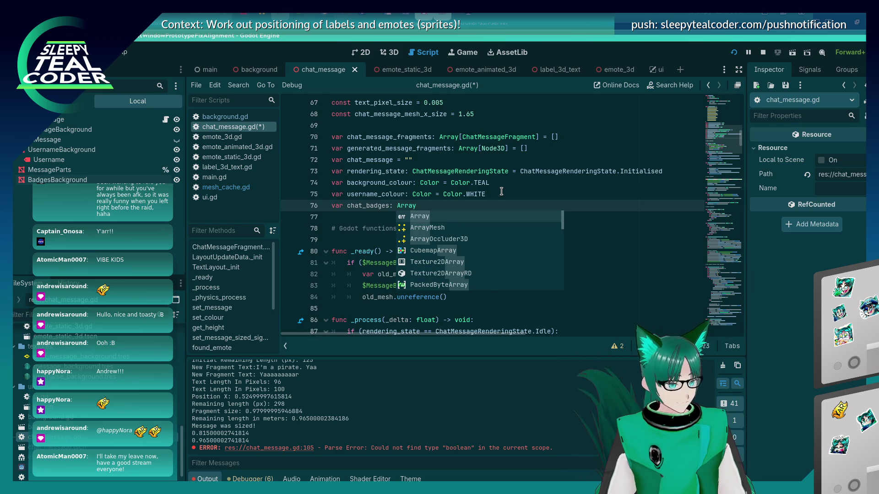
{"action": "type", "text": "[bool] = "}
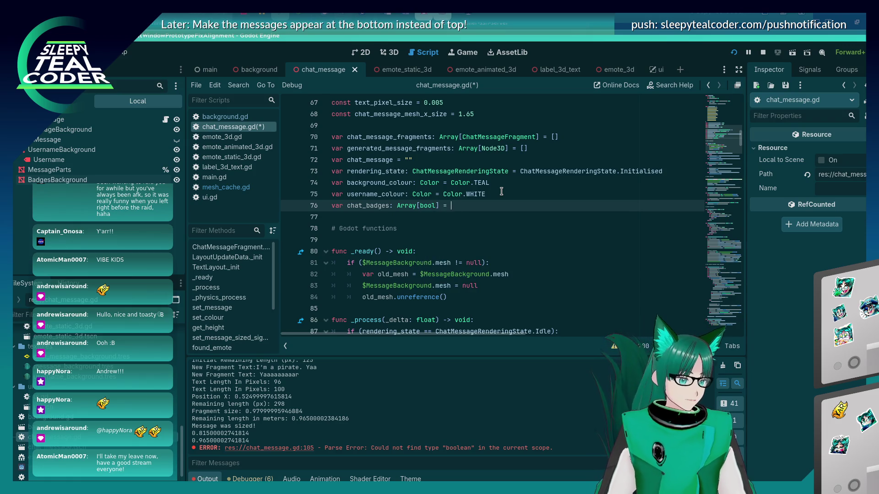
{"action": "type", "text": "[]"}
{"action": "key", "text": "ctrl+s"}
{"action": "key", "text": "shift+Home"}
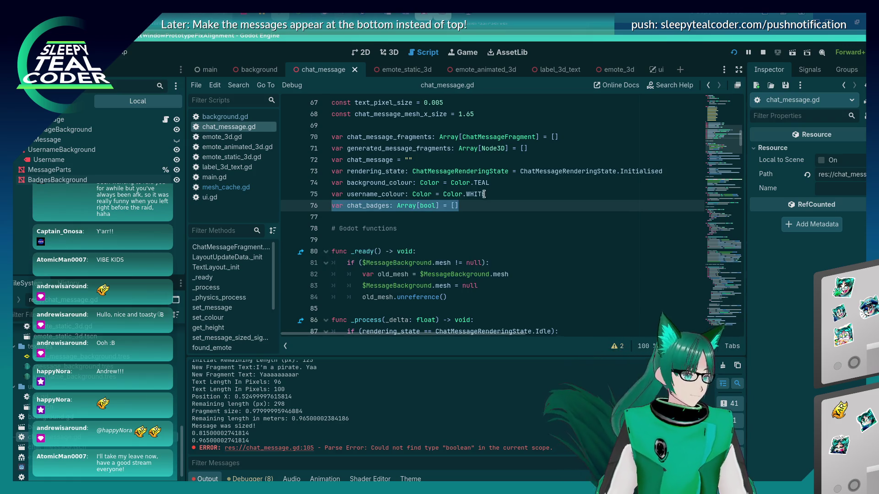
Step: Add the line 'chat_badges = badges' inside set_message after line 110 and save
{"action": "double_click", "coordinate": [369, 205]}
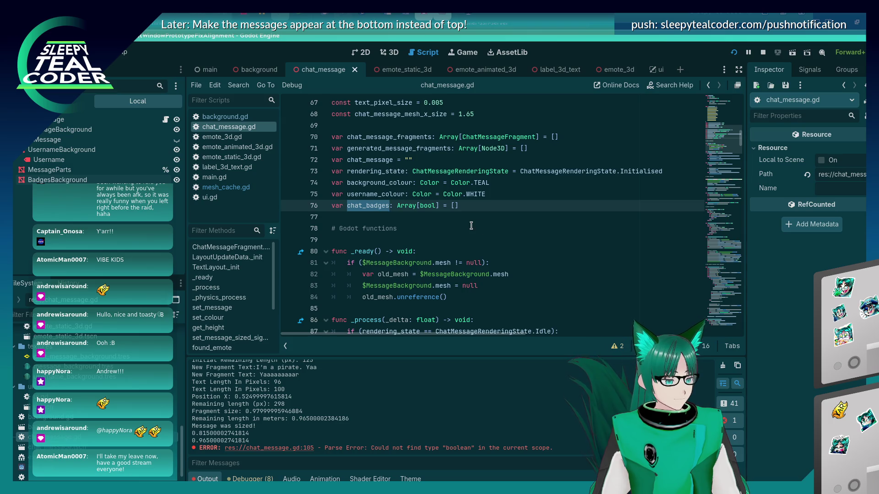
{"action": "scroll", "coordinate": [486, 206], "scroll_direction": "down", "scroll_amount": 9}
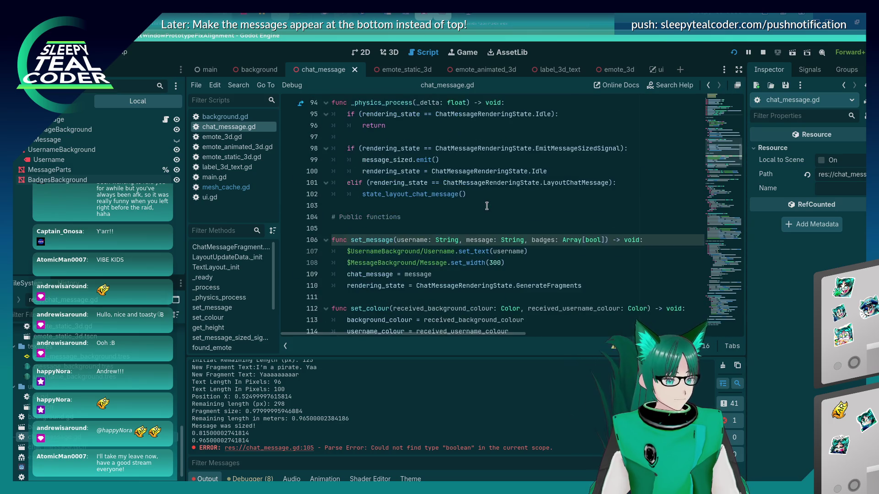
{"action": "scroll", "coordinate": [486, 206], "scroll_direction": "down", "scroll_amount": 1}
{"action": "left_click", "coordinate": [596, 251]}
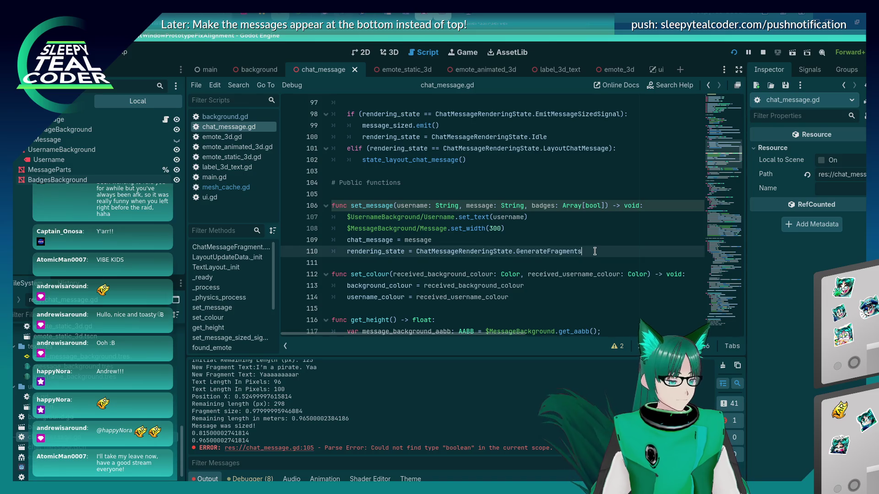
{"action": "key", "text": "Return"}
{"action": "type", "text": "chat_badges"}
{"action": "type", "text": "= badges"}
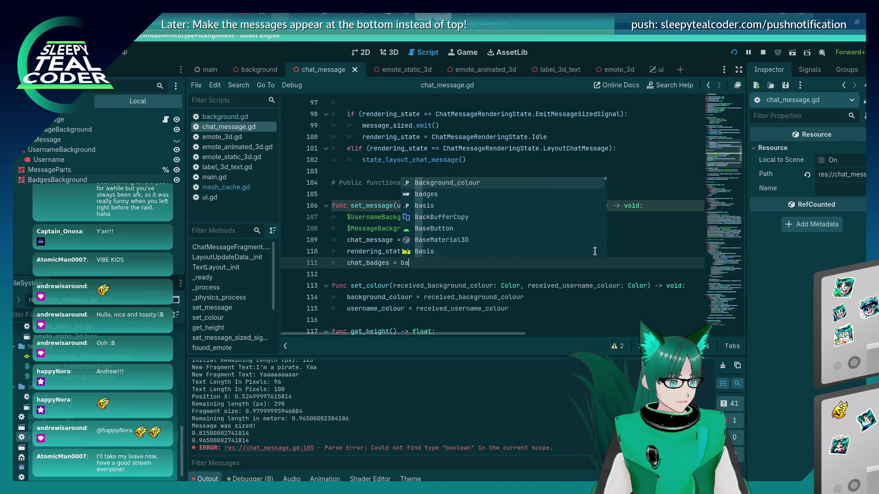
{"action": "key", "text": "ctrl+s"}
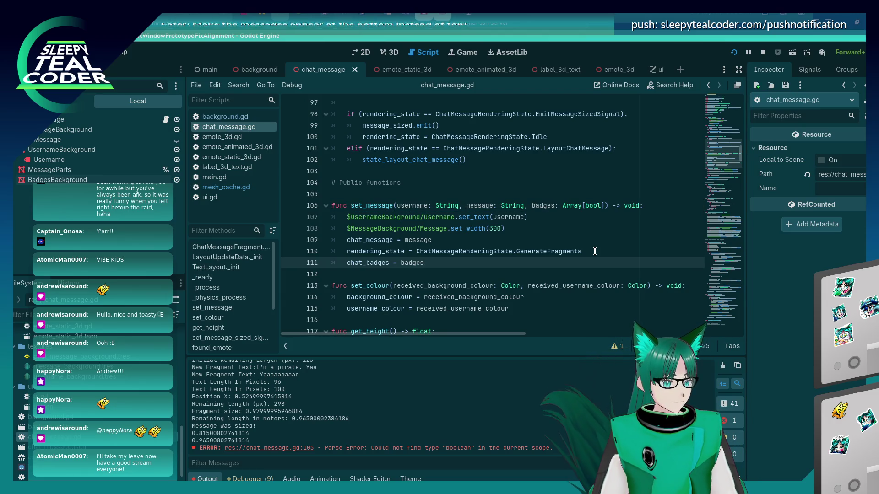
Step: Move the chat_badges = badges assignment so it sits just above the rendering_state line
{"action": "key", "text": "Down"}
{"action": "key", "text": "Down"}
{"action": "key", "text": "Down"}
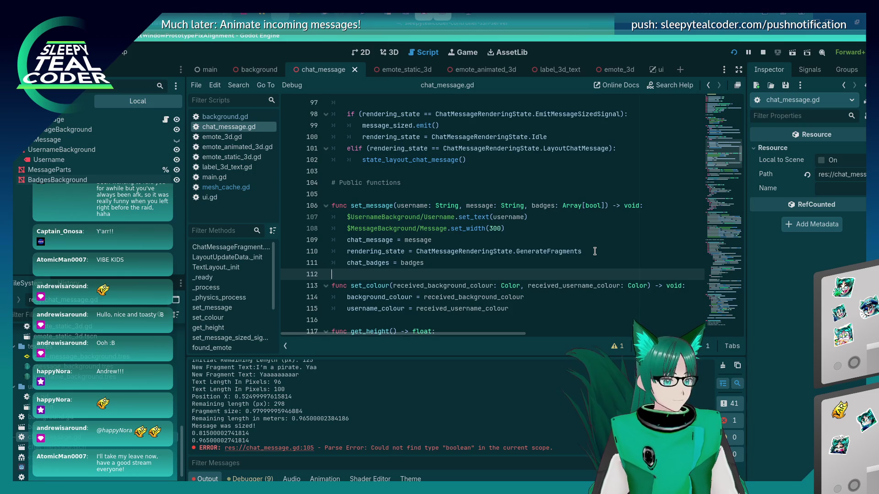
{"action": "key", "text": "Up"}
{"action": "key", "text": "Up"}
{"action": "key", "text": "Up"}
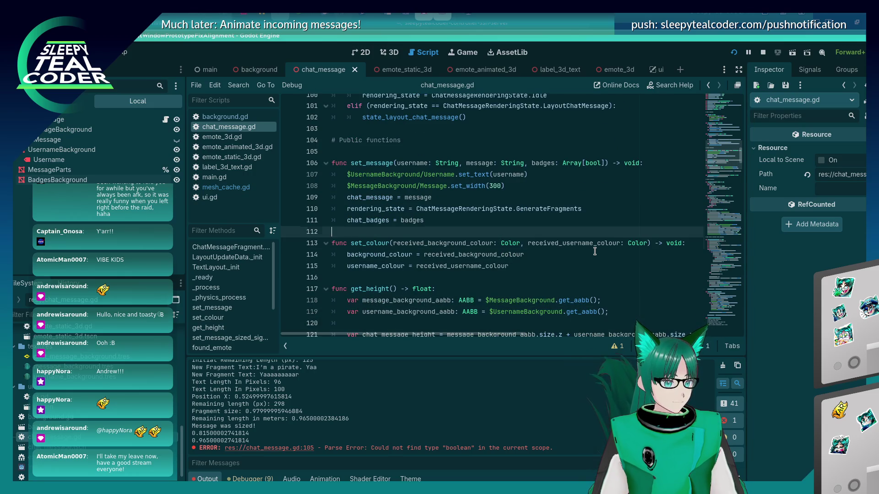
{"action": "key", "text": "Down"}
{"action": "key", "text": "shift+Home"}
{"action": "key", "text": "BackSpace"}
{"action": "key", "text": "Up"}
{"action": "key", "text": "ctrl+z"}
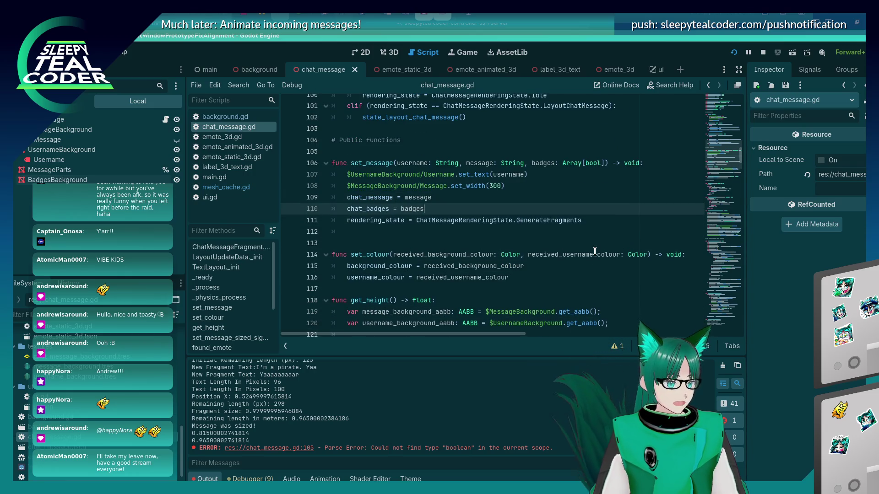
{"action": "key", "text": "ctrl+z"}
{"action": "key", "text": "Down"}
{"action": "key", "text": "Down"}
{"action": "key", "text": "Up"}
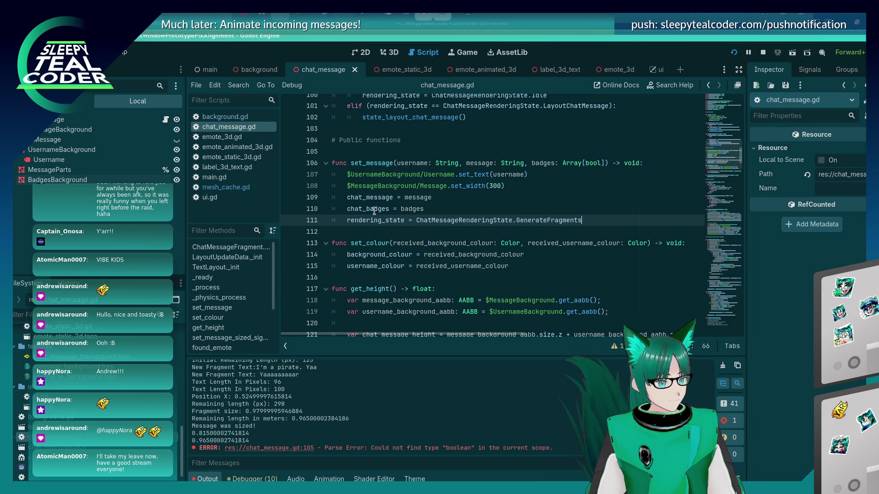
{"action": "scroll", "coordinate": [366, 229], "scroll_direction": "down", "scroll_amount": 2}
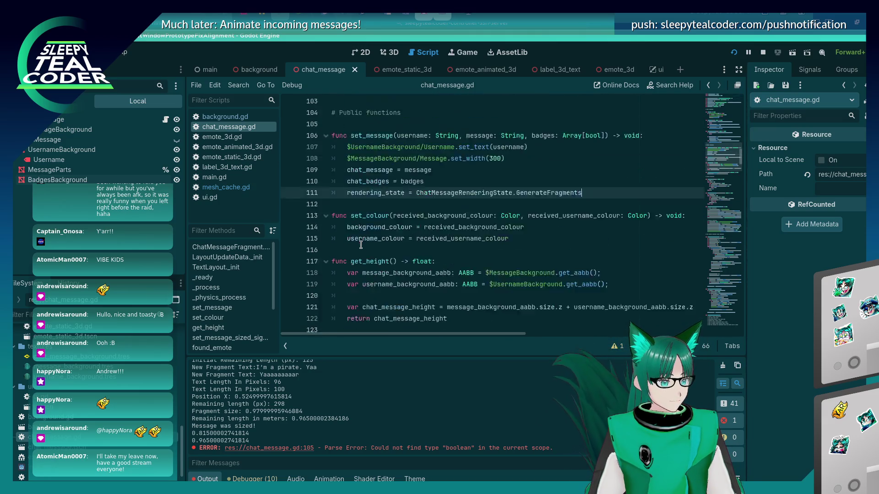
{"action": "scroll", "coordinate": [360, 246], "scroll_direction": "up", "scroll_amount": 15}
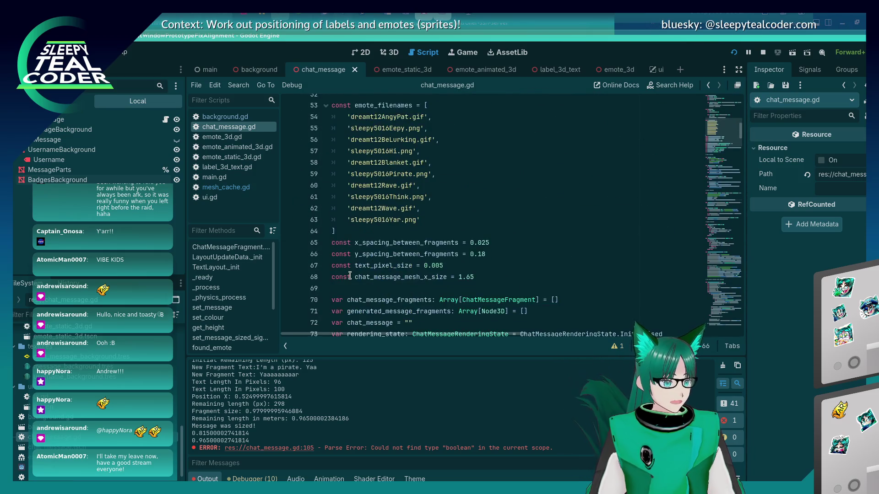
Step: Create a const badge_filenames list with three empty entries below emote_filenames
{"action": "scroll", "coordinate": [350, 276], "scroll_direction": "up", "scroll_amount": 2}
{"action": "left_click", "coordinate": [402, 302]}
{"action": "key", "text": "Return"}
{"action": "key", "text": "Return"}
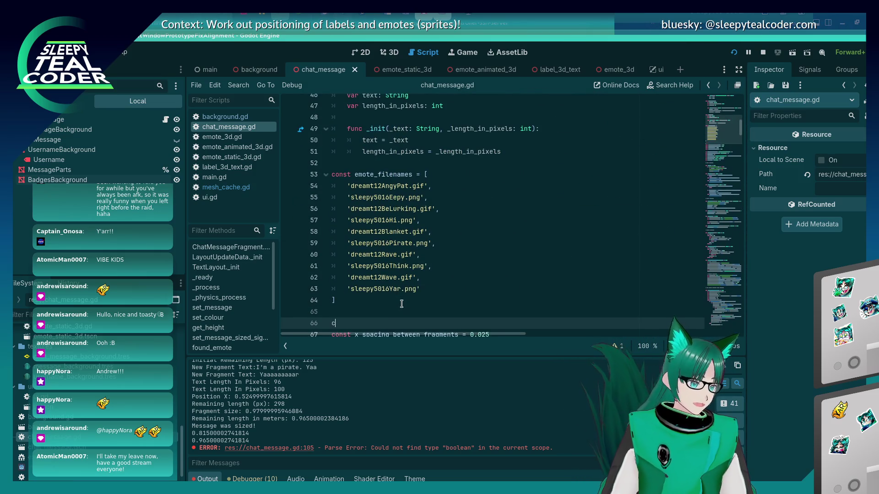
{"action": "type", "text": "const "}
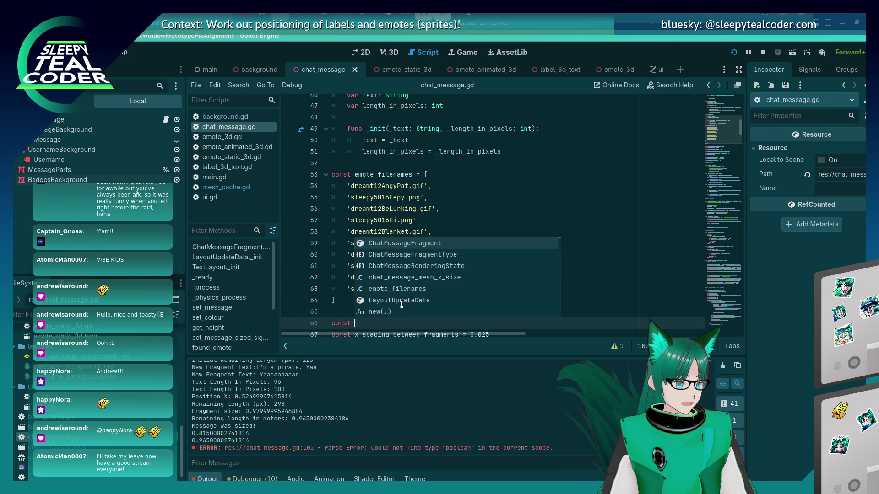
{"action": "type", "text": "badge_filenames ="}
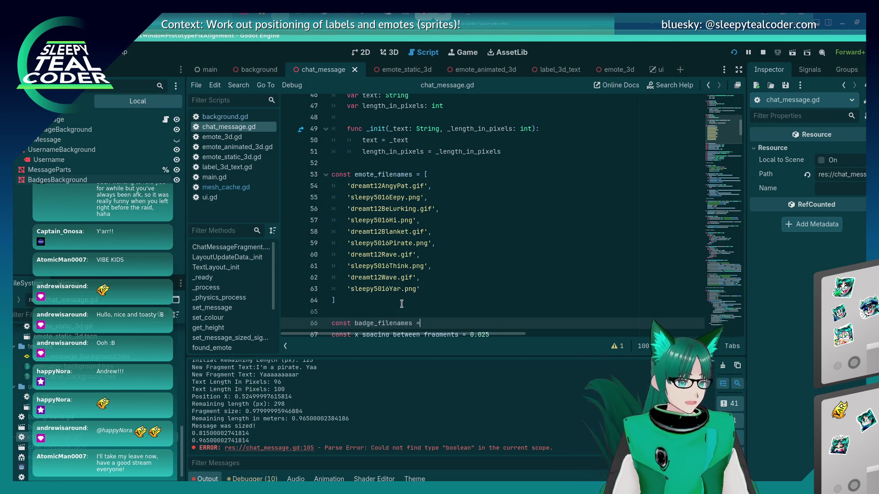
{"action": "key", "text": "Return"}
{"action": "key", "text": "Up"}
{"action": "key", "text": "Up"}
{"action": "key", "text": "BackSpace"}
{"action": "key", "text": "Down"}
{"action": "key", "text": "Down"}
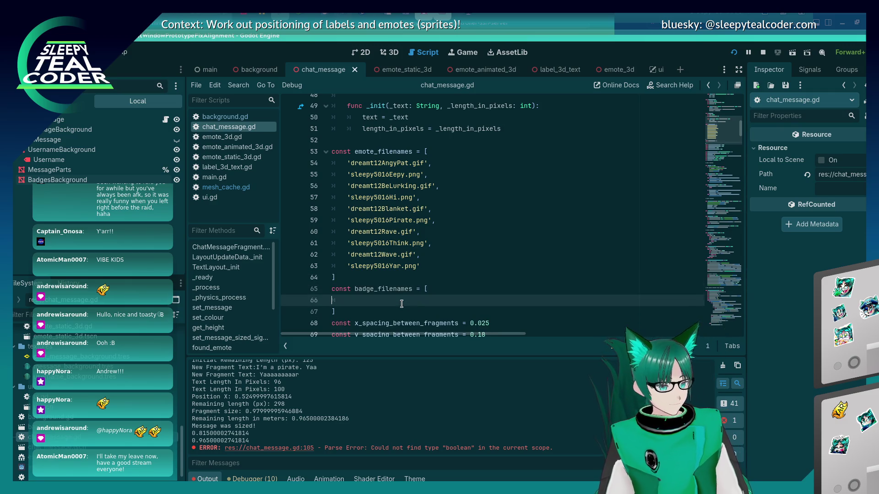
{"action": "key", "text": "BackSpace"}
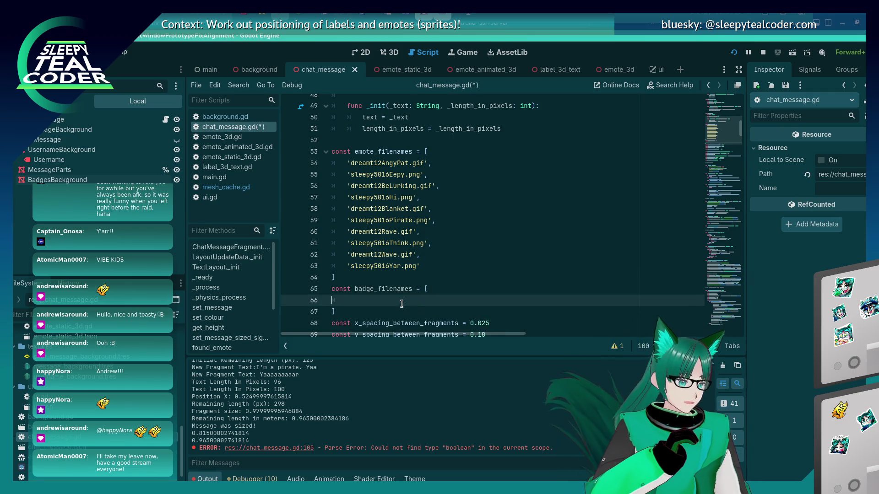
{"action": "type", "text": "',"}
{"action": "key", "text": "Return"}
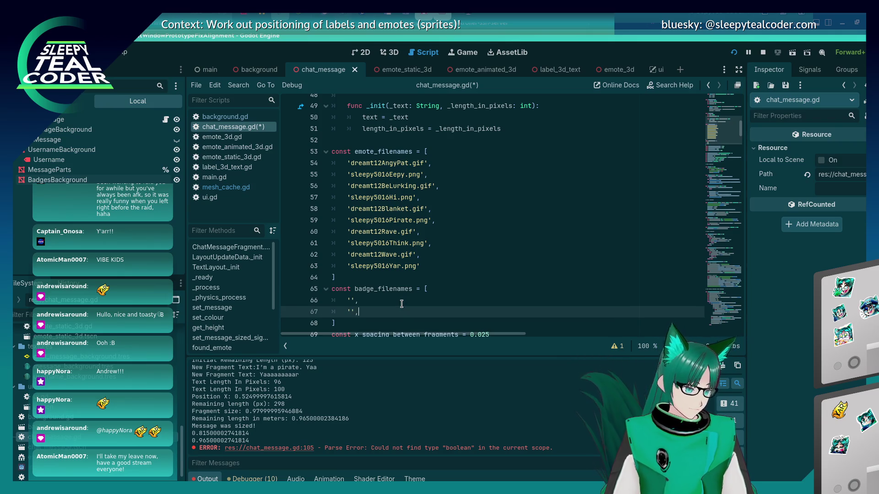
{"action": "key", "text": "Return"}
{"action": "type", "text": "''"}
Step: Fill the badge entries with broadcasterbadge.png, subscriberbadge.png and 2025badge.png, and save
{"action": "left_click", "coordinate": [401, 304]}
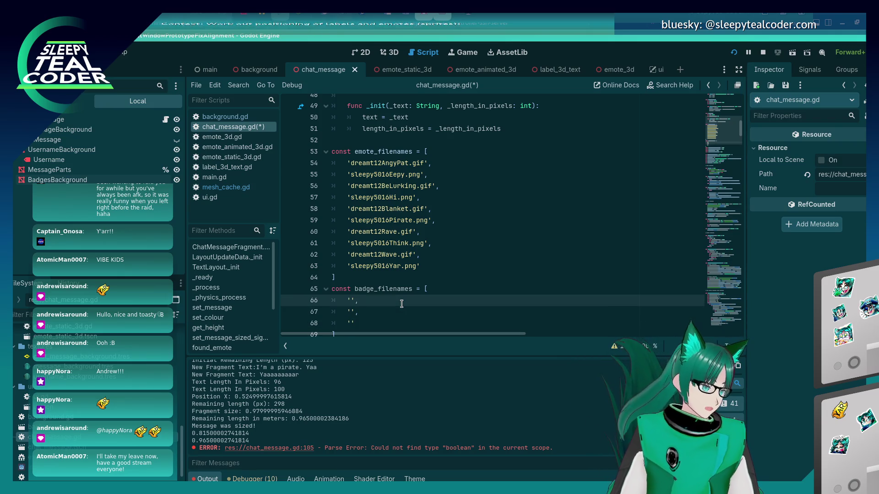
{"action": "scroll", "coordinate": [151, 388], "scroll_direction": "up", "scroll_amount": 10}
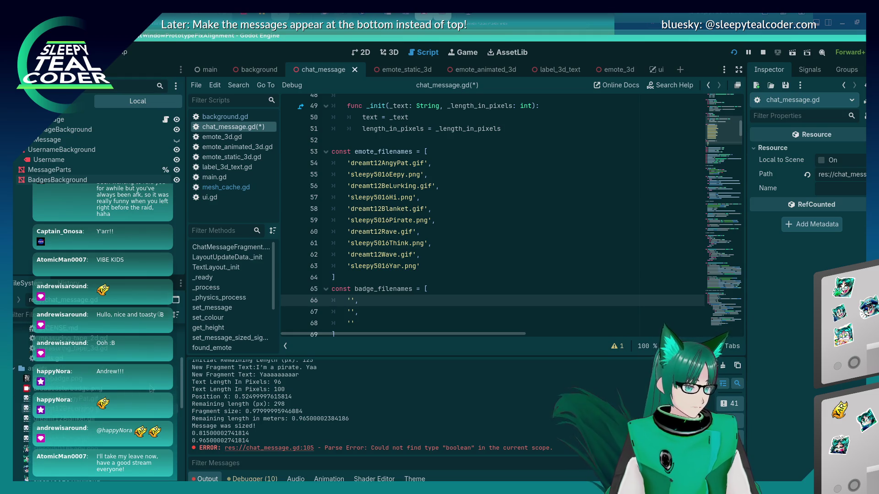
{"action": "scroll", "coordinate": [151, 388], "scroll_direction": "down", "scroll_amount": 2}
{"action": "type", "text": "broadcaster"}
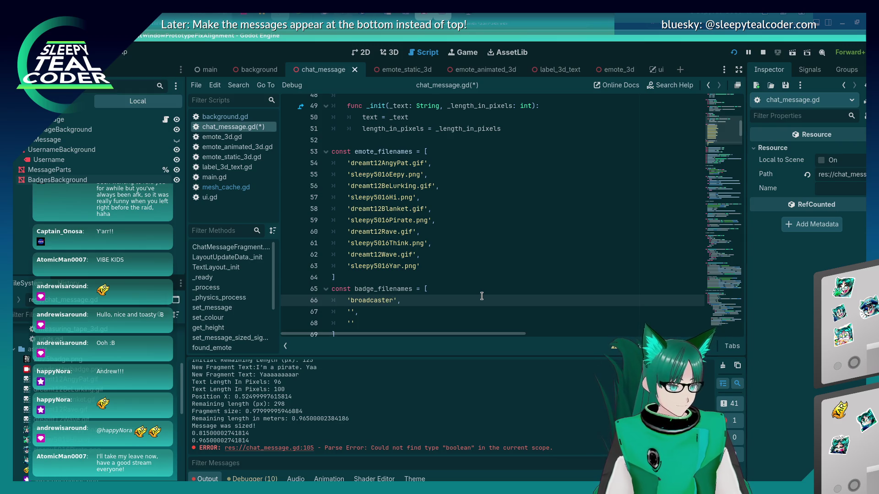
{"action": "type", "text": "badge.png"}
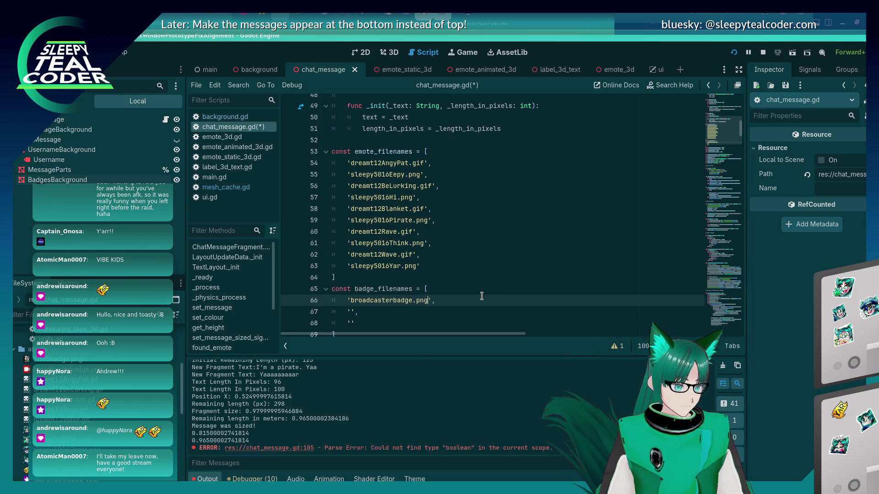
{"action": "key", "text": "Down"}
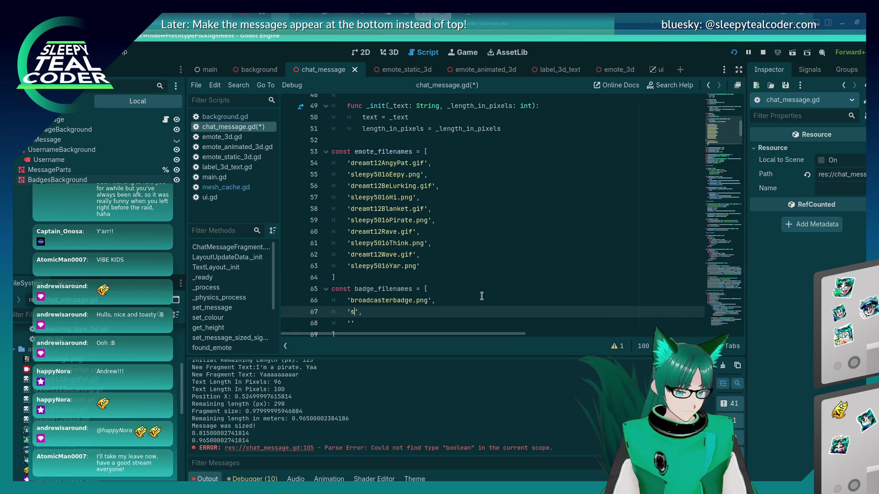
{"action": "type", "text": "ubscriberbadge.png"}
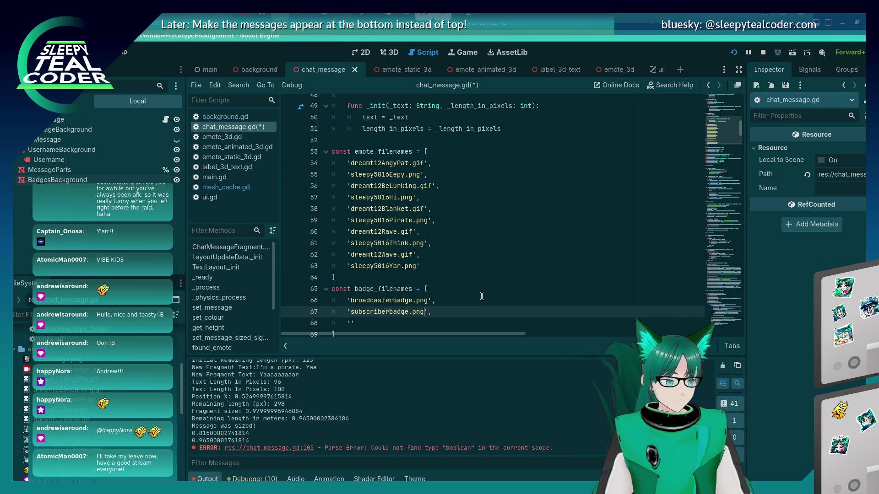
{"action": "key", "text": "Down"}
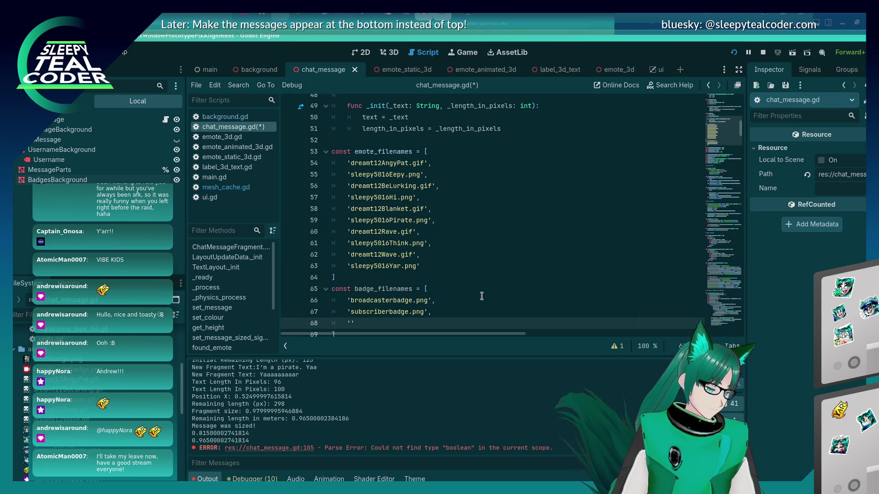
{"action": "scroll", "coordinate": [136, 413], "scroll_direction": "down", "scroll_amount": 2}
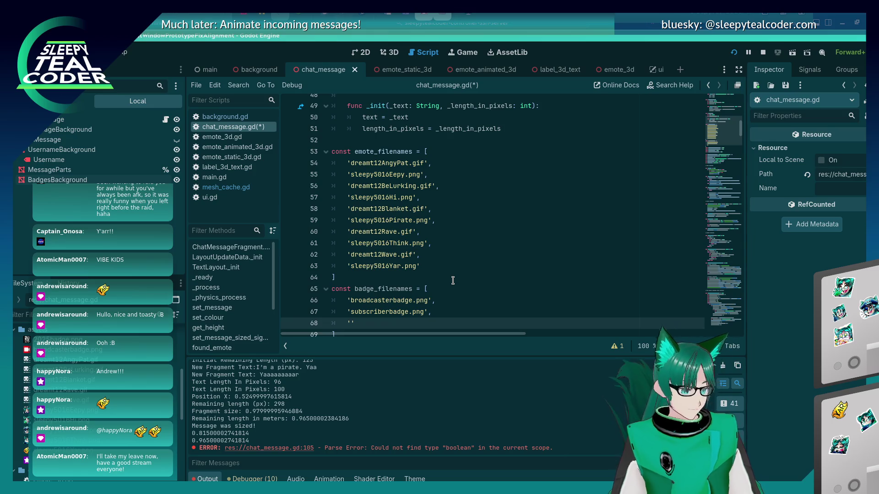
{"action": "type", "text": "2025bad"}
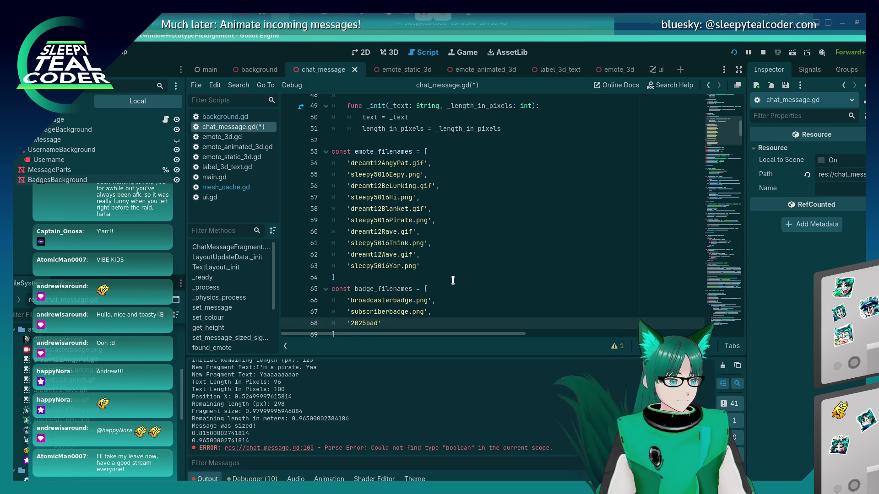
{"action": "type", "text": "ge.png"}
{"action": "key", "text": "ctrl+s"}
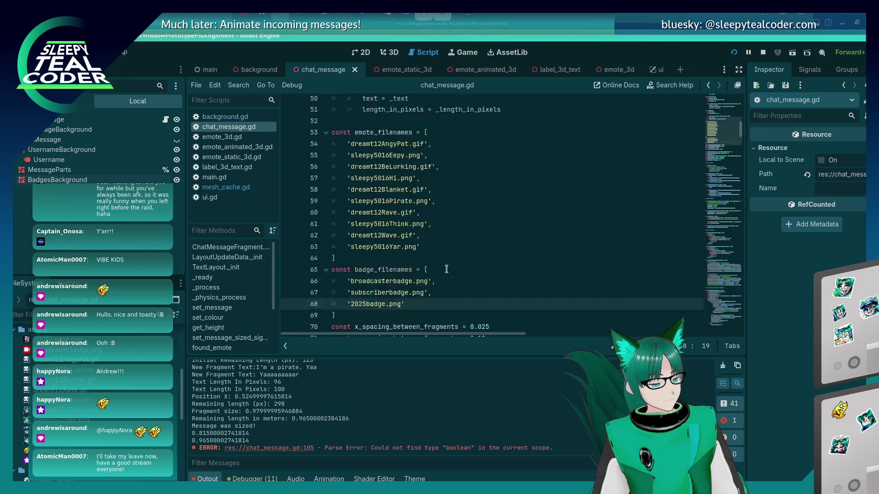
{"action": "scroll", "coordinate": [446, 269], "scroll_direction": "down", "scroll_amount": 2}
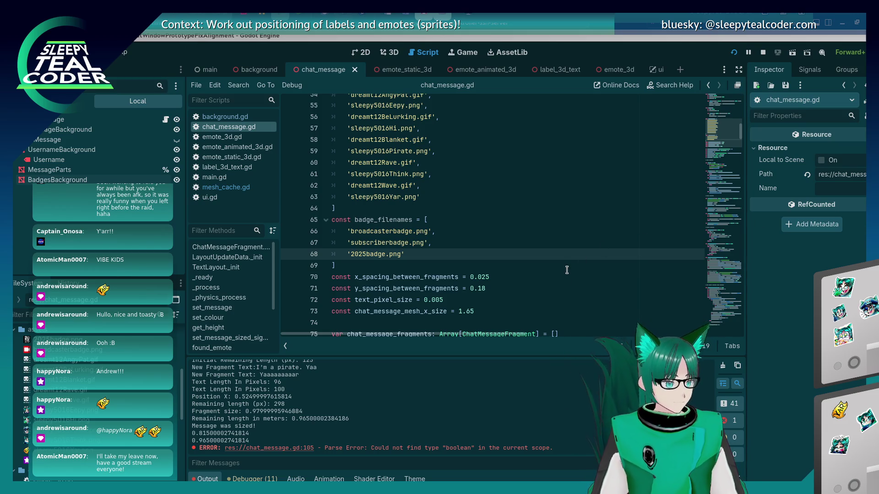
Step: Cut the var rendering_state declaration, paste it on a new line below var chat_badges, and save
{"action": "scroll", "coordinate": [395, 284], "scroll_direction": "down", "scroll_amount": 8}
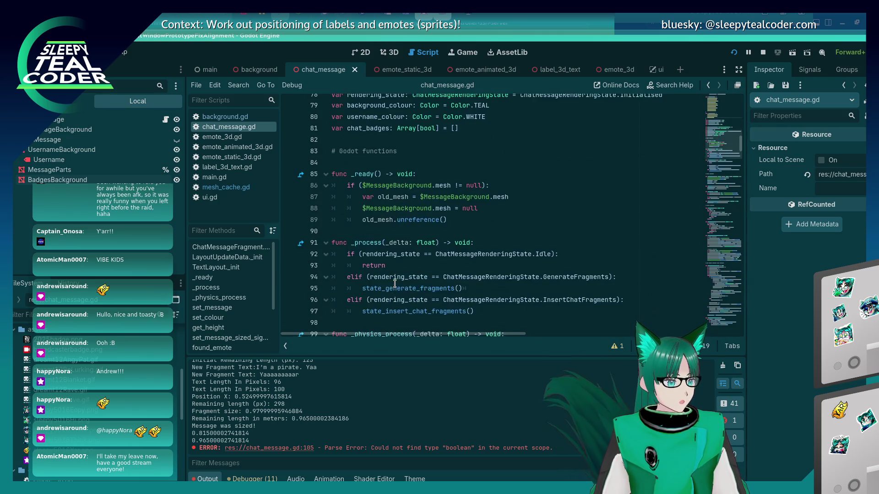
{"action": "scroll", "coordinate": [394, 284], "scroll_direction": "up", "scroll_amount": 2}
{"action": "left_click", "coordinate": [394, 194]}
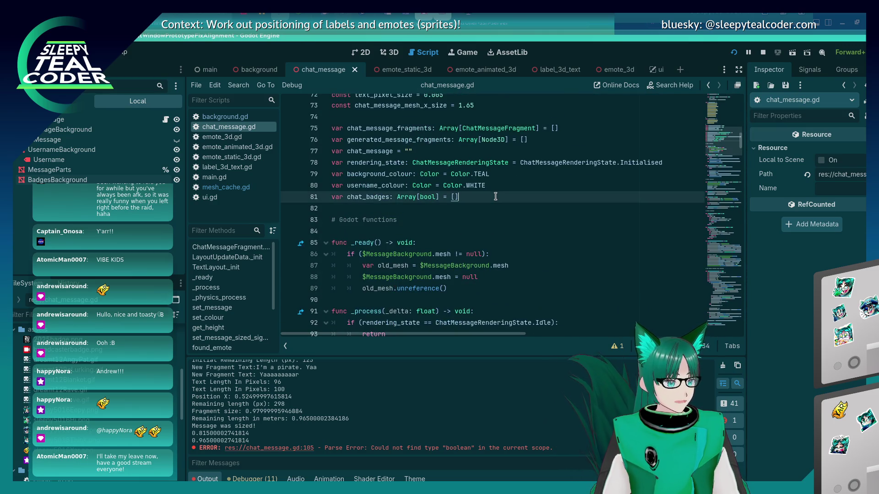
{"action": "double_click", "coordinate": [375, 194]}
{"action": "scroll", "coordinate": [459, 209], "scroll_direction": "up", "scroll_amount": 1}
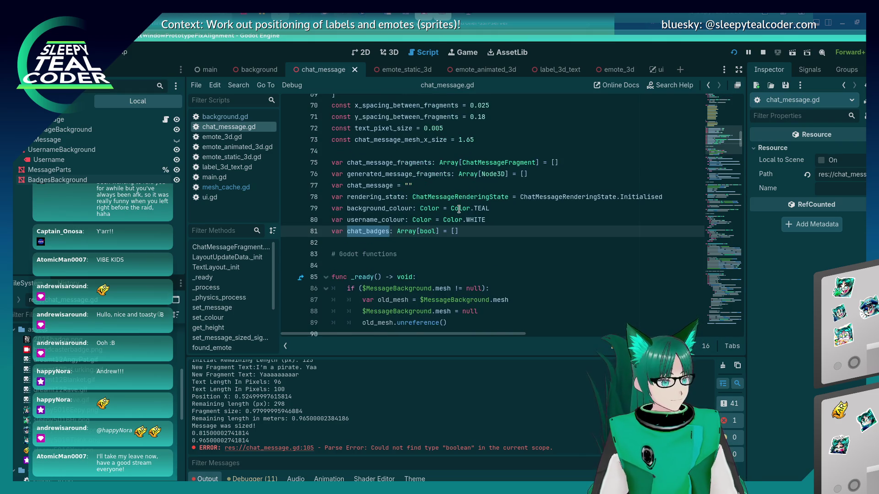
{"action": "left_click", "coordinate": [460, 197]}
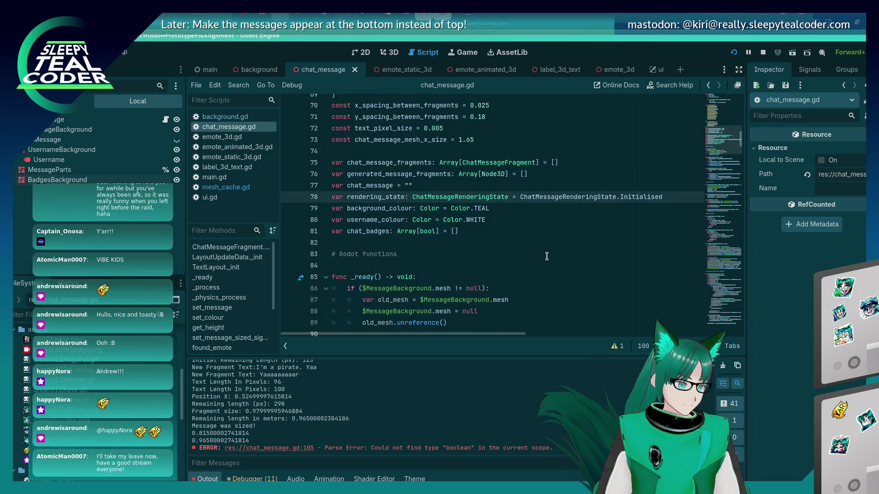
{"action": "key", "text": "Home"}
{"action": "key", "text": "shift+End"}
{"action": "key", "text": "BackSpace"}
{"action": "key", "text": "BackSpace"}
{"action": "key", "text": "Down"}
{"action": "key", "text": "Down"}
{"action": "key", "text": "Down"}
{"action": "key", "text": "End"}
{"action": "key", "text": "Return"}
{"action": "key", "text": "ctrl+v"}
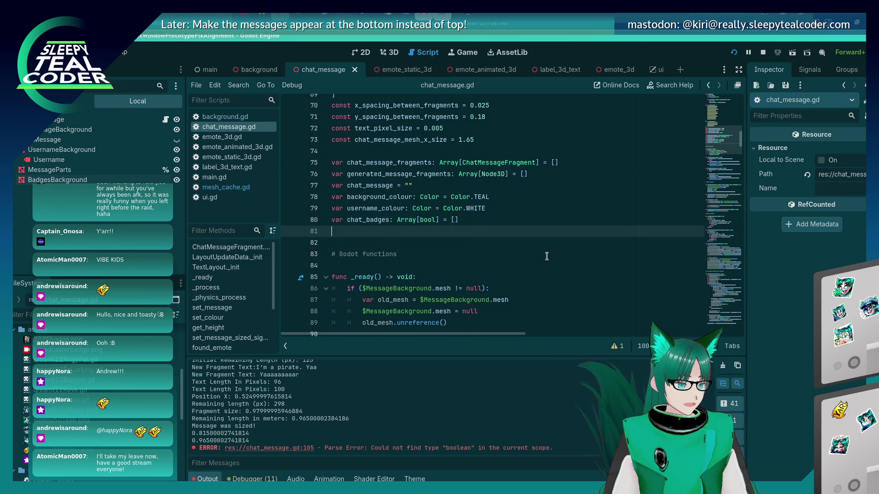
{"action": "key", "text": "ctrl+s"}
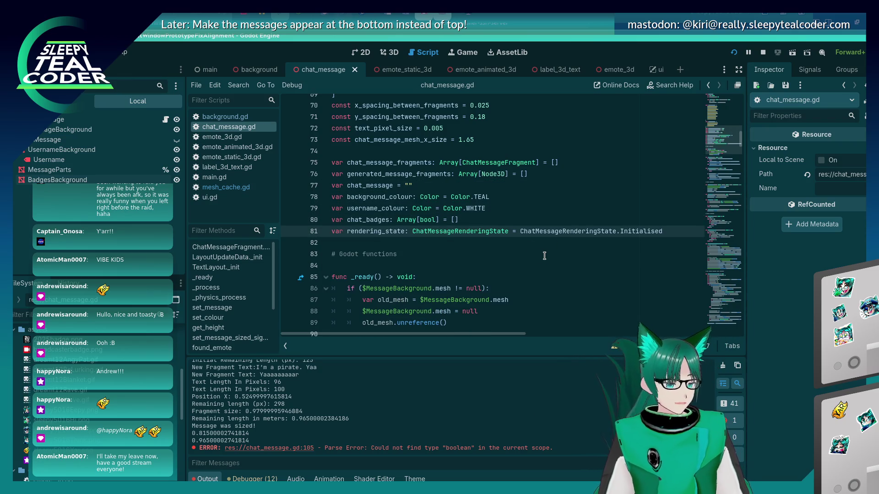
{"action": "double_click", "coordinate": [361, 223]}
{"action": "key", "text": "ctrl+c"}
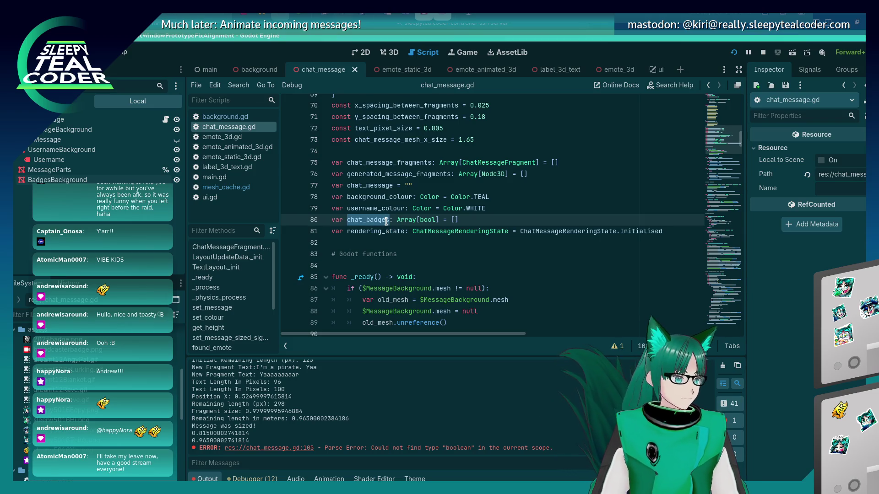
Step: Search the script for '$Username' to jump to set_message and review how it stores the badges
{"action": "scroll", "coordinate": [364, 228], "scroll_direction": "down", "scroll_amount": 12}
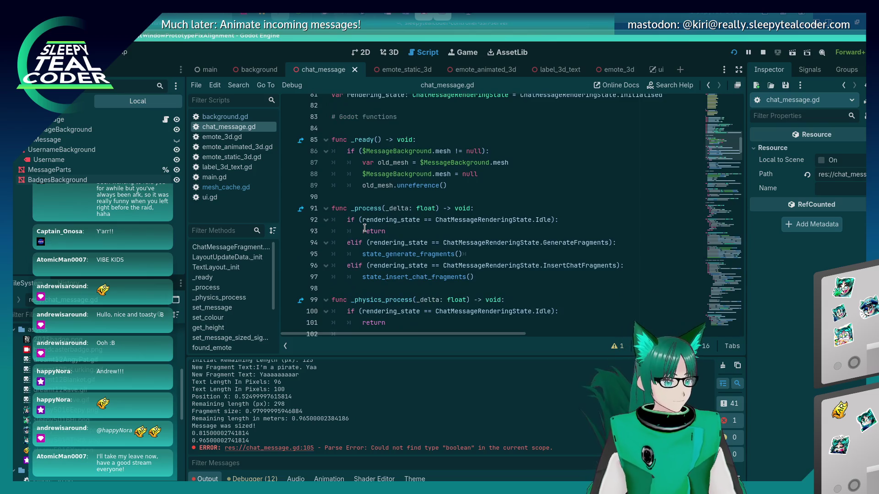
{"action": "scroll", "coordinate": [365, 228], "scroll_direction": "down", "scroll_amount": 16}
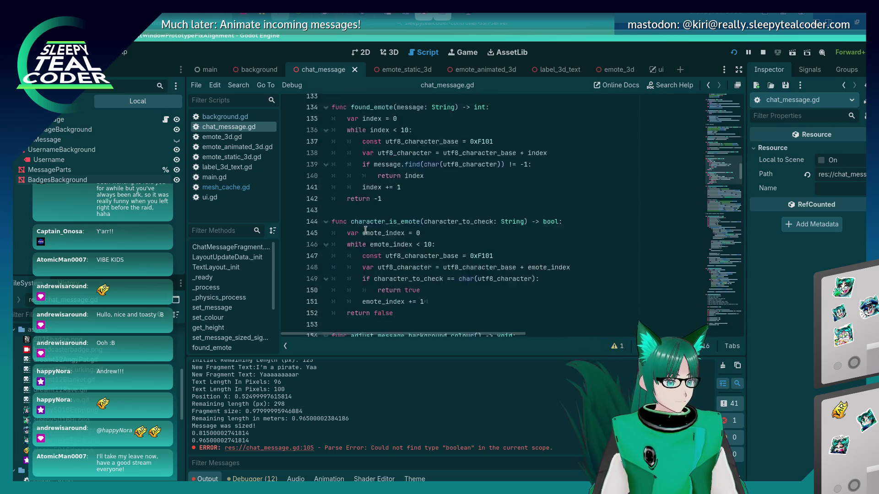
{"action": "scroll", "coordinate": [365, 230], "scroll_direction": "down", "scroll_amount": 12}
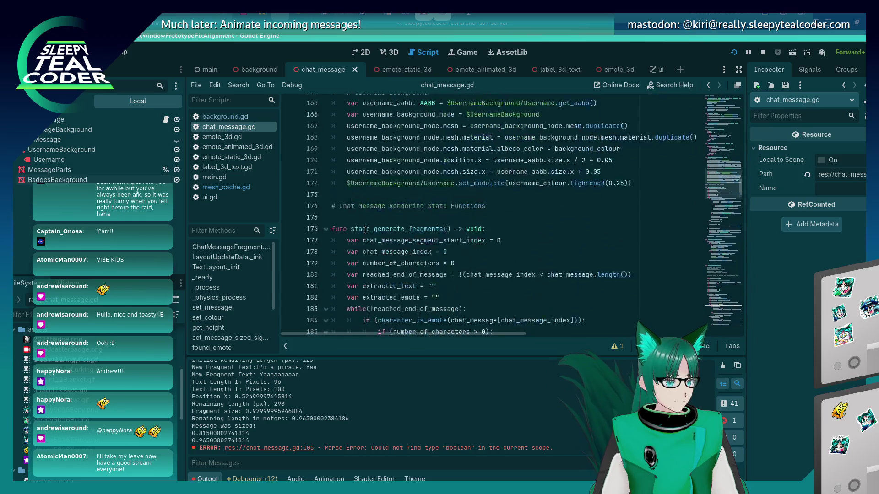
{"action": "scroll", "coordinate": [366, 230], "scroll_direction": "down", "scroll_amount": 20}
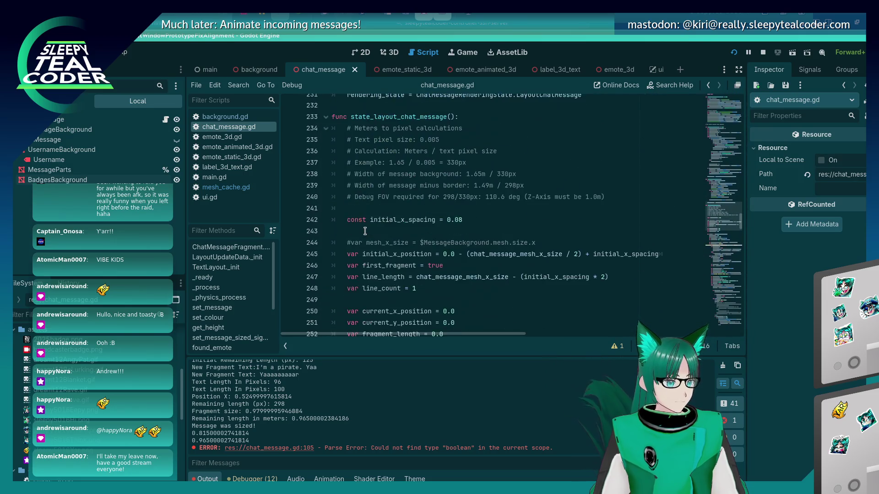
{"action": "scroll", "coordinate": [365, 231], "scroll_direction": "down", "scroll_amount": 9}
{"action": "left_click", "coordinate": [403, 219]}
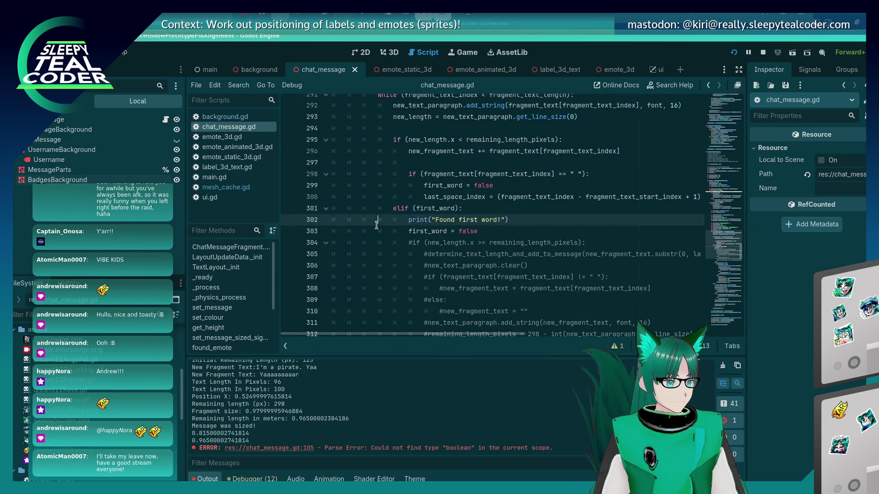
{"action": "key", "text": "ctrl+f"}
{"action": "type", "text": "$"}
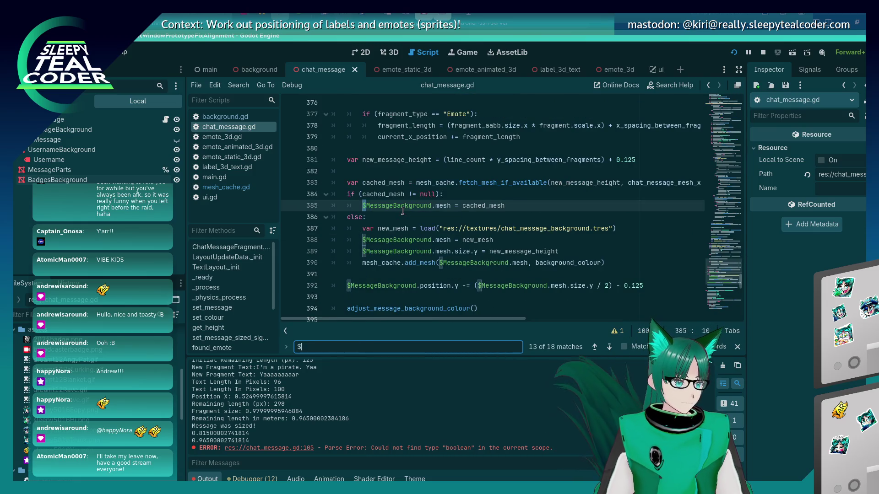
{"action": "type", "text": "Username."}
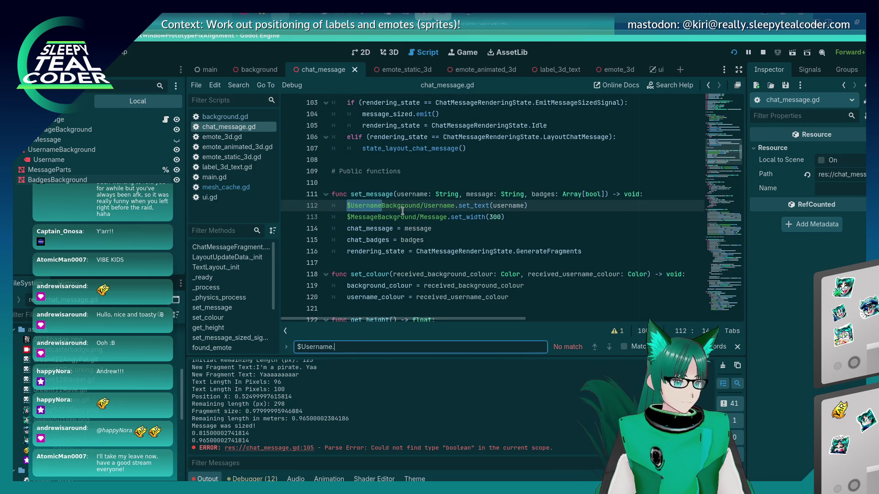
{"action": "key", "text": "BackSpace"}
{"action": "key", "text": "Escape"}
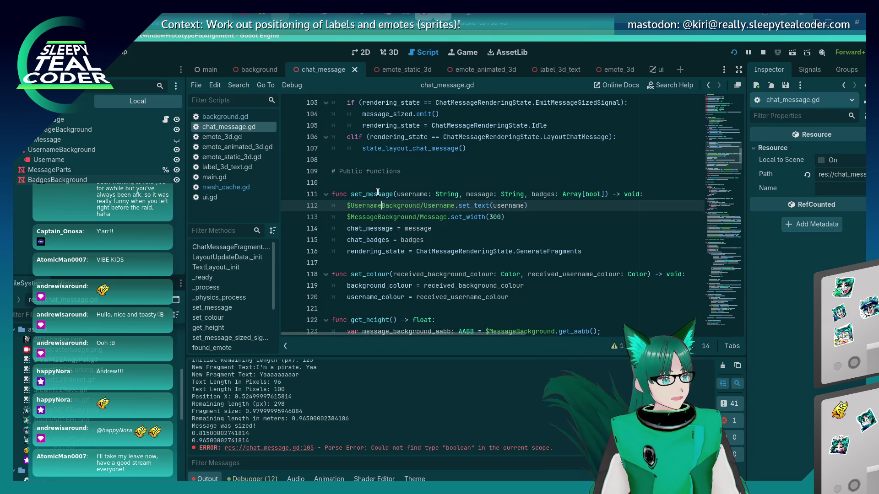
Step: Undo an accidental paste over GenerateFragments, then search the script for 'state_generat'
{"action": "double_click", "coordinate": [544, 252]}
{"action": "key", "text": "ctrl+v"}
{"action": "key", "text": "ctrl+l"}
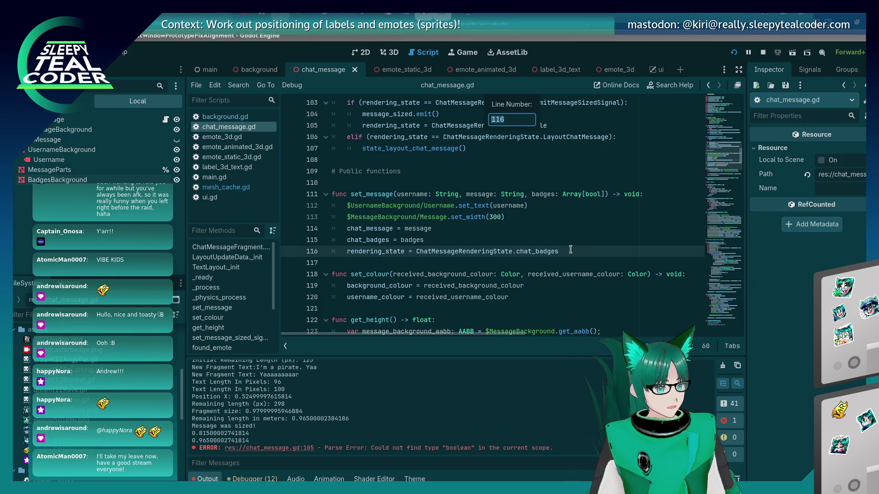
{"action": "key", "text": "Escape"}
{"action": "key", "text": "ctrl+z"}
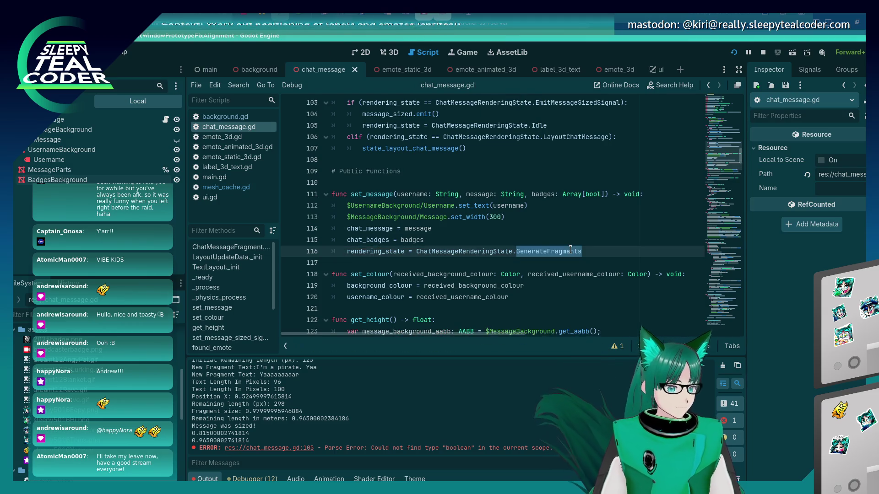
{"action": "left_click", "coordinate": [571, 251]}
{"action": "key", "text": "ctrl+f"}
{"action": "type", "text": "st"}
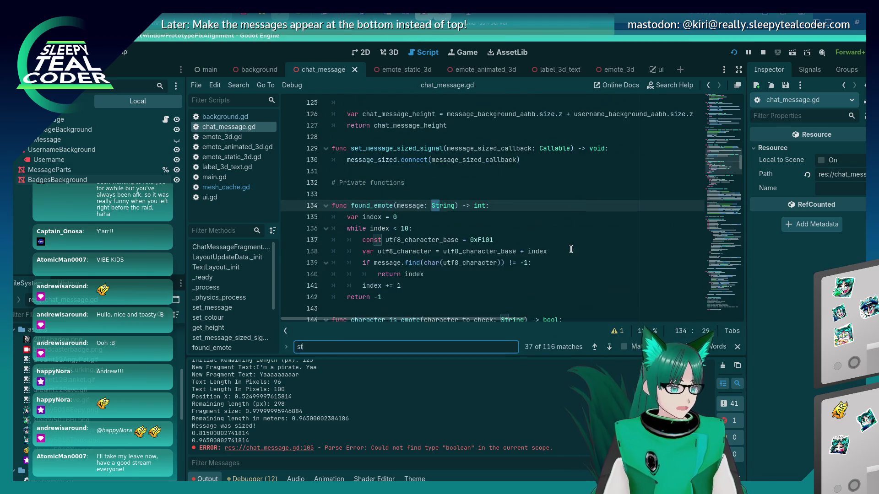
{"action": "type", "text": "ate_generat"}
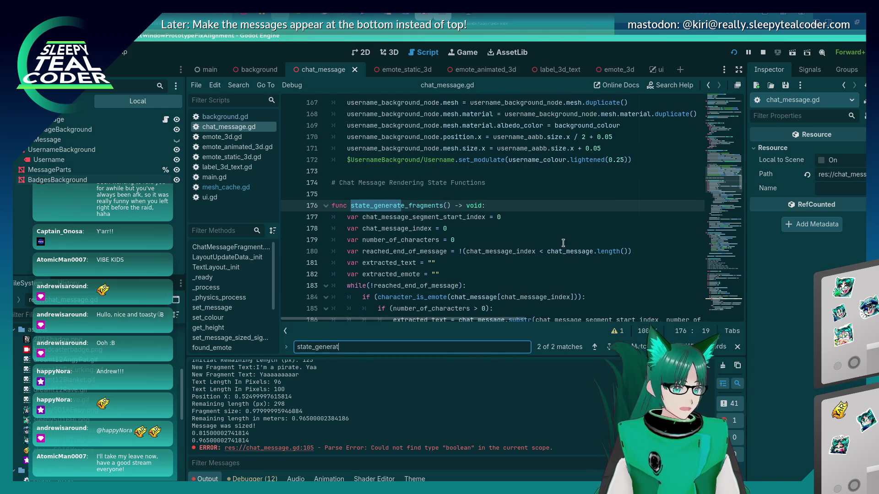
Step: Scroll through state_generate_fragments and place the caret at the state_insert_chat_fragments() header
{"action": "scroll", "coordinate": [513, 217], "scroll_direction": "down", "scroll_amount": 7}
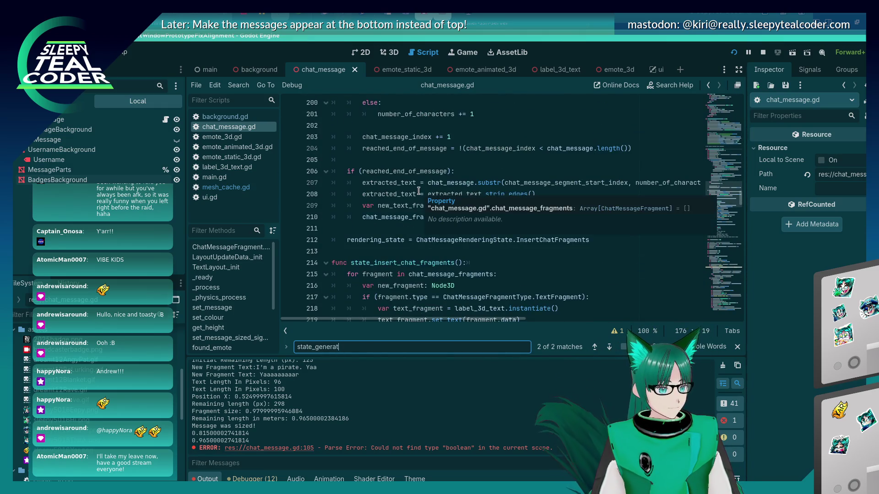
{"action": "scroll", "coordinate": [418, 191], "scroll_direction": "up", "scroll_amount": 4}
{"action": "scroll", "coordinate": [418, 191], "scroll_direction": "up", "scroll_amount": 6}
{"action": "scroll", "coordinate": [453, 137], "scroll_direction": "down", "scroll_amount": 4}
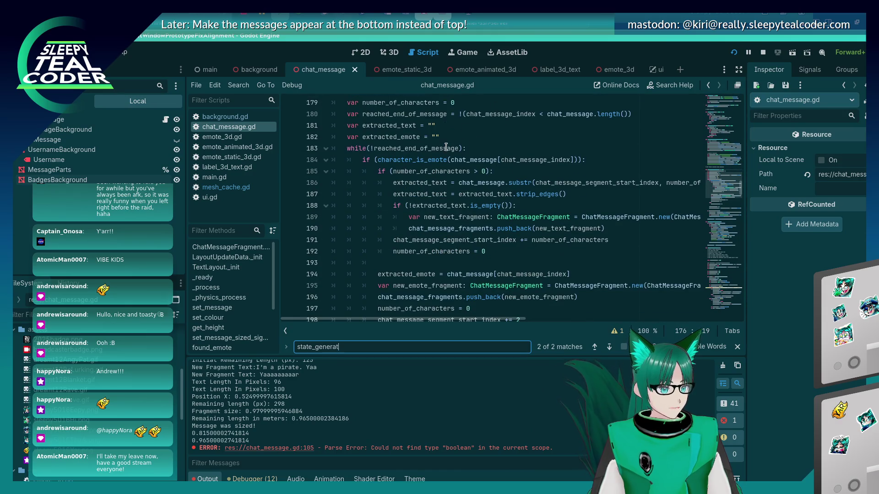
{"action": "left_click", "coordinate": [456, 126]}
{"action": "left_click", "coordinate": [455, 138]}
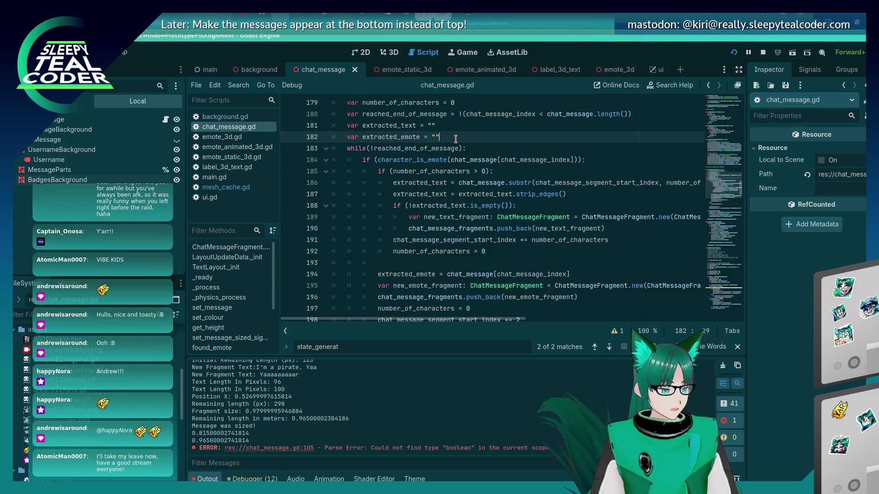
{"action": "scroll", "coordinate": [455, 139], "scroll_direction": "down", "scroll_amount": 2}
{"action": "scroll", "coordinate": [456, 139], "scroll_direction": "up", "scroll_amount": 3}
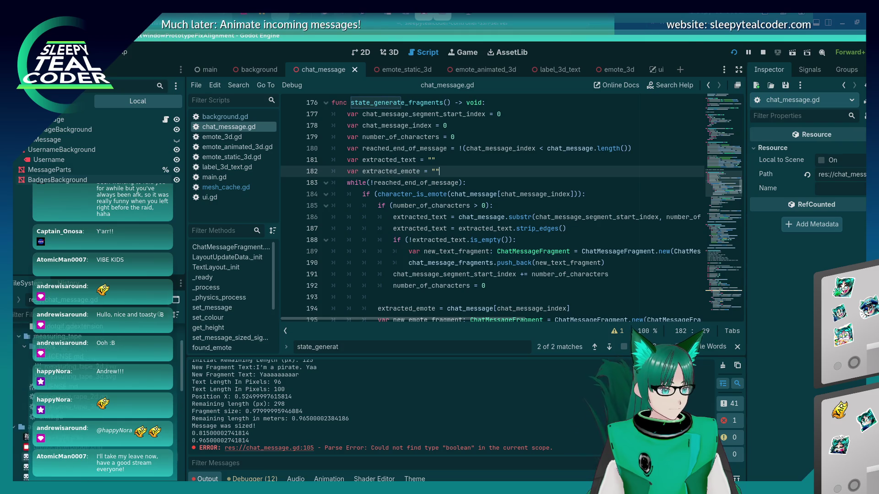
{"action": "scroll", "coordinate": [495, 204], "scroll_direction": "down", "scroll_amount": 3}
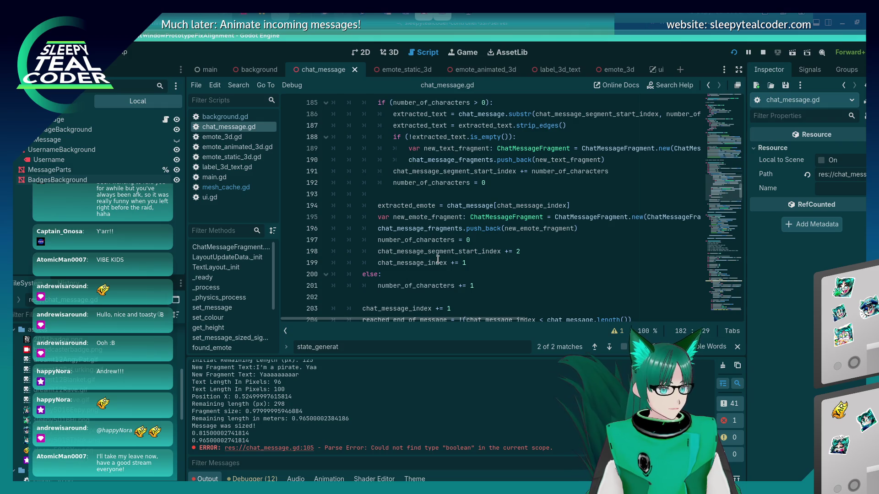
{"action": "scroll", "coordinate": [437, 260], "scroll_direction": "down", "scroll_amount": 2}
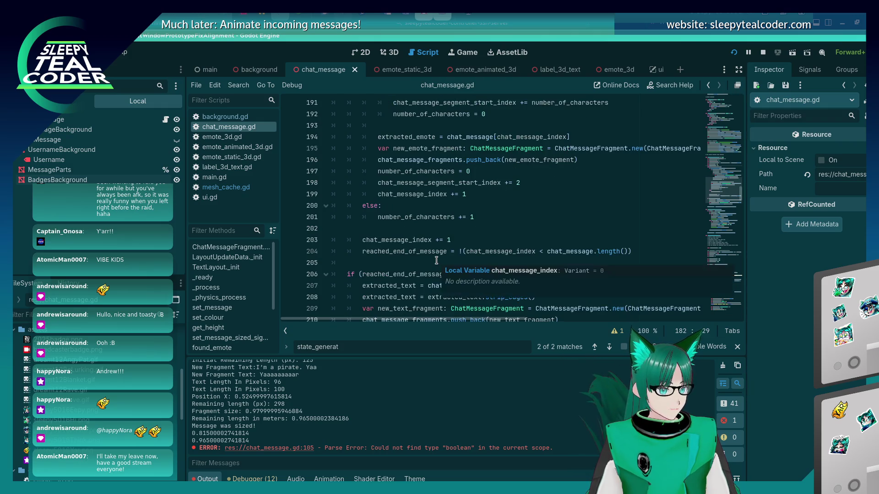
{"action": "scroll", "coordinate": [436, 260], "scroll_direction": "down", "scroll_amount": 3}
{"action": "scroll", "coordinate": [436, 260], "scroll_direction": "up", "scroll_amount": 8}
{"action": "scroll", "coordinate": [436, 260], "scroll_direction": "down", "scroll_amount": 3}
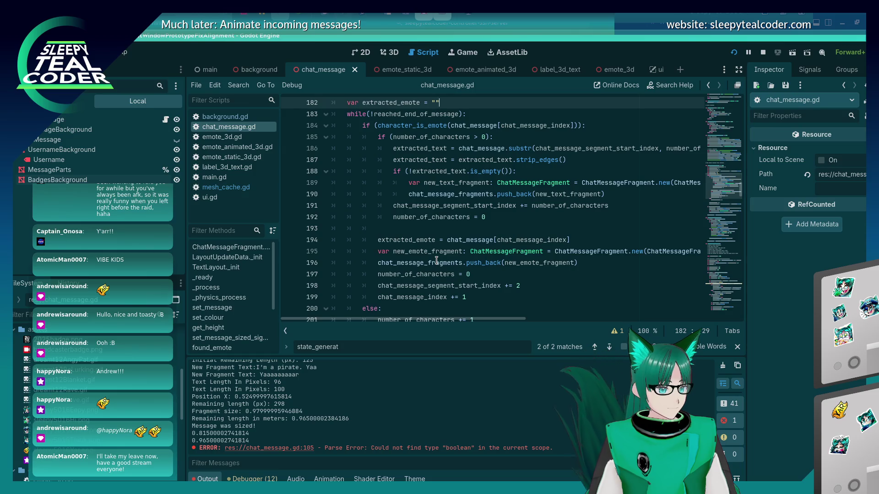
{"action": "scroll", "coordinate": [436, 260], "scroll_direction": "down", "scroll_amount": 6}
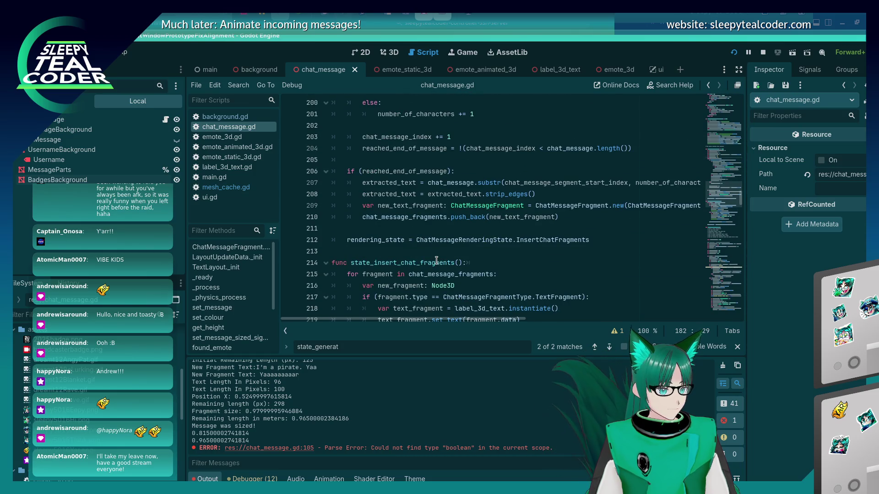
{"action": "scroll", "coordinate": [436, 260], "scroll_direction": "down", "scroll_amount": 2}
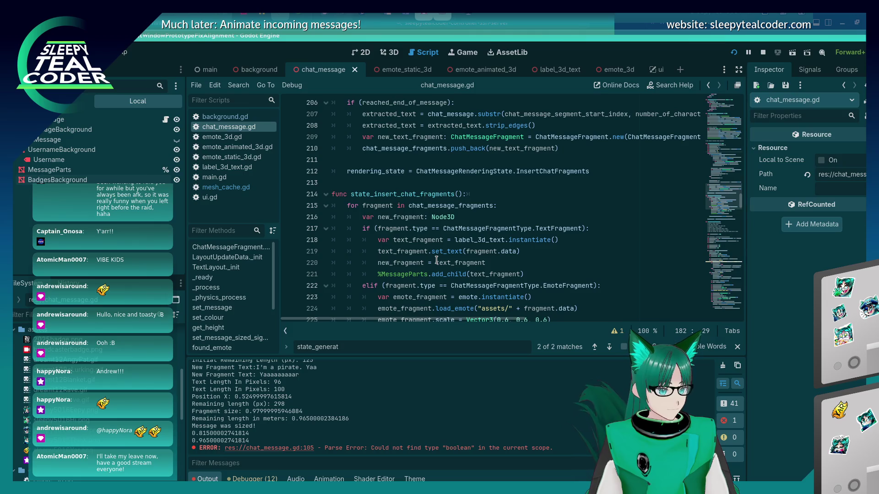
{"action": "scroll", "coordinate": [436, 260], "scroll_direction": "down", "scroll_amount": 2}
{"action": "scroll", "coordinate": [437, 260], "scroll_direction": "up", "scroll_amount": 2}
{"action": "left_click", "coordinate": [488, 191]}
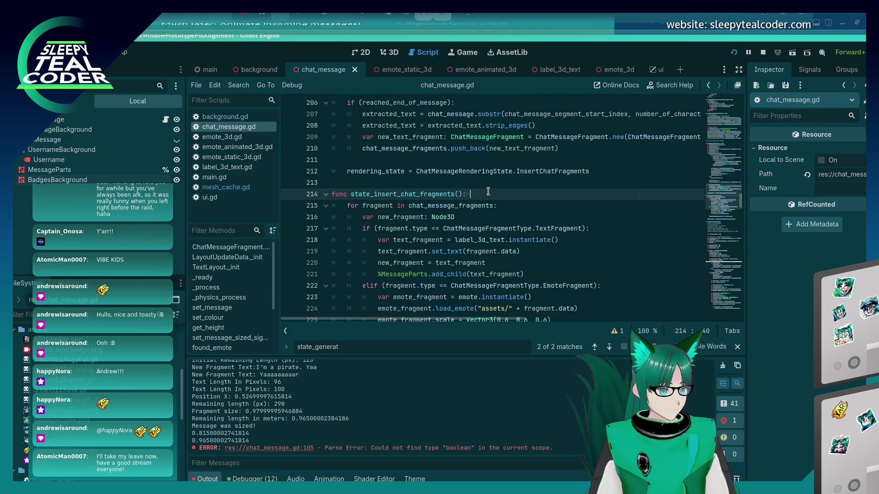
Step: Add a 'for badge in chat_badges:' loop with a pass body at the top of state_insert_chat_fragments, and save
{"action": "key", "text": "Return"}
{"action": "key", "text": "Return"}
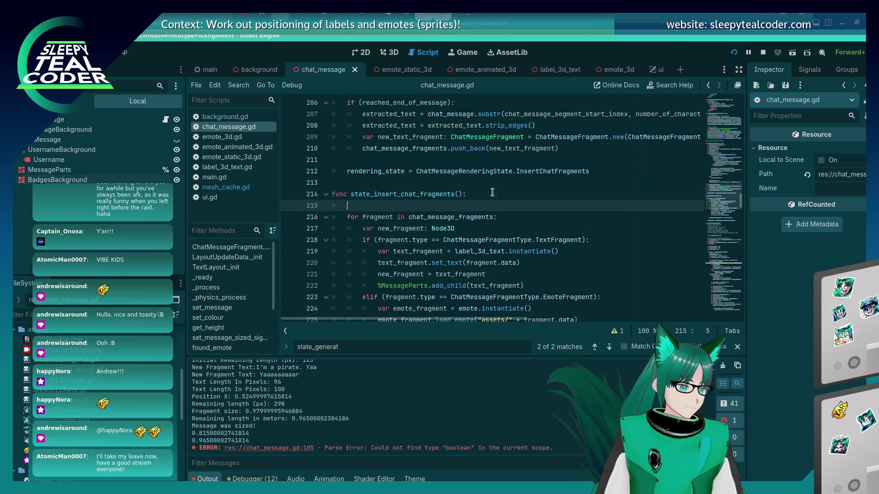
{"action": "key", "text": "Up"}
{"action": "type", "text": "for "}
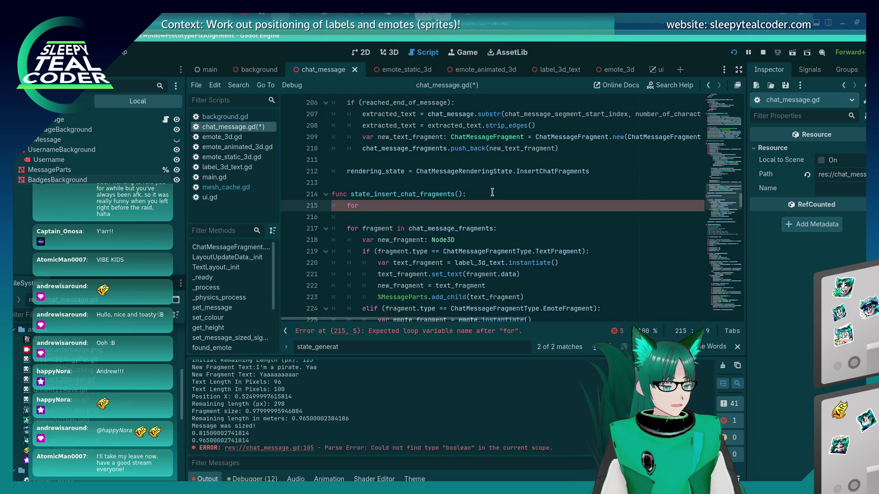
{"action": "type", "text": "bad"}
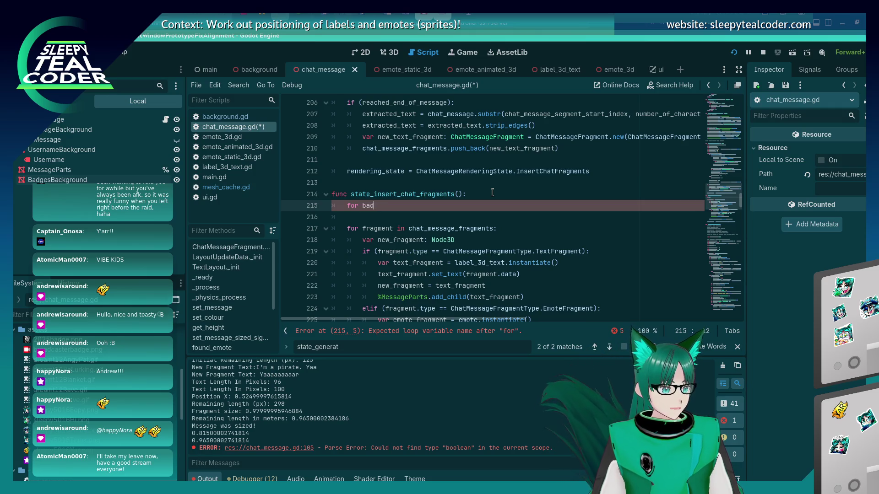
{"action": "type", "text": "ge in cha"}
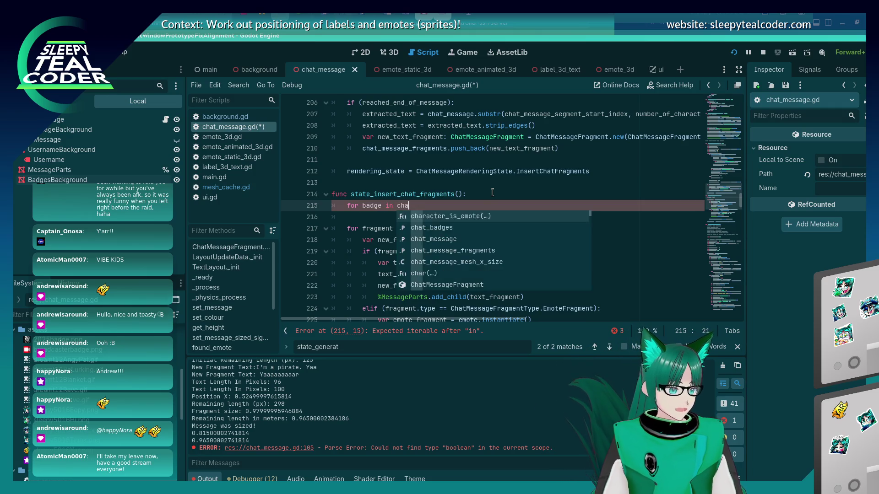
{"action": "type", "text": "t_badges:"}
{"action": "key", "text": "Return"}
{"action": "key", "text": "ctrl+s"}
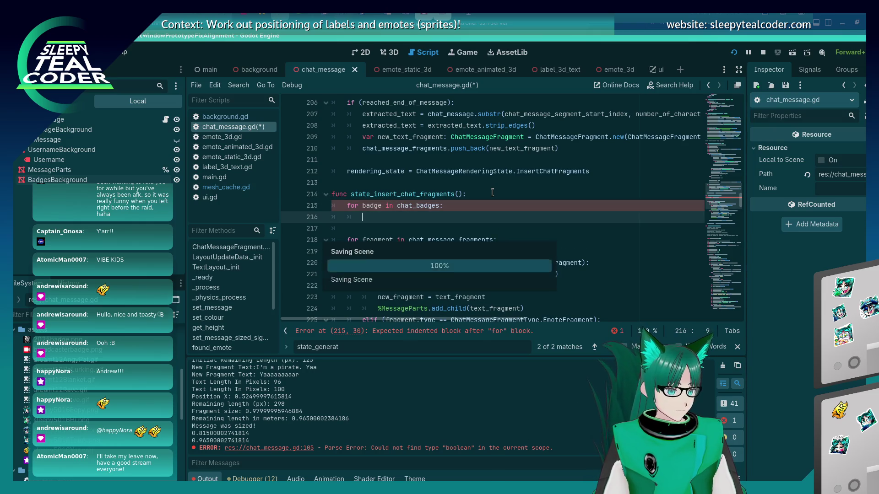
{"action": "type", "text": "pass"}
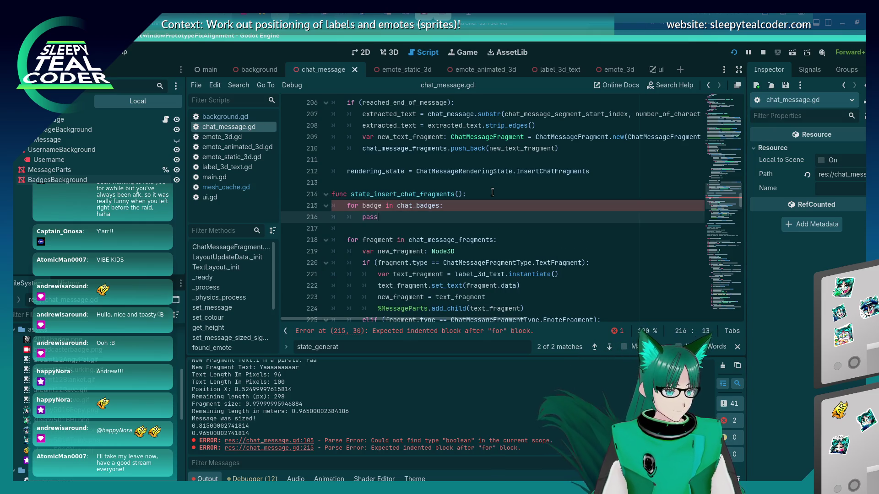
{"action": "key", "text": "Home"}
{"action": "key", "text": "Return"}
{"action": "key", "text": "Up"}
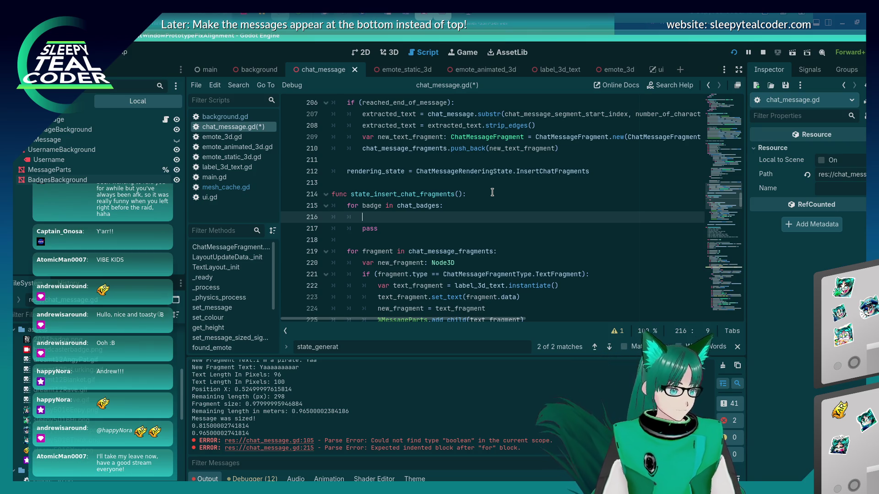
{"action": "key", "text": "ctrl+a"}
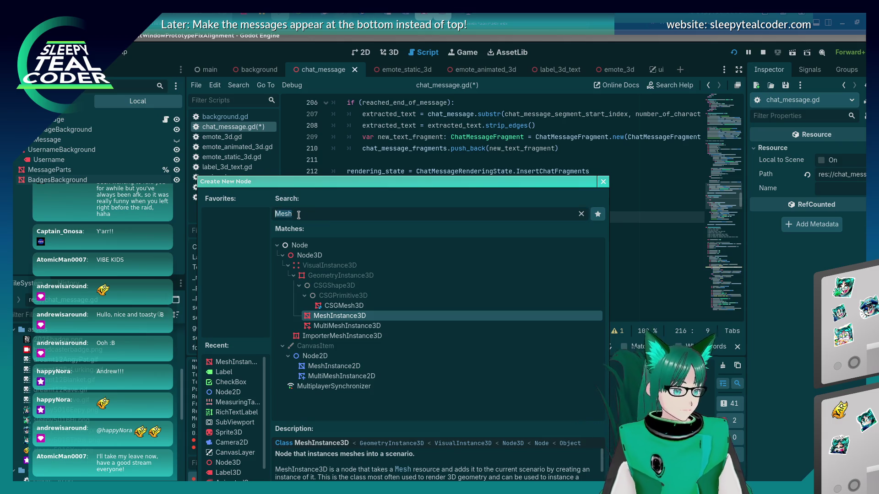
Step: Search the node types for 'image' and then 'pictur', and clear the search
{"action": "type", "text": "image"}
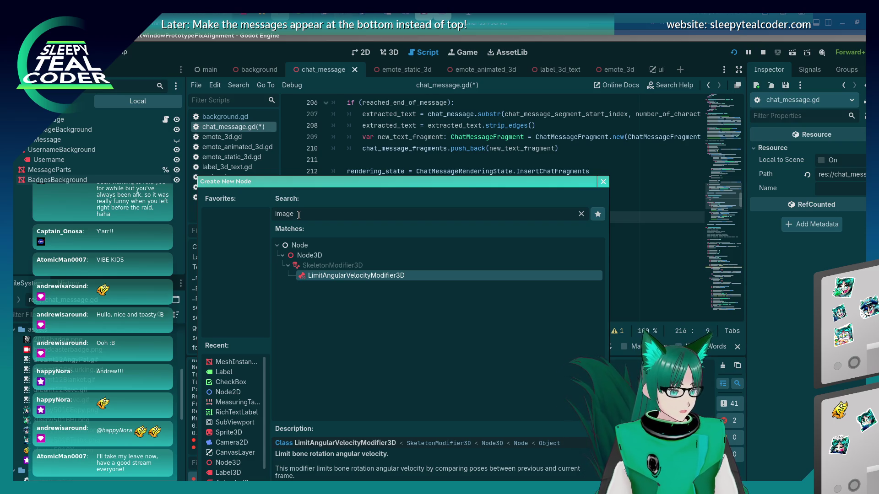
{"action": "key", "text": "BackSpace"}
{"action": "key", "text": "BackSpace"}
{"action": "key", "text": "BackSpace"}
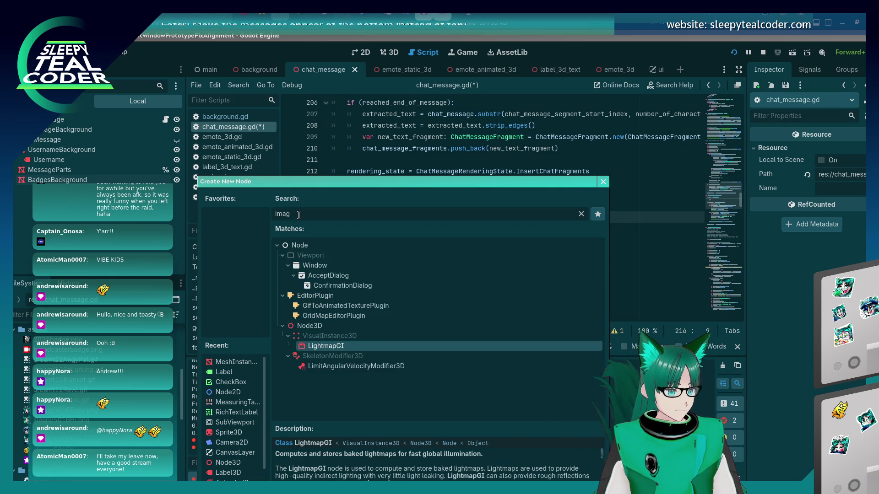
{"action": "type", "text": "pictur"}
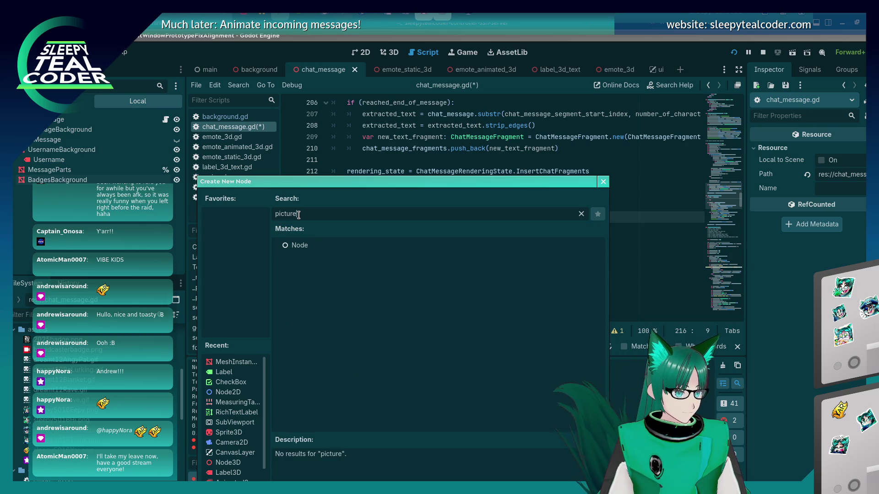
{"action": "key", "text": "ctrl+a"}
{"action": "key", "text": "BackSpace"}
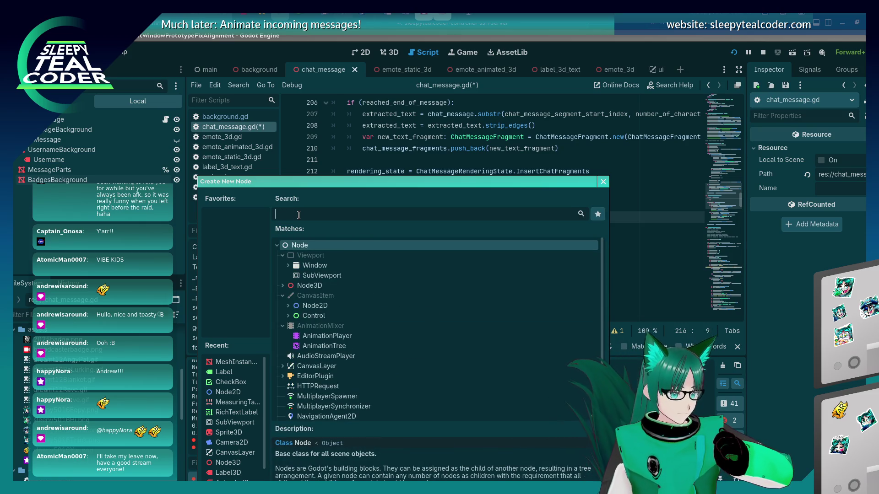
Step: Expand Node3D, search 'sprite3d', and close the dialog without creating a node
{"action": "scroll", "coordinate": [312, 336], "scroll_direction": "down", "scroll_amount": 2}
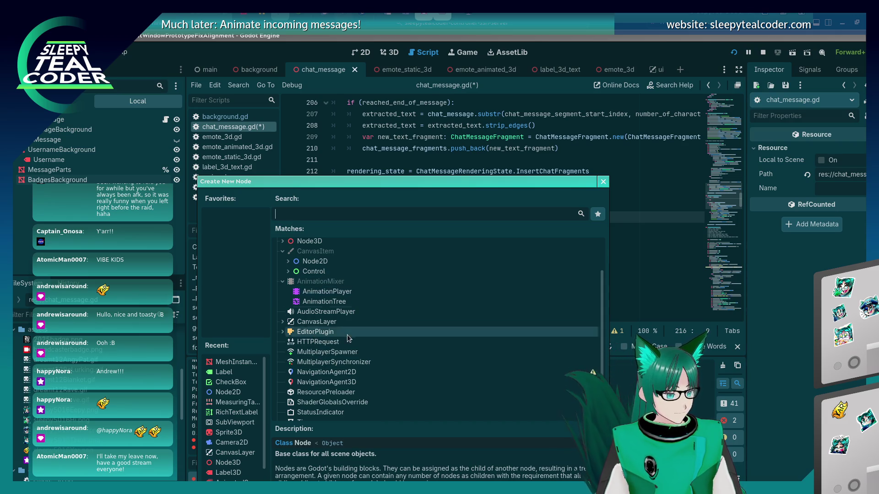
{"action": "scroll", "coordinate": [345, 352], "scroll_direction": "down", "scroll_amount": 1}
{"action": "scroll", "coordinate": [344, 369], "scroll_direction": "up", "scroll_amount": 3}
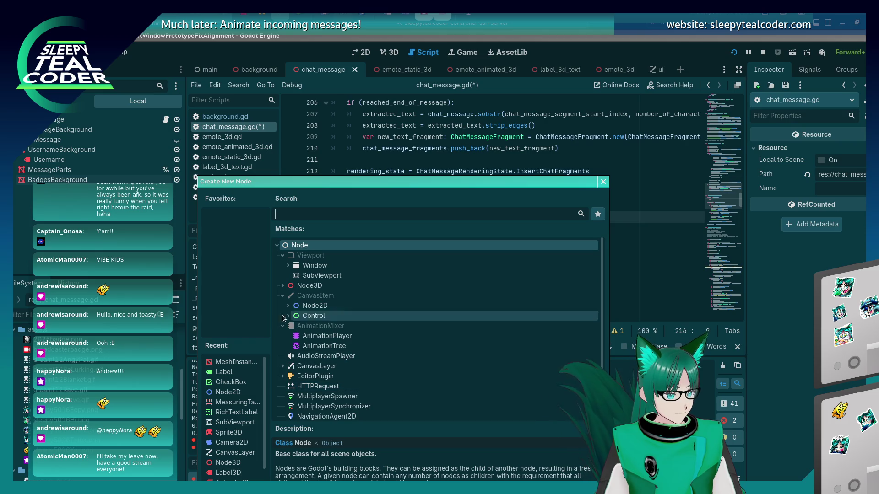
{"action": "left_click", "coordinate": [291, 286]}
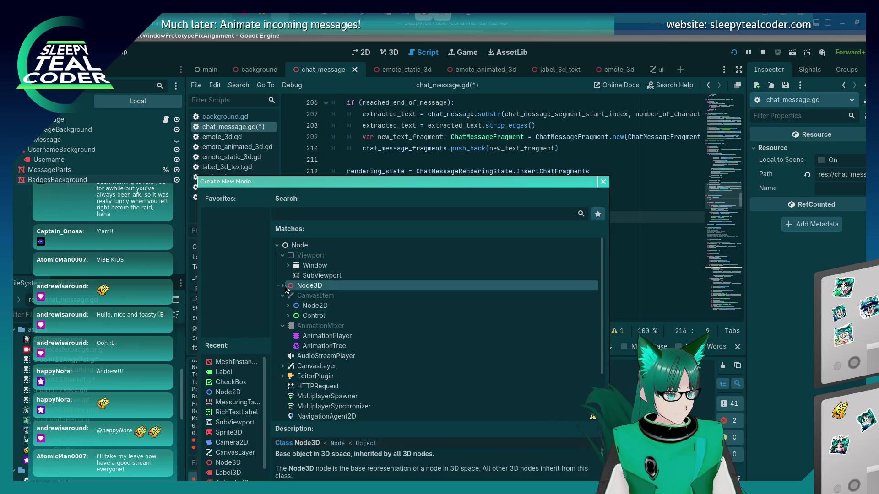
{"action": "left_click", "coordinate": [283, 286]}
{"action": "left_click", "coordinate": [346, 214]}
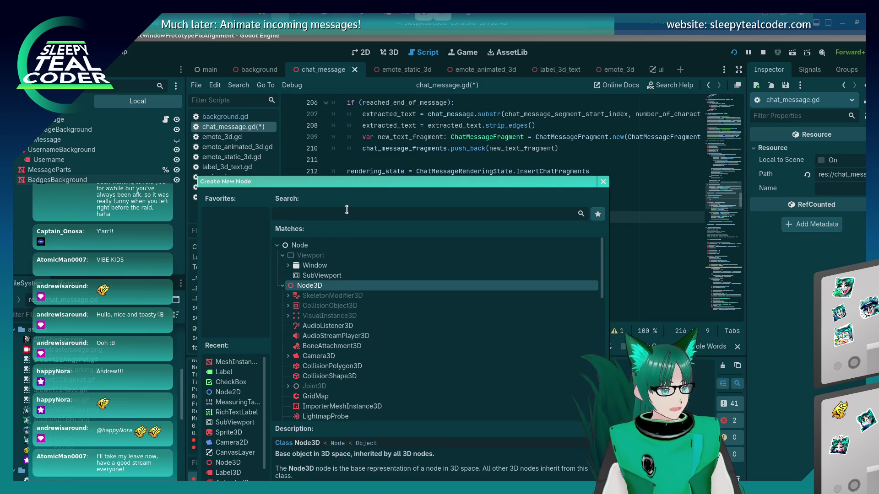
{"action": "type", "text": "sprite3d"}
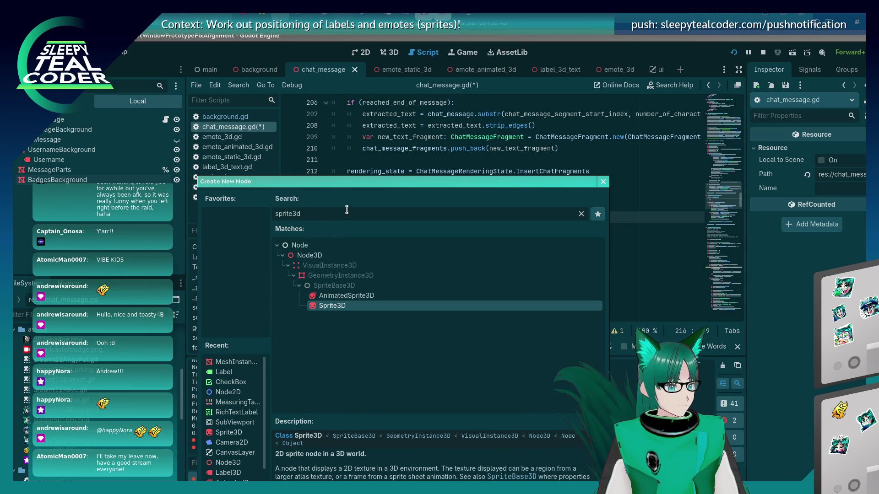
{"action": "key", "text": "Escape"}
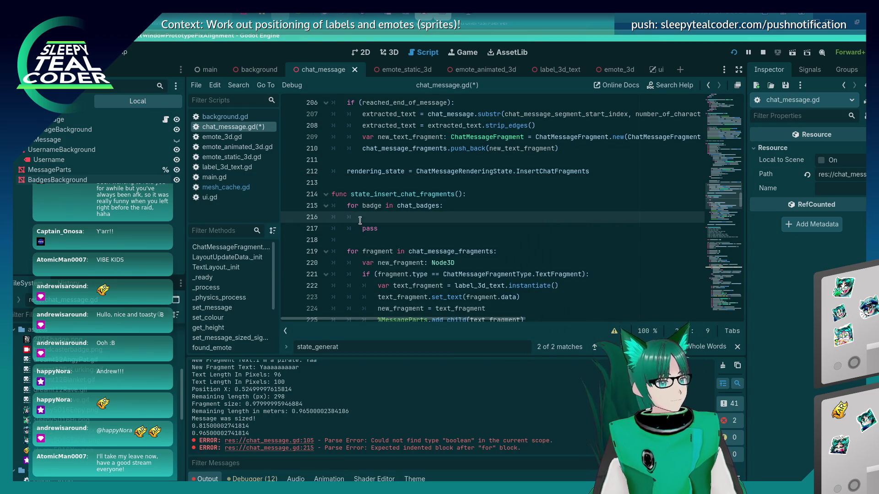
Step: Declare var badge_sprite: Sprite3D inside the badge loop
{"action": "type", "text": "let"}
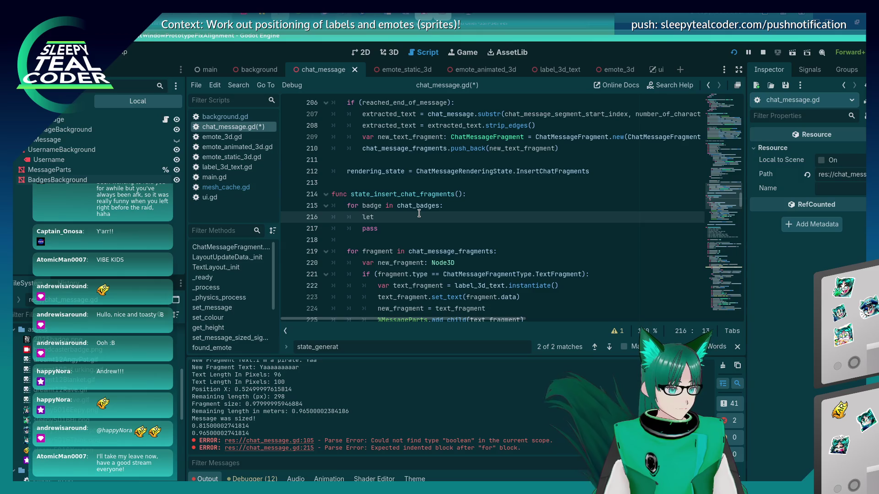
{"action": "key", "text": "BackSpace"}
{"action": "key", "text": "BackSpace"}
{"action": "key", "text": "BackSpace"}
{"action": "type", "text": "var badge_sprite: Spr"}
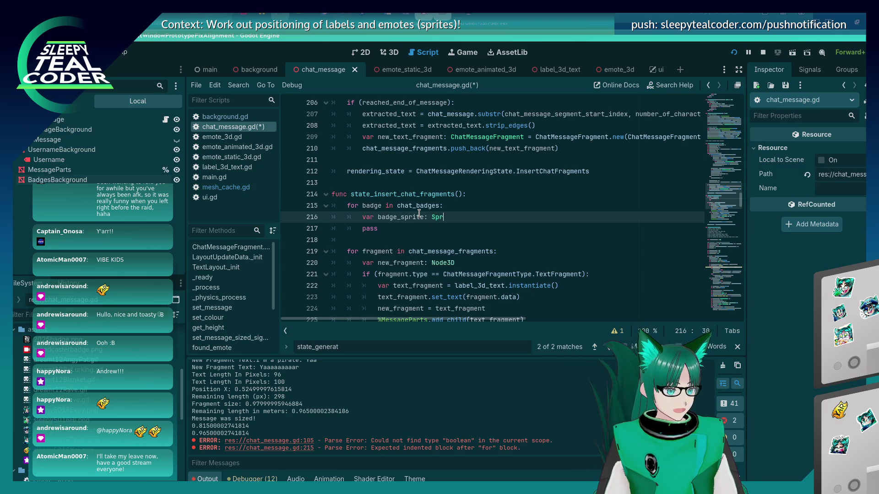
{"action": "type", "text": "ite3D"}
{"action": "key", "text": "Return"}
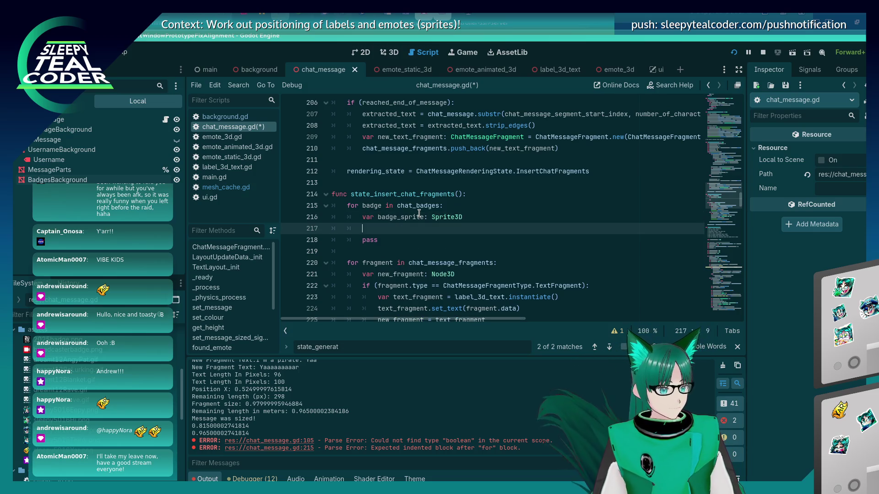
Step: Add a bare badge_sprite line after trying members, then open emote_static_3d.gd for reference
{"action": "type", "text": "bad"}
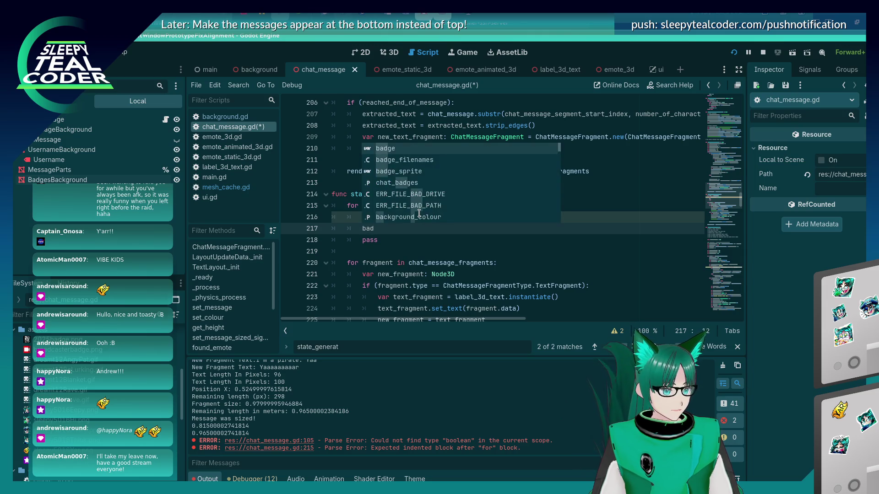
{"action": "key", "text": "Down"}
{"action": "key", "text": "Down"}
{"action": "key", "text": "Return"}
{"action": "type", "text": "."}
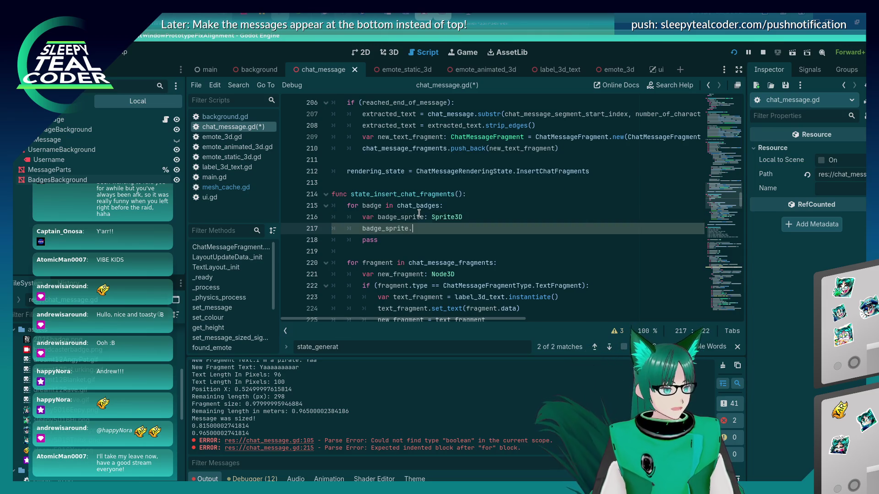
{"action": "type", "text": "lo"}
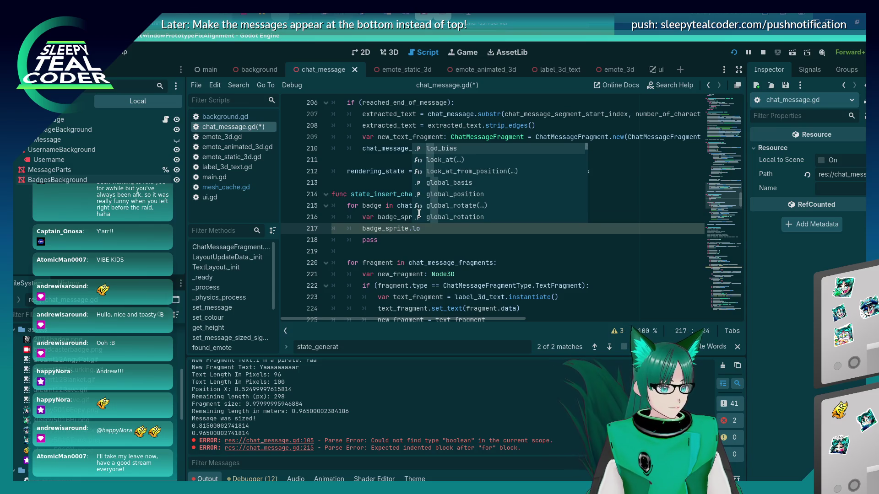
{"action": "key", "text": "BackSpace"}
{"action": "key", "text": "BackSpace"}
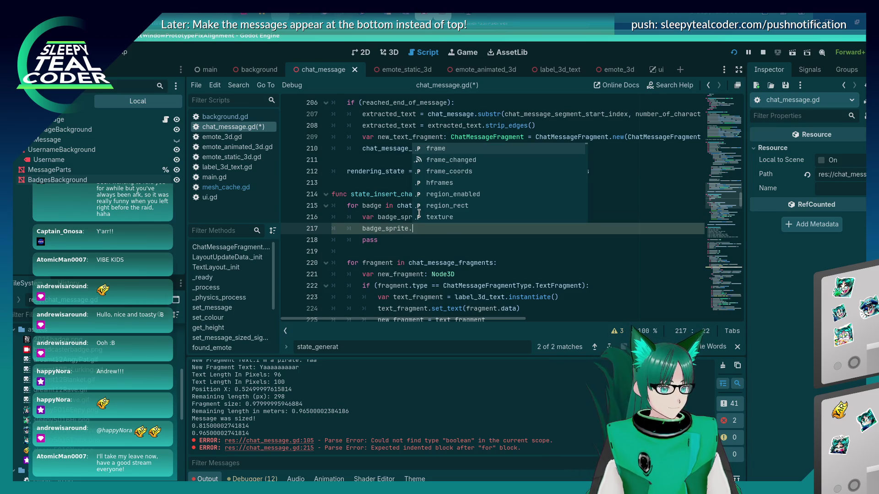
{"action": "type", "text": "p"}
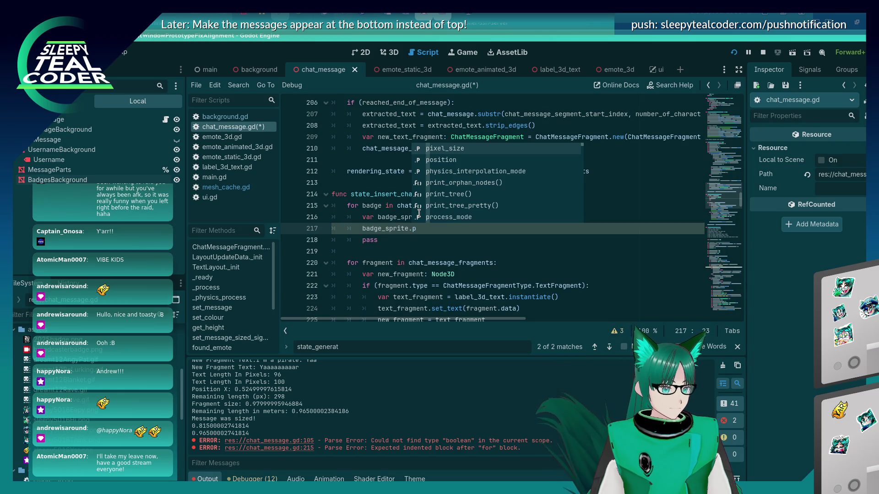
{"action": "key", "text": "BackSpace"}
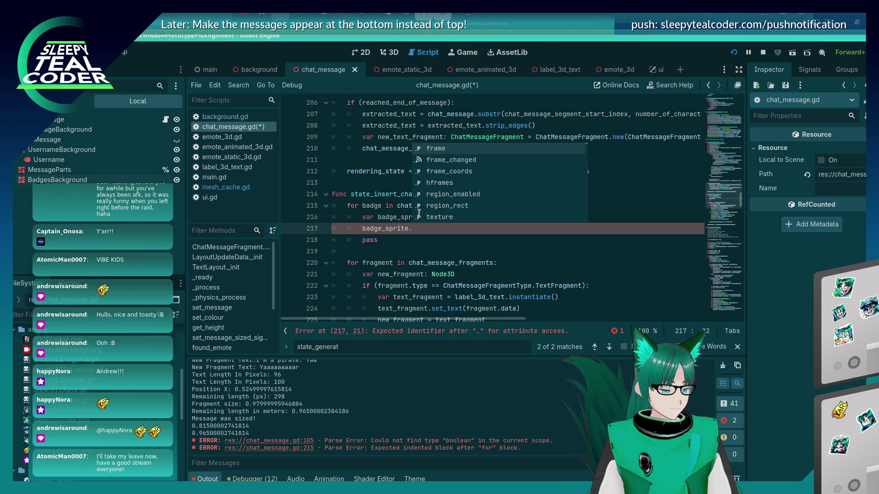
{"action": "type", "text": "image."}
{"action": "key", "text": "BackSpace"}
{"action": "key", "text": "BackSpace"}
{"action": "key", "text": "BackSpace"}
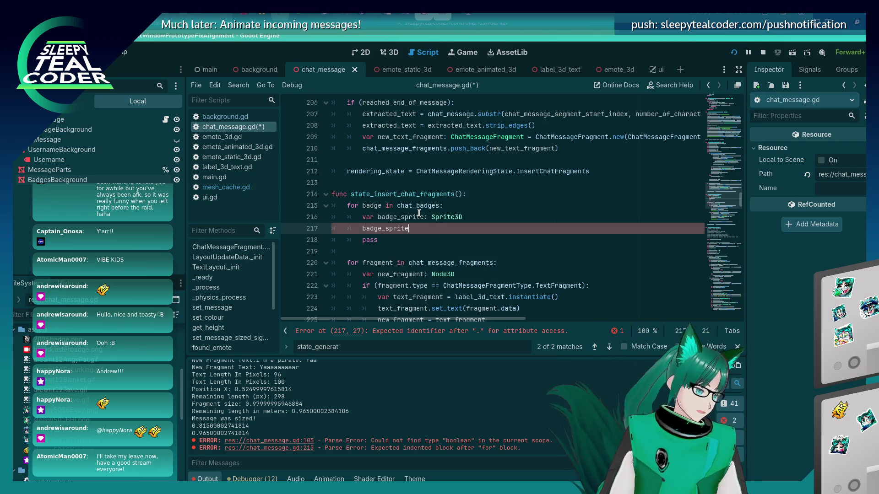
{"action": "key", "text": "BackSpace"}
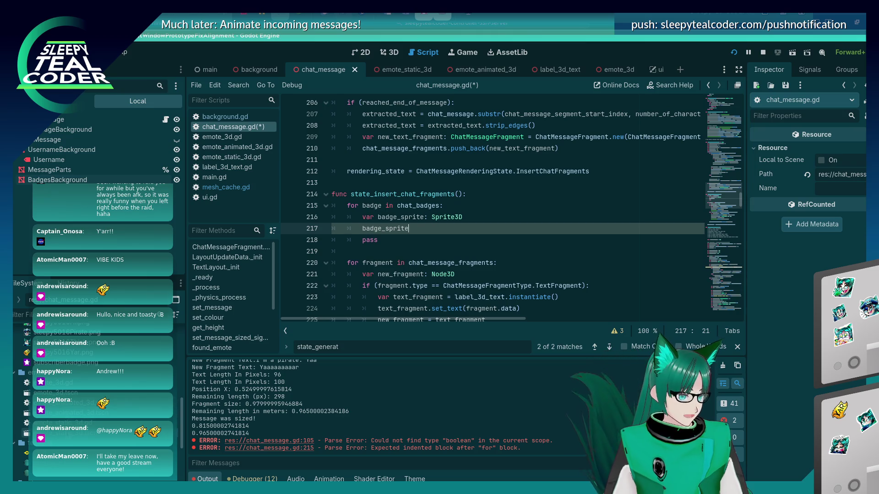
{"action": "double_click", "coordinate": [64, 422]}
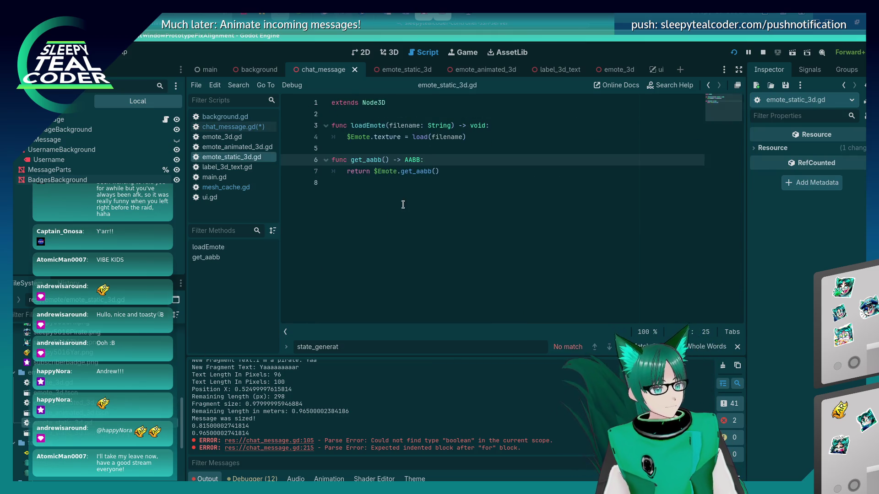
{"action": "double_click", "coordinate": [383, 135]}
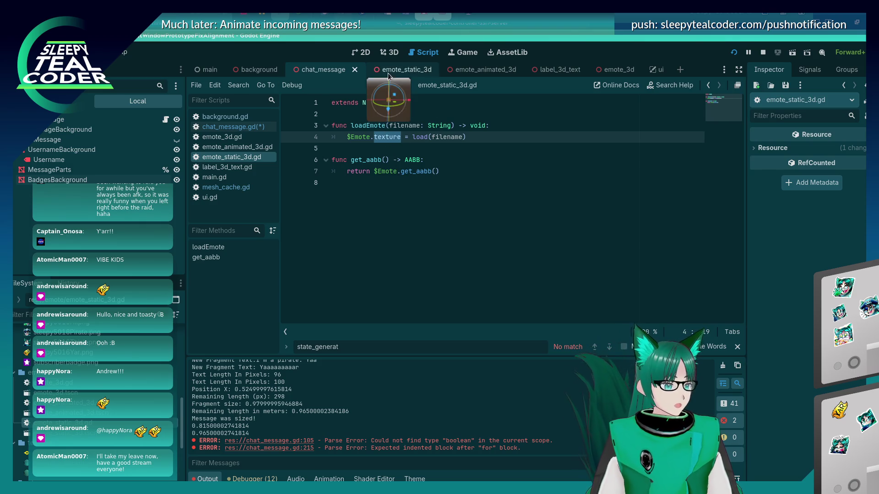
{"action": "left_click", "coordinate": [220, 127]}
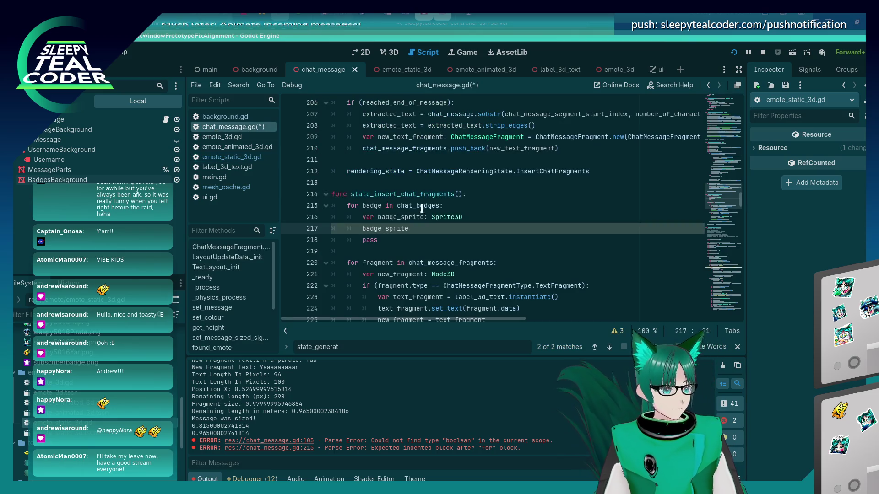
Step: Write badge_sprite.texture = load("res://assets/" + badge) on line 217 and save
{"action": "left_click", "coordinate": [422, 229]}
{"action": "type", "text": "."}
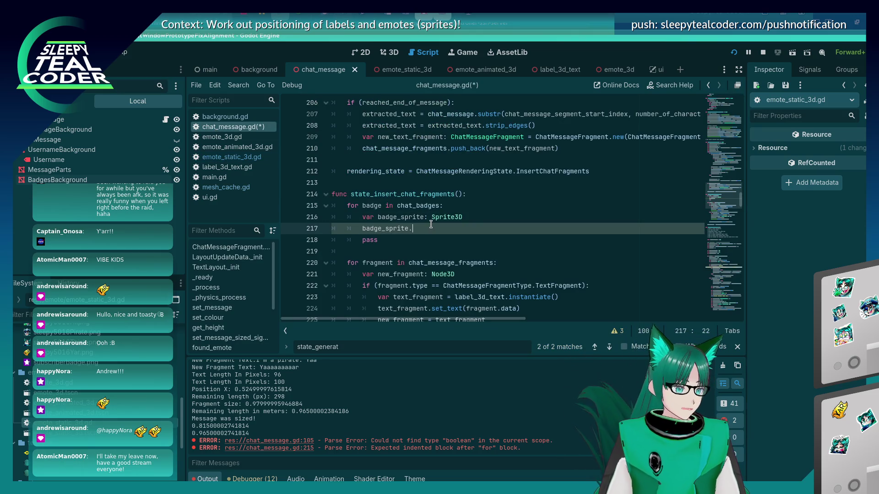
{"action": "type", "text": "tex"}
{"action": "type", "text": "ture = load("}
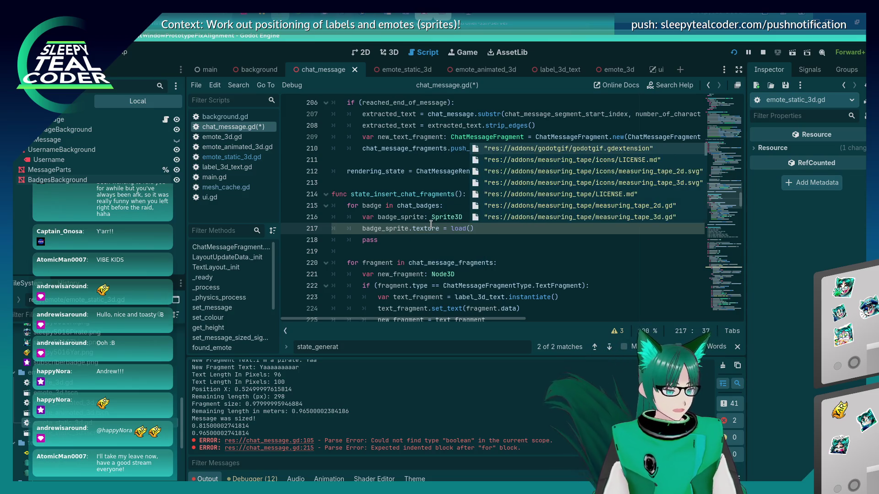
{"action": "type", "text": "\"res"}
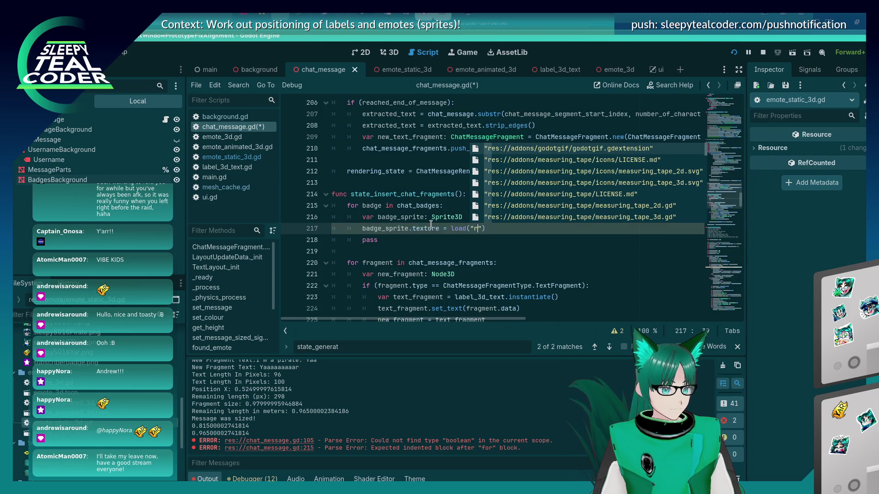
{"action": "type", "text": "://"}
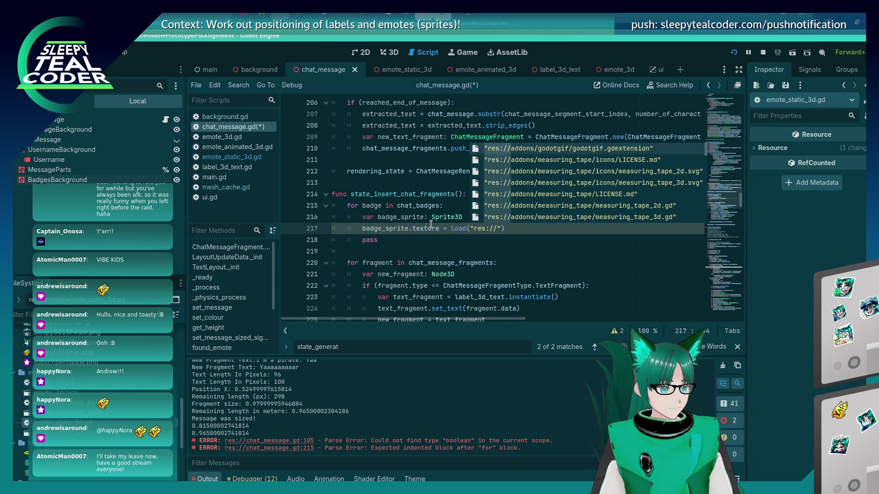
{"action": "type", "text": "emotes"}
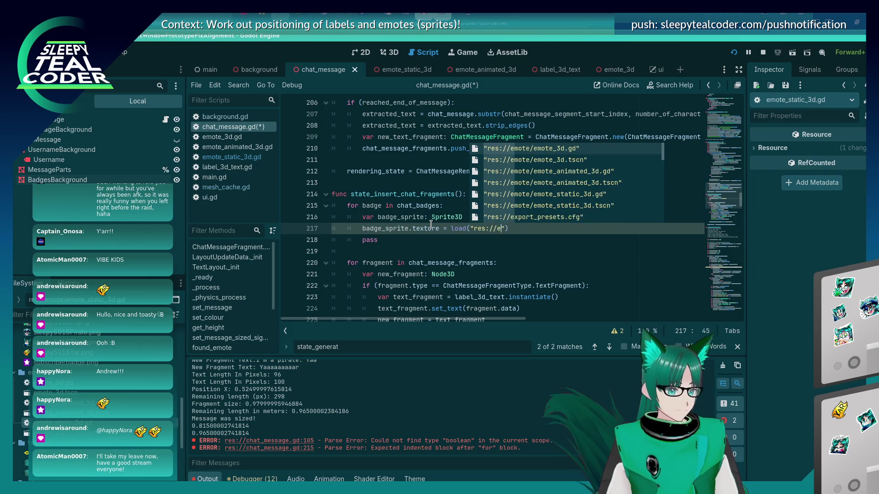
{"action": "type", "text": "/"}
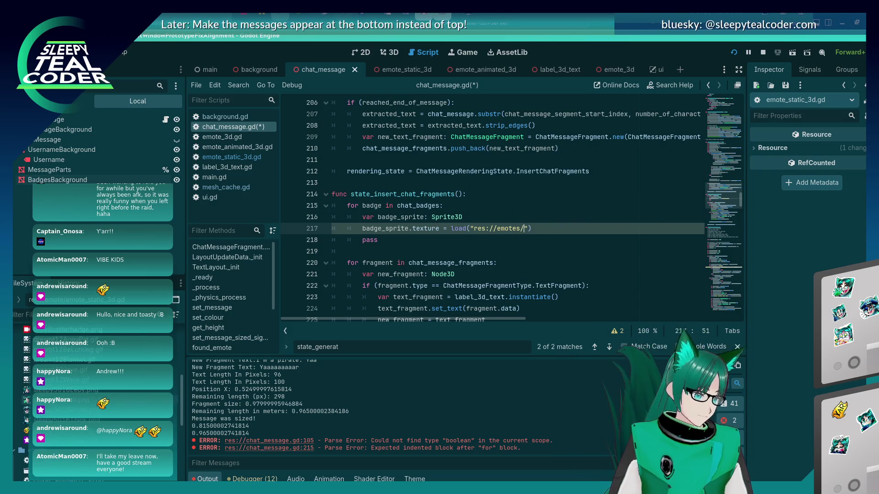
{"action": "key", "text": "BackSpace"}
{"action": "key", "text": "BackSpace"}
{"action": "key", "text": "BackSpace"}
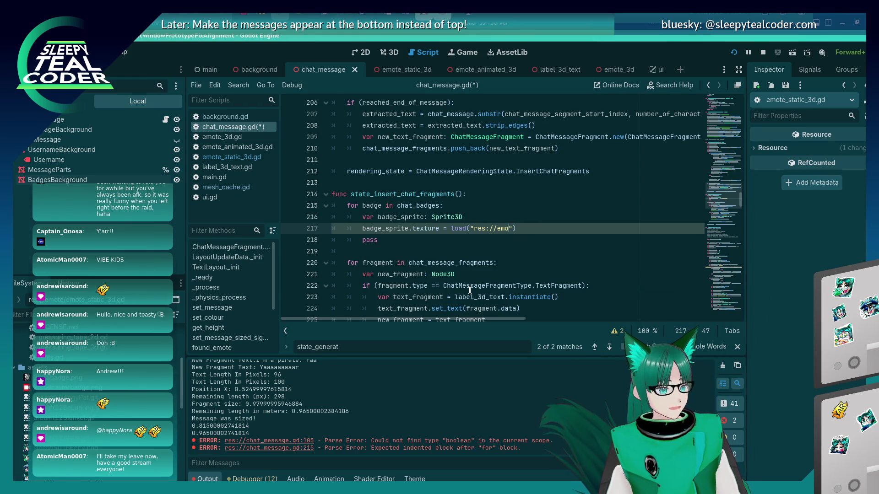
{"action": "type", "text": "assets/"}
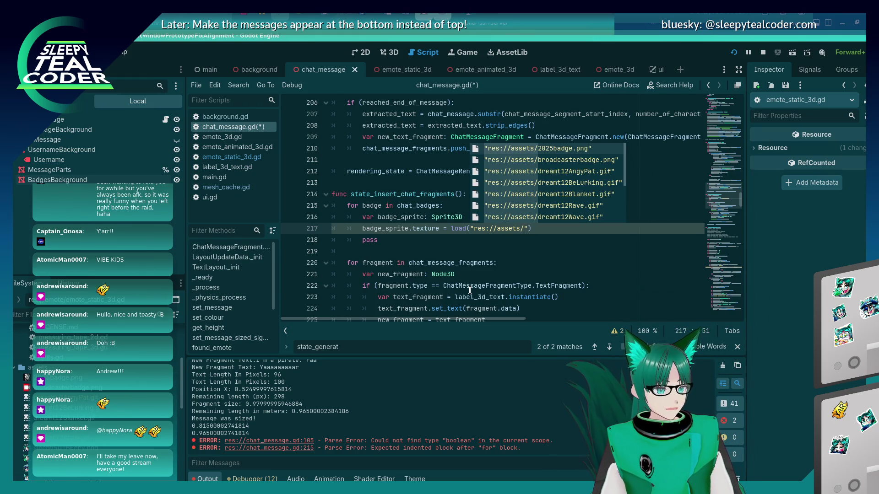
{"action": "type", "text": "\" + "}
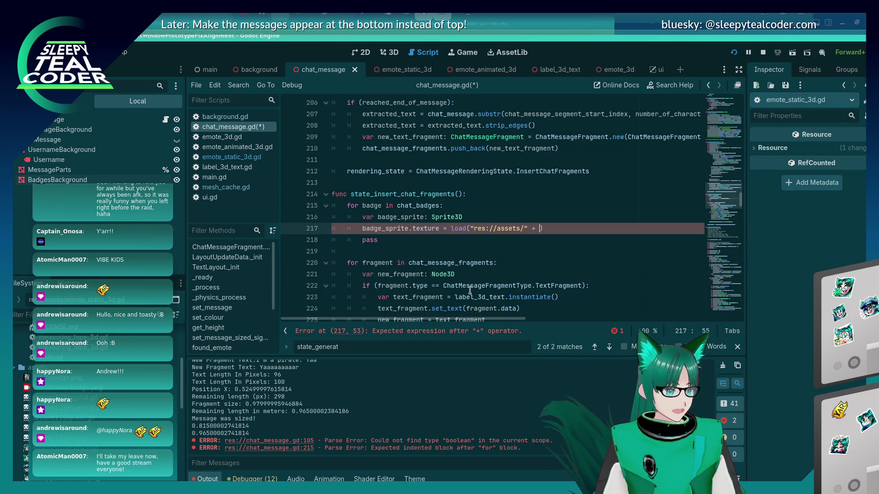
{"action": "type", "text": "badge)"}
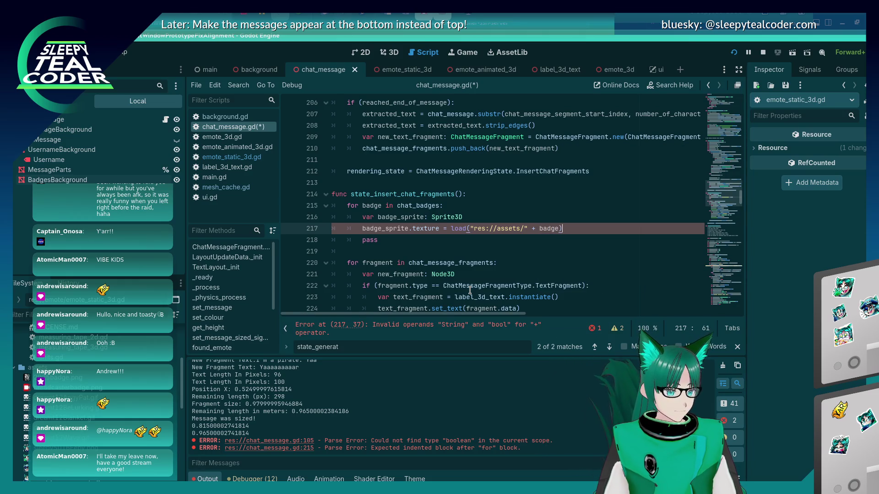
{"action": "key", "text": "ctrl+s"}
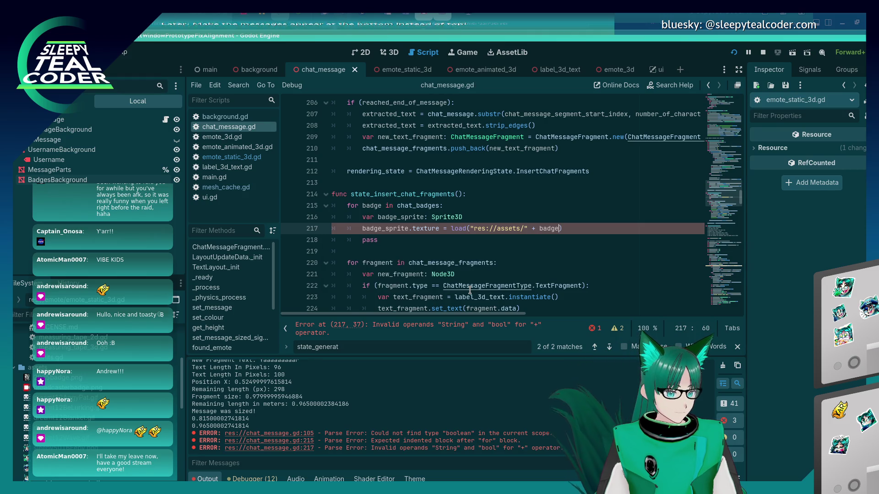
Step: Replace badge with the badge_filenames entry as the load path operand
{"action": "key", "text": "Left"}
{"action": "key", "text": "Left"}
{"action": "key", "text": "Left"}
{"action": "key", "text": "Left"}
{"action": "key", "text": "Left"}
{"action": "key", "text": "Left"}
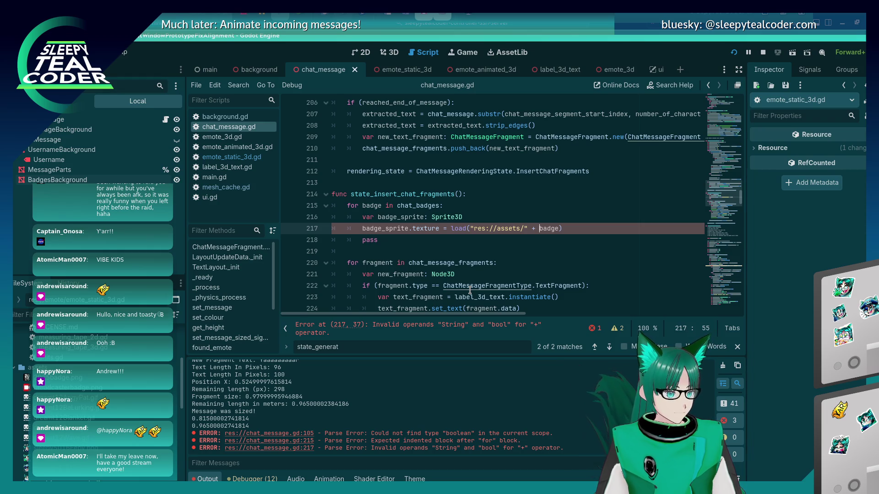
{"action": "key", "text": "Delete"}
{"action": "key", "text": "Delete"}
{"action": "key", "text": "Delete"}
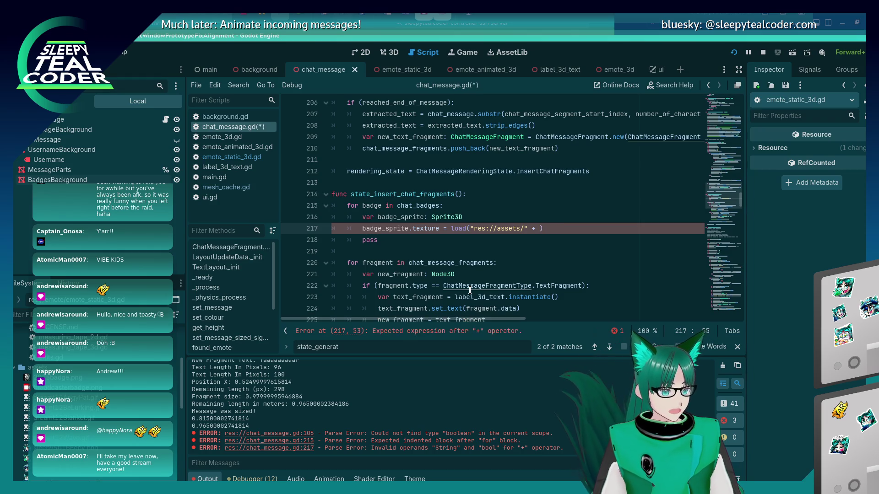
{"action": "scroll", "coordinate": [457, 197], "scroll_direction": "up", "scroll_amount": 15}
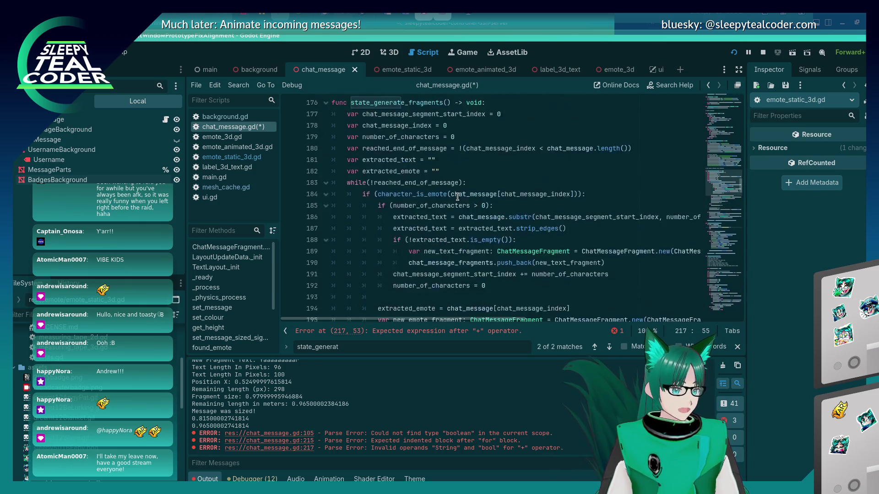
{"action": "scroll", "coordinate": [458, 197], "scroll_direction": "up", "scroll_amount": 20}
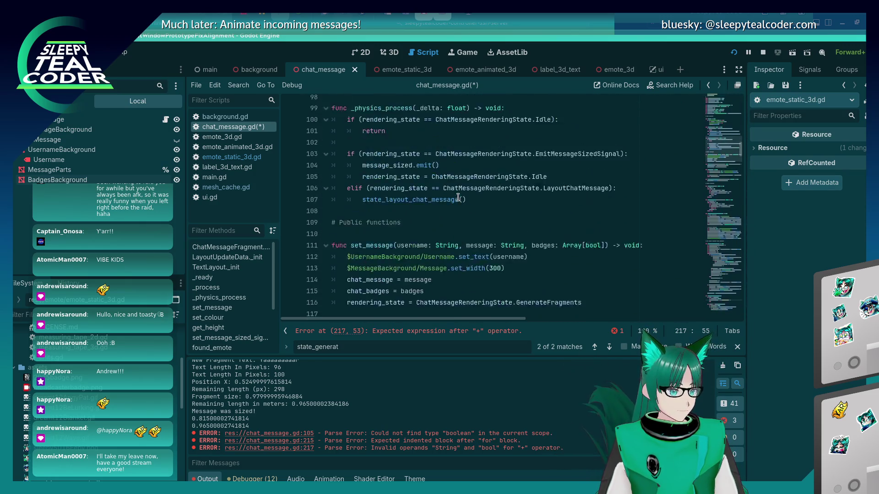
{"action": "scroll", "coordinate": [457, 197], "scroll_direction": "up", "scroll_amount": 12}
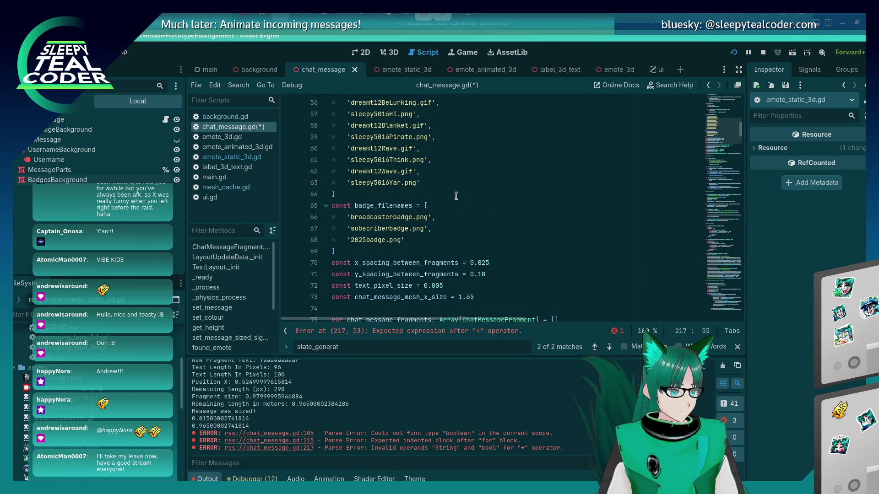
{"action": "type", "text": "badge_filenames]["}
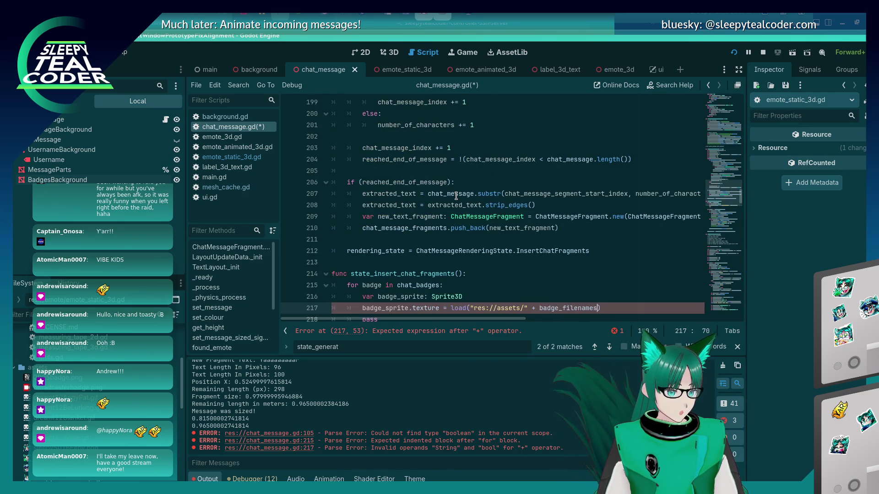
{"action": "type", "text": "badge_oi"}
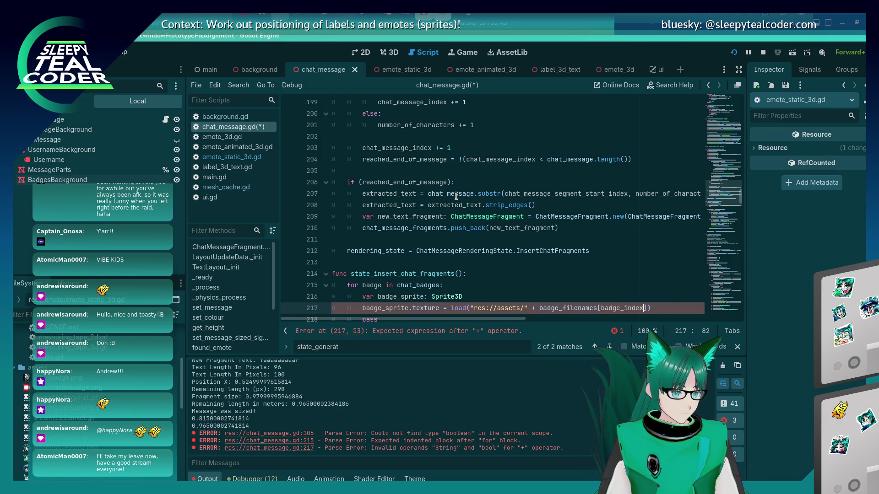
Step: Wrap the sprite lines in an if (badge): block inside the loop
{"action": "key", "text": "Up"}
{"action": "key", "text": "Up"}
{"action": "key", "text": "Return"}
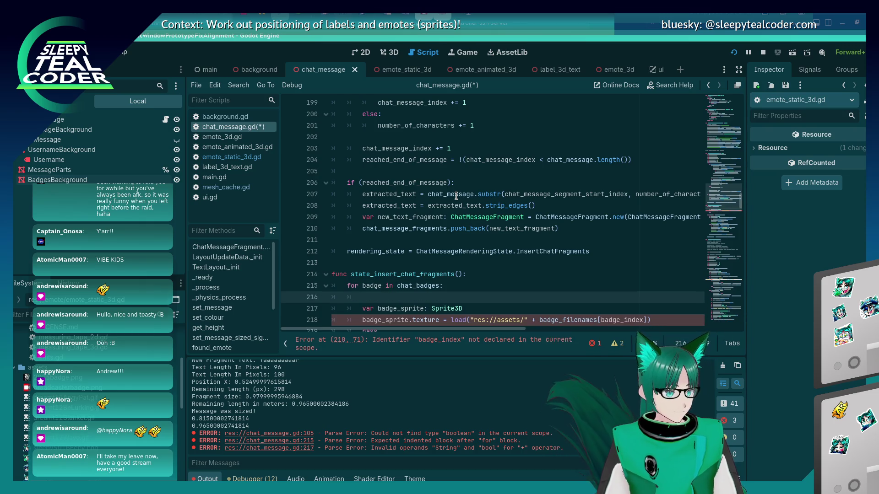
{"action": "type", "text": "if (badge)"}
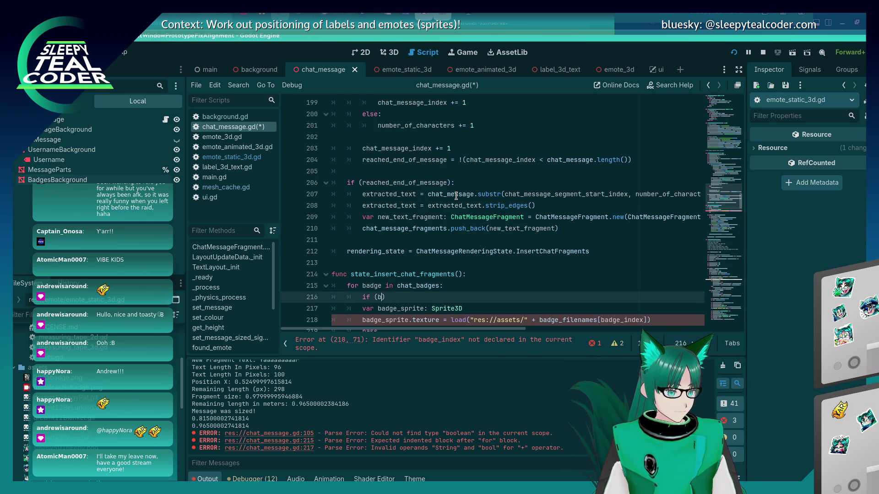
{"action": "type", "text": ":"}
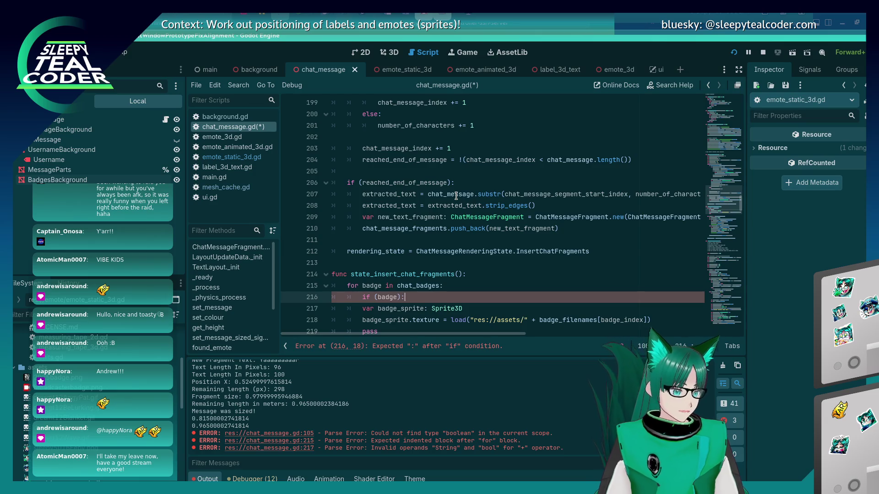
{"action": "key", "text": "Down"}
{"action": "key", "text": "Tab"}
{"action": "key", "text": "Down"}
{"action": "key", "text": "Tab"}
{"action": "key", "text": "Up"}
{"action": "key", "text": "Up"}
{"action": "key", "text": "Up"}
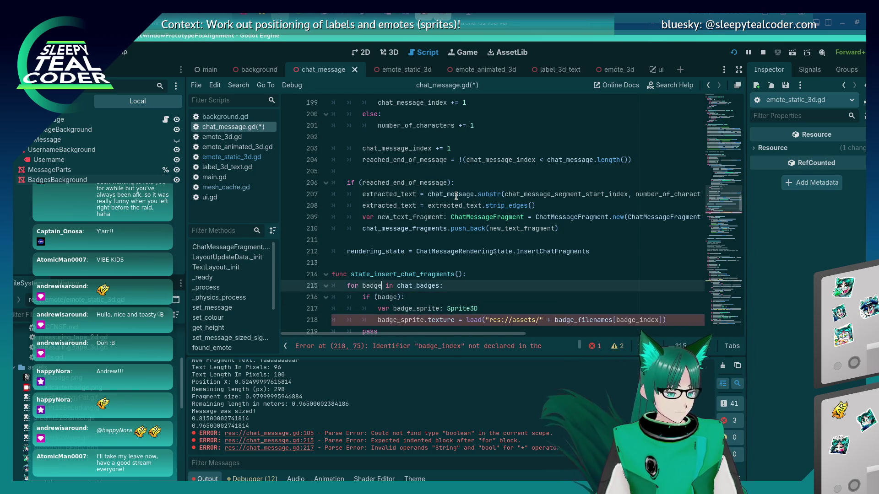
Step: Rename the loop variable to badge_set, use it in the if condition, and save
{"action": "type", "text": "_set"}
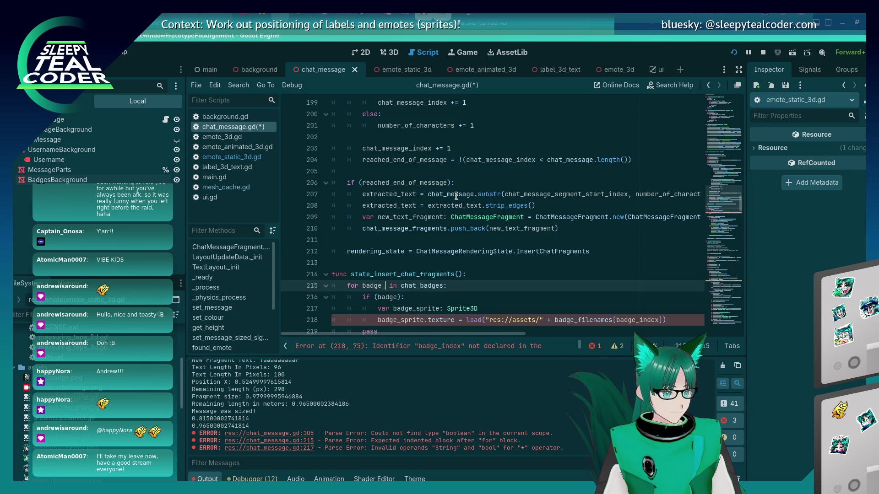
{"action": "double_click", "coordinate": [379, 285]}
{"action": "key", "text": "ctrl+c"}
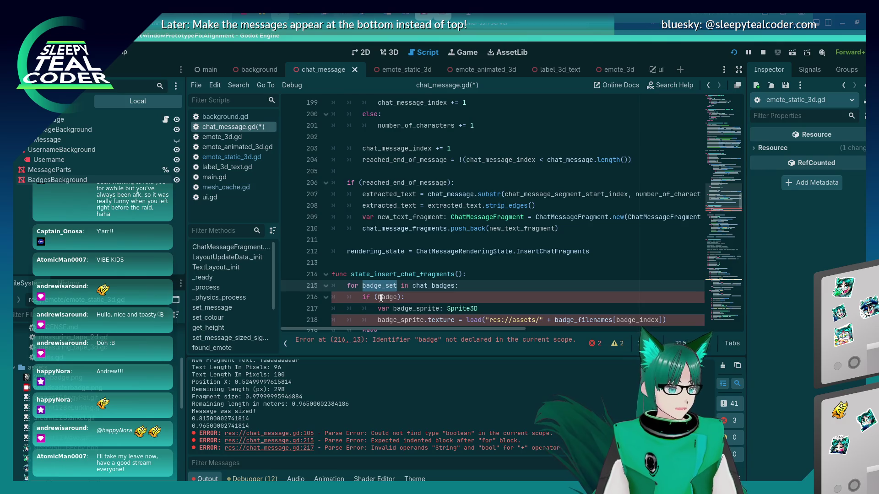
{"action": "double_click", "coordinate": [381, 297]}
{"action": "key", "text": "ctrl+v"}
{"action": "key", "text": "ctrl+s"}
Step: Add var badge_index = 0 above the loop, replace pass with badge_index += 1, and save
{"action": "scroll", "coordinate": [446, 281], "scroll_direction": "down", "scroll_amount": 2}
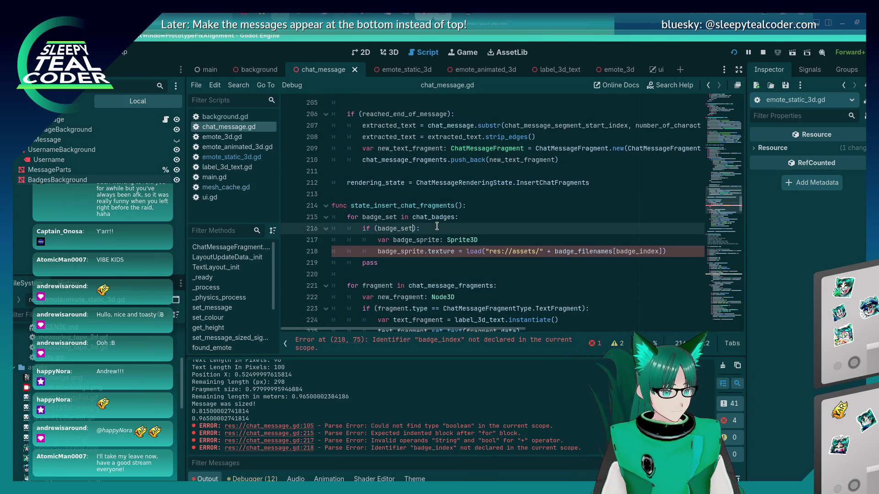
{"action": "left_click", "coordinate": [474, 215]}
{"action": "left_click", "coordinate": [475, 207]}
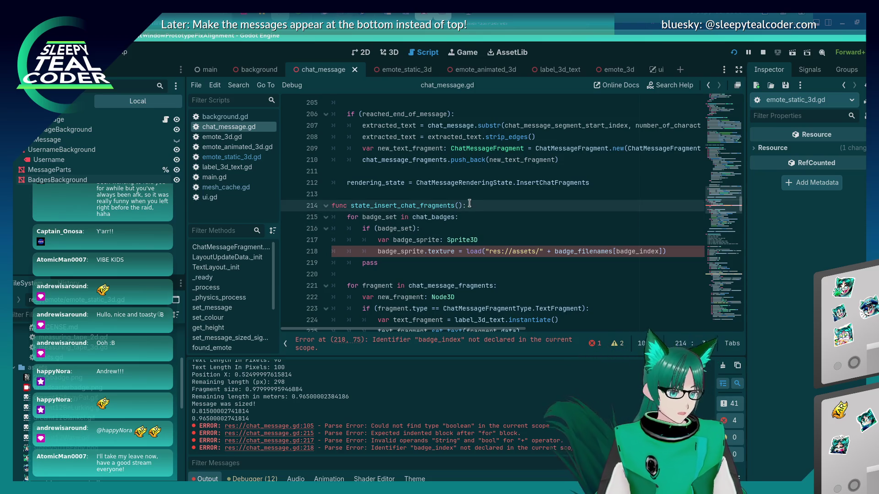
{"action": "key", "text": "Return"}
{"action": "type", "text": "var badge_index ="}
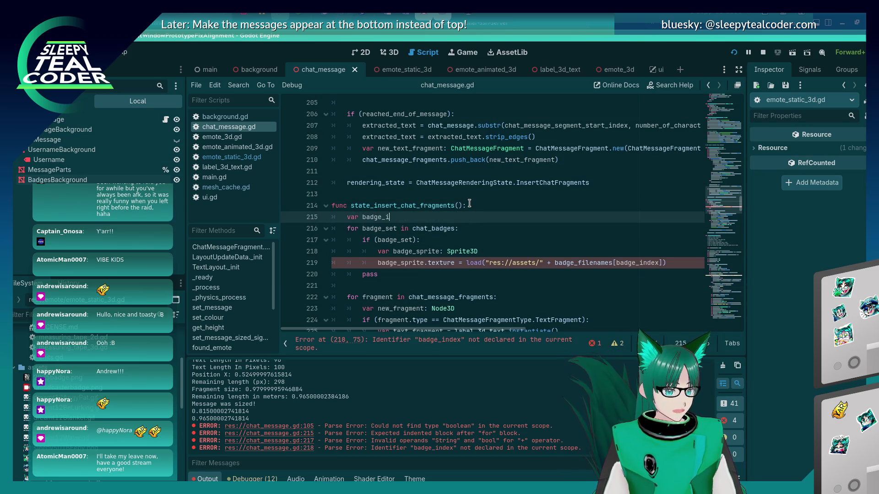
{"action": "key", "text": "Down"}
{"action": "key", "text": "Down"}
{"action": "key", "text": "Down"}
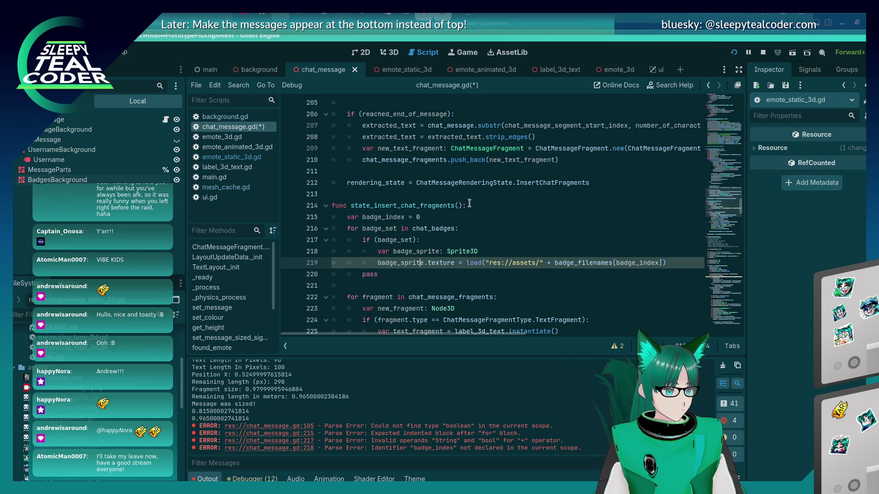
{"action": "key", "text": "BackSpace"}
{"action": "key", "text": "BackSpace"}
{"action": "key", "text": "BackSpace"}
{"action": "key", "text": "BackSpace"}
{"action": "type", "text": "badge_index += 1"}
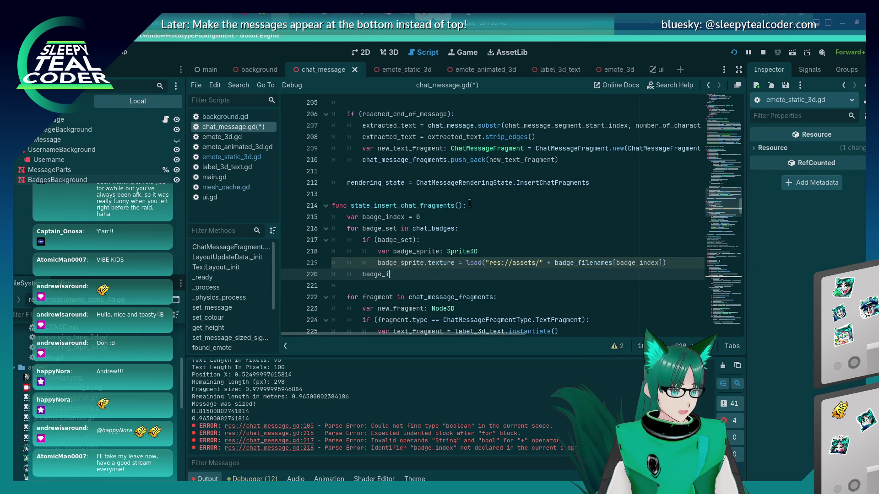
{"action": "key", "text": "ctrl+s"}
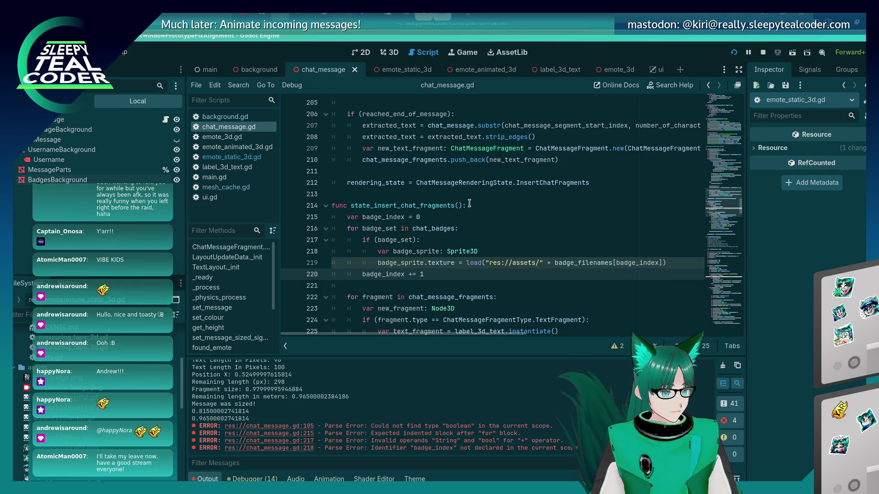
Step: Insert an indented blank line below the texture assignment and stop the running game
{"action": "key", "text": "Down"}
{"action": "key", "text": "Down"}
{"action": "key", "text": "Down"}
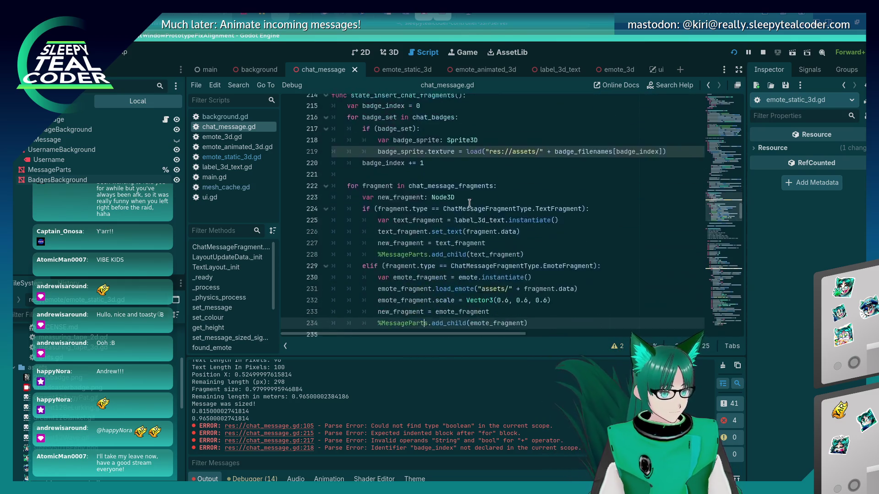
{"action": "key", "text": "Up"}
{"action": "key", "text": "Up"}
{"action": "key", "text": "Up"}
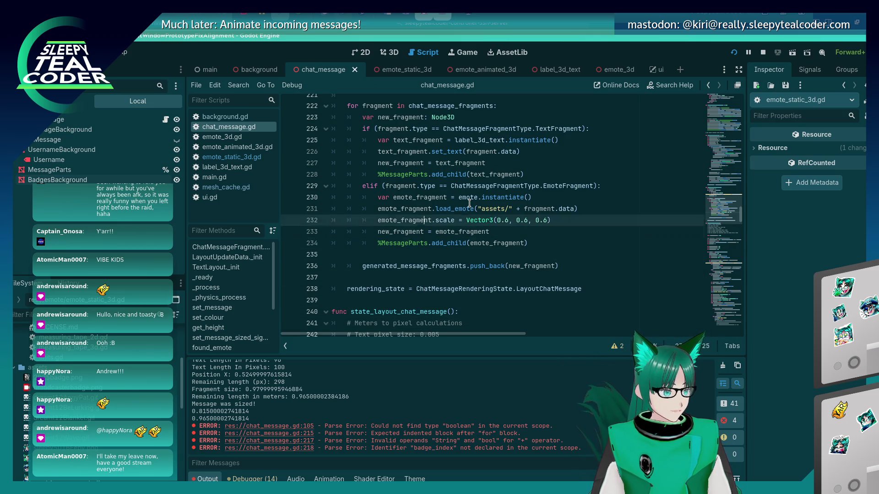
{"action": "key", "text": "Up"}
{"action": "key", "text": "Up"}
{"action": "key", "text": "Up"}
{"action": "key", "text": "Down"}
{"action": "key", "text": "Down"}
{"action": "key", "text": "Down"}
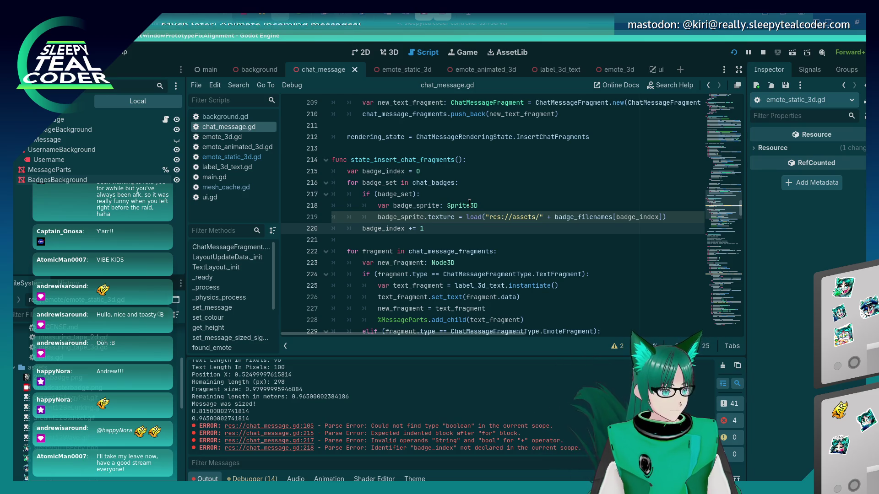
{"action": "key", "text": "Up"}
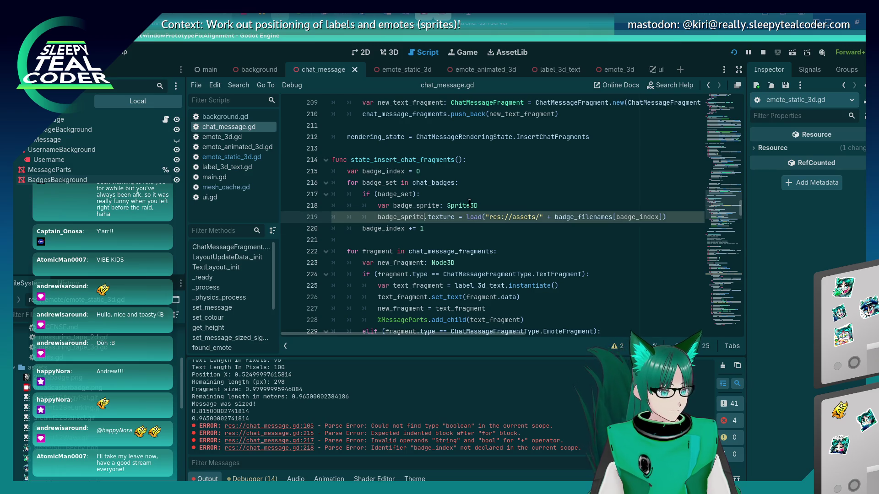
{"action": "key", "text": "End"}
{"action": "key", "text": "Return"}
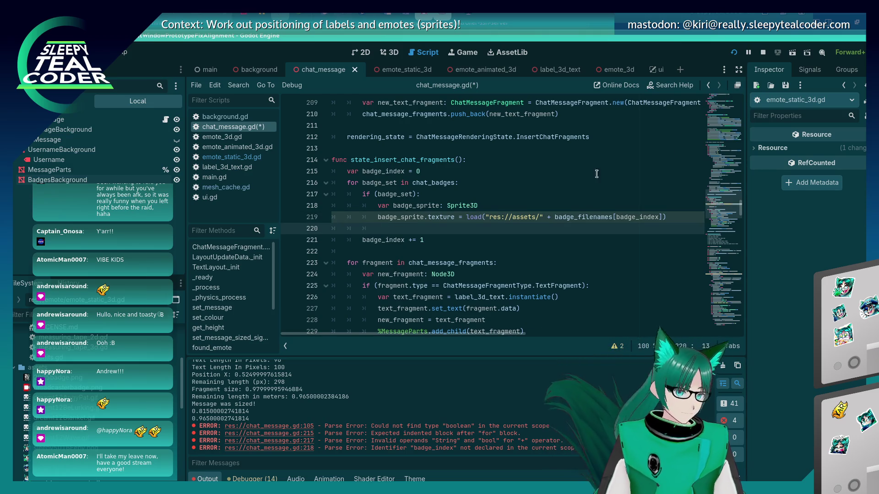
{"action": "left_click", "coordinate": [762, 54]}
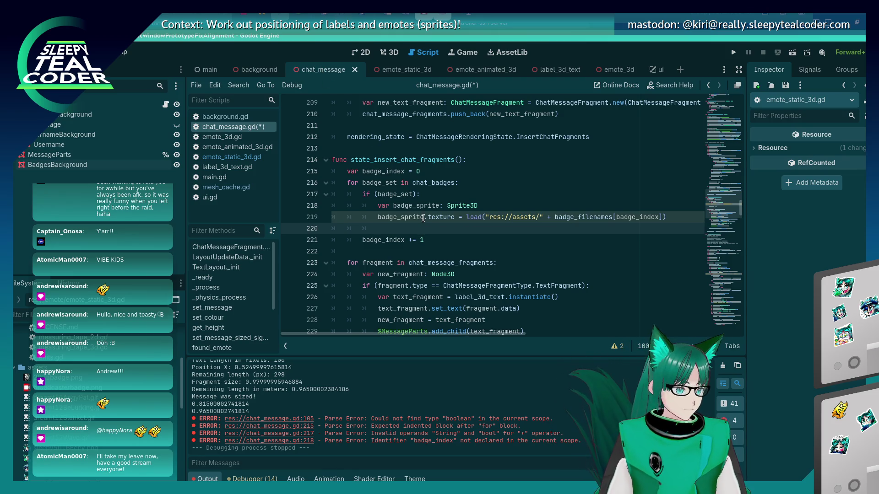
Step: Add $BadgesBackground.add_child(badge_sprite) in the badge block and save chat_message.gd
{"action": "type", "text": "$B"}
{"action": "key", "text": "Return"}
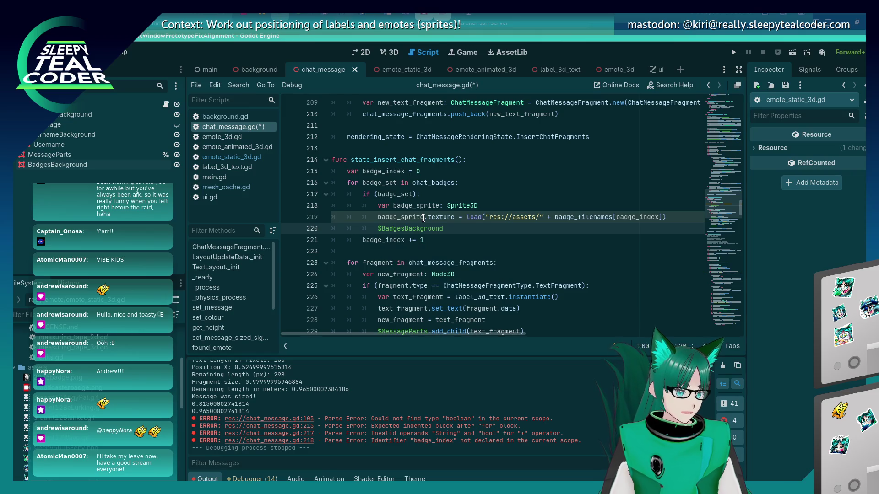
{"action": "type", "text": ".add_child("}
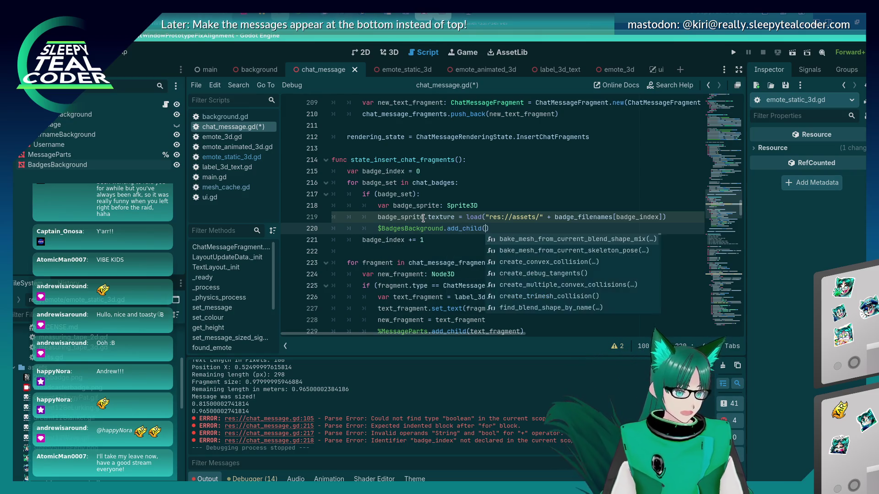
{"action": "key", "text": "Return"}
{"action": "type", "text": "b"}
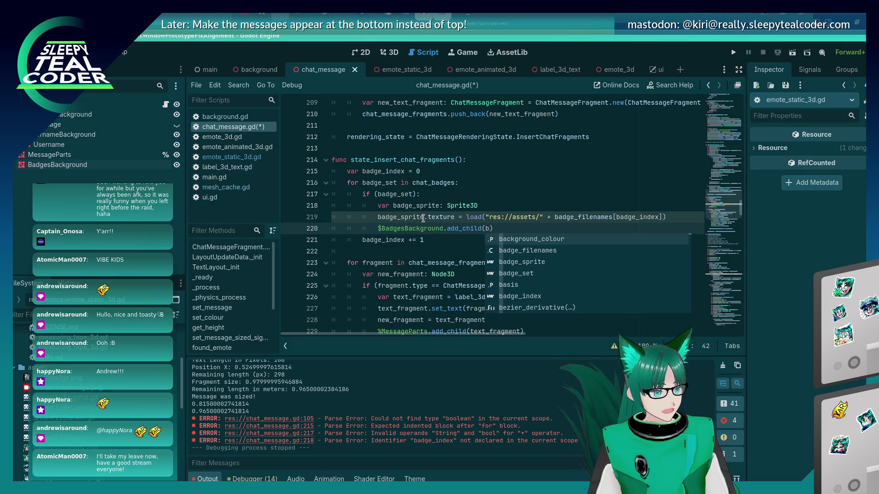
{"action": "type", "text": "adge"}
{"action": "key", "text": "Down"}
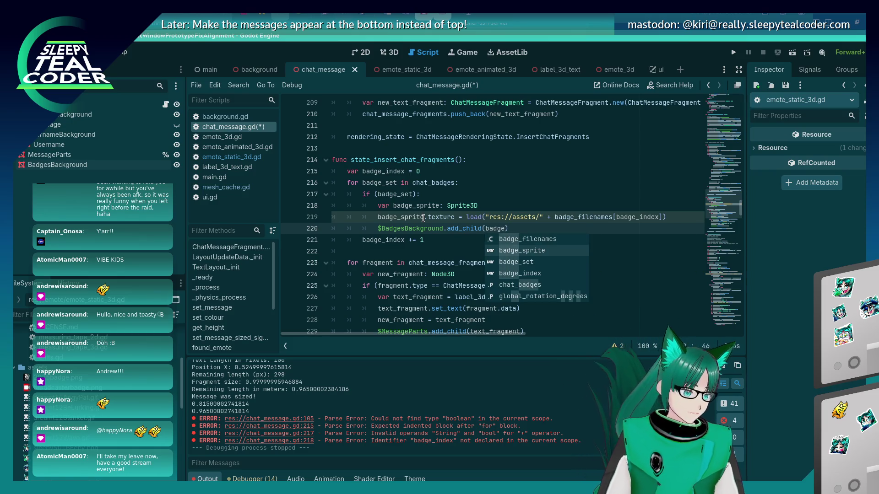
{"action": "key", "text": "Return"}
{"action": "key", "text": "ctrl+s"}
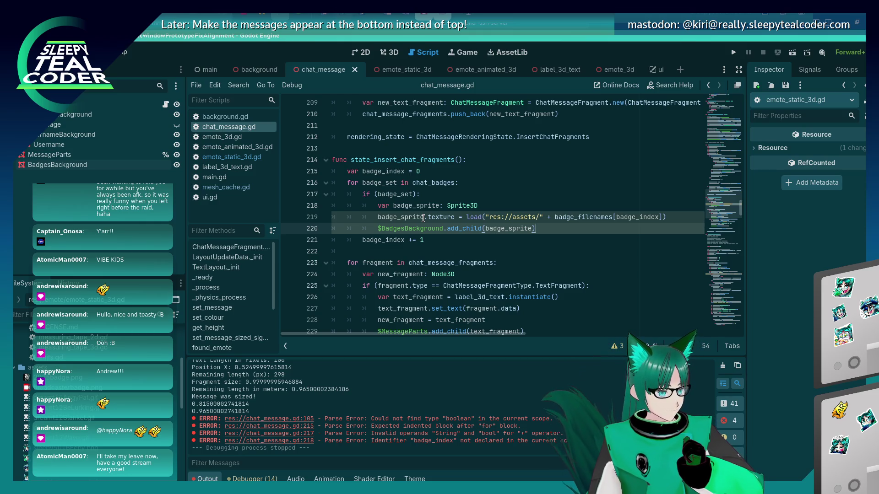
Step: Run the project to test the badge sprites
{"action": "key", "text": "alt+Tab"}
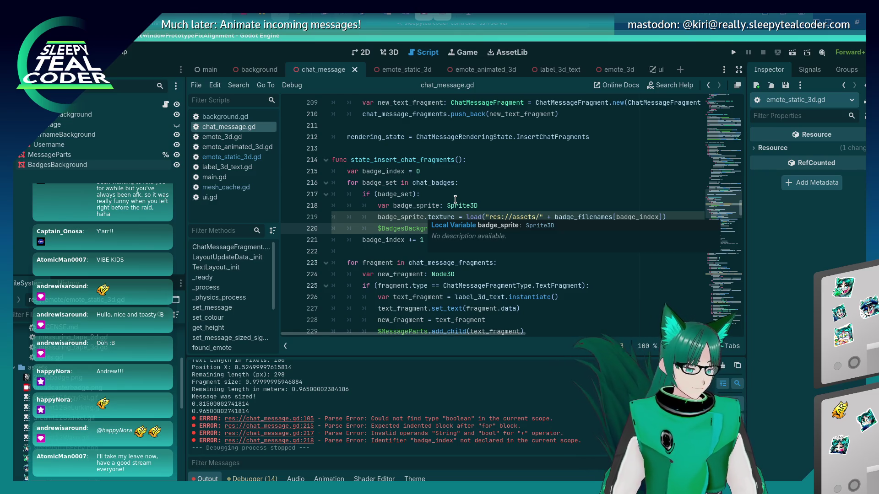
{"action": "key", "text": "alt+Tab"}
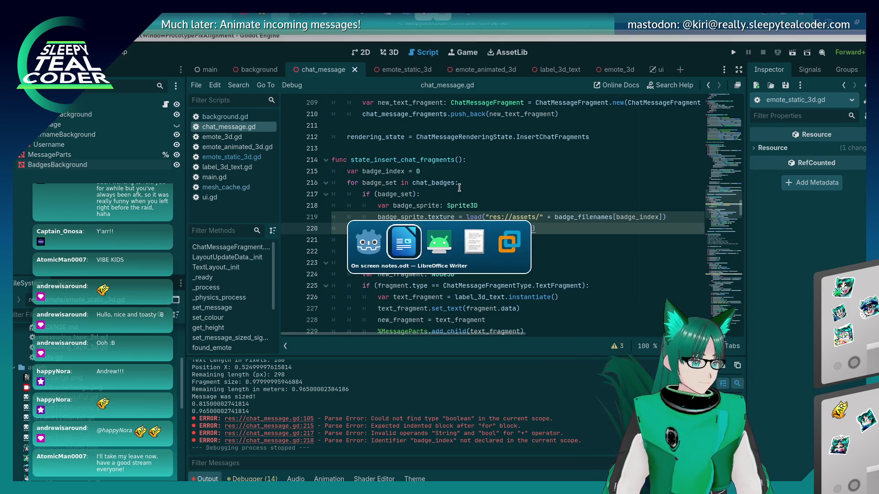
{"action": "key", "text": "alt+shift+Tab"}
{"action": "left_click", "coordinate": [736, 51]}
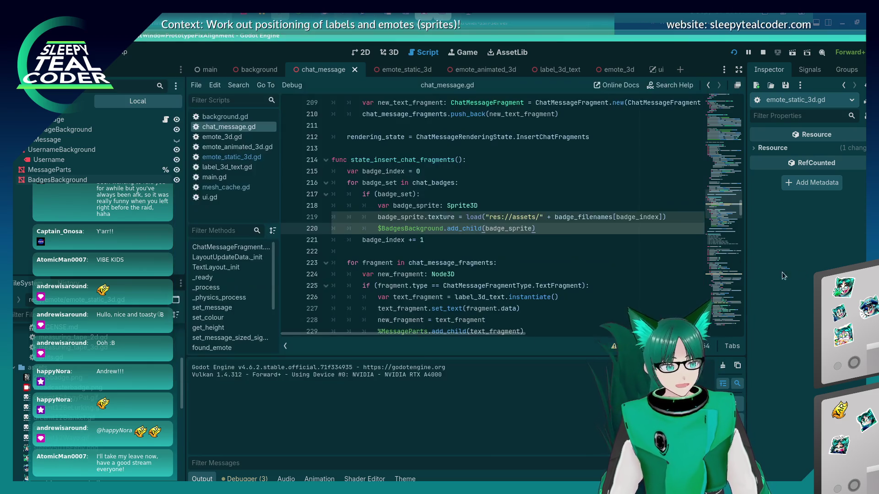
Step: Open ui.gd from the FileSystem dock in the script editor
{"action": "key", "text": "alt+Tab"}
{"action": "scroll", "coordinate": [79, 376], "scroll_direction": "down", "scroll_amount": 3}
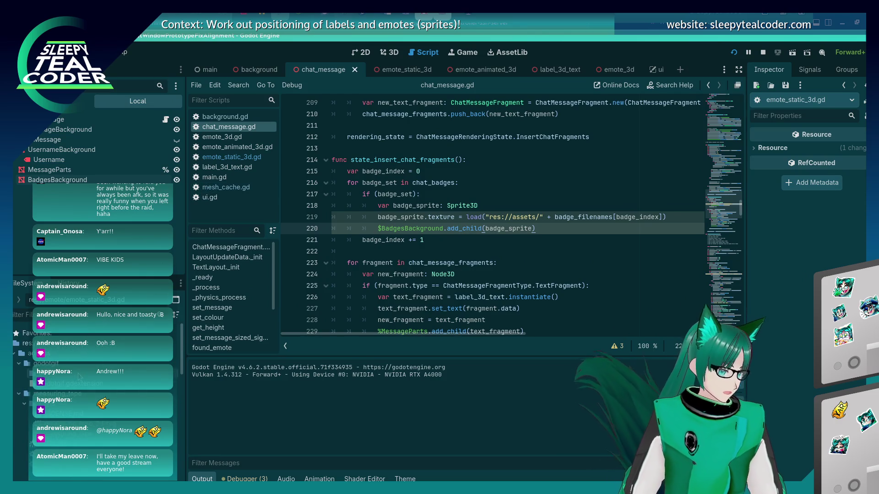
{"action": "scroll", "coordinate": [78, 377], "scroll_direction": "down", "scroll_amount": 3}
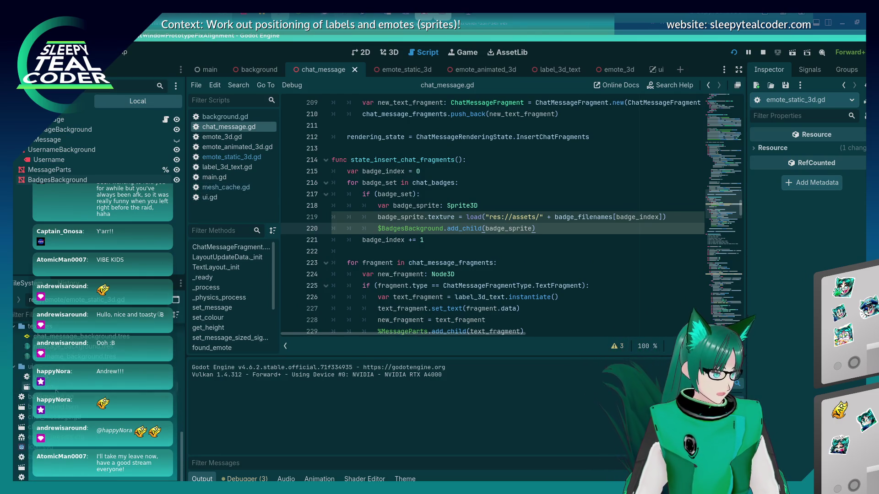
{"action": "left_click", "coordinate": [79, 376]}
{"action": "double_click", "coordinate": [79, 376]}
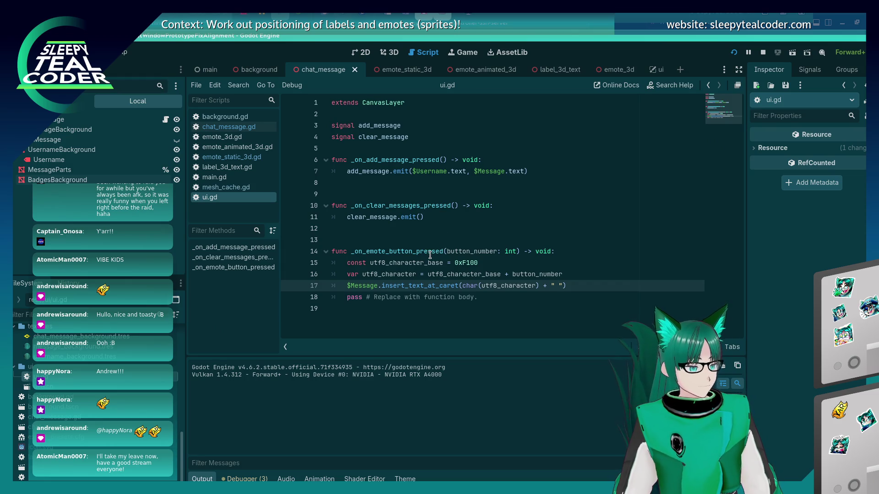
Step: Start a var badges = [ line in the add-message function
{"action": "left_click", "coordinate": [521, 170]}
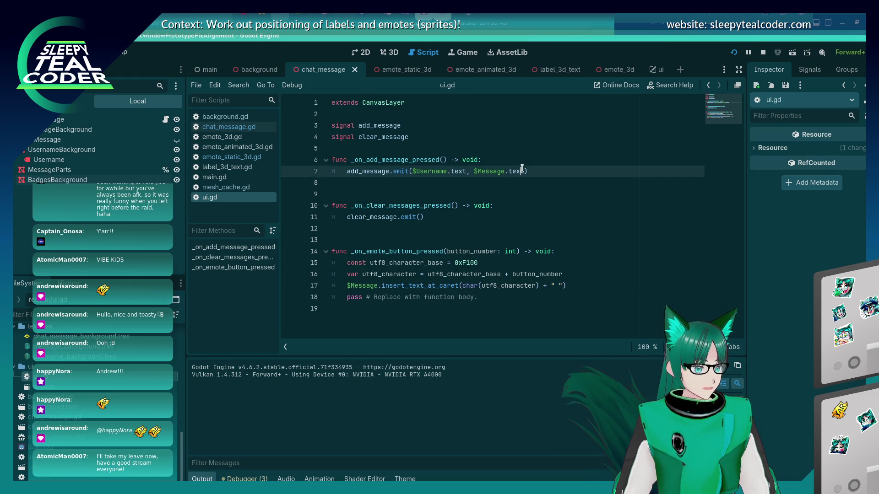
{"action": "left_click", "coordinate": [520, 159]}
{"action": "key", "text": "Return"}
{"action": "type", "text": "var "}
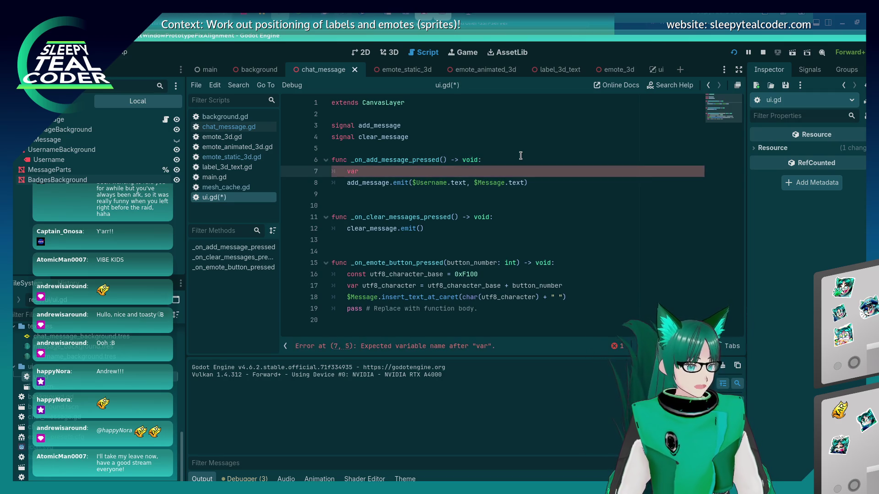
{"action": "type", "text": "bad"}
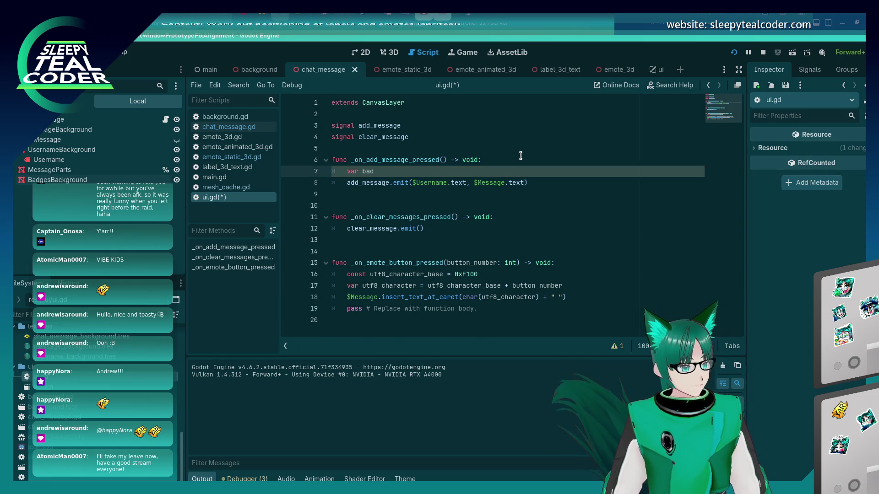
{"action": "type", "text": "ges "}
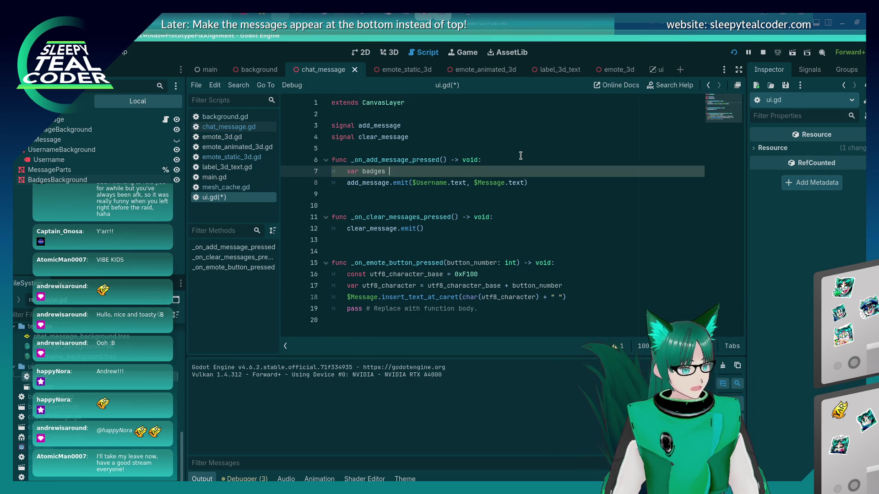
{"action": "type", "text": "= ["}
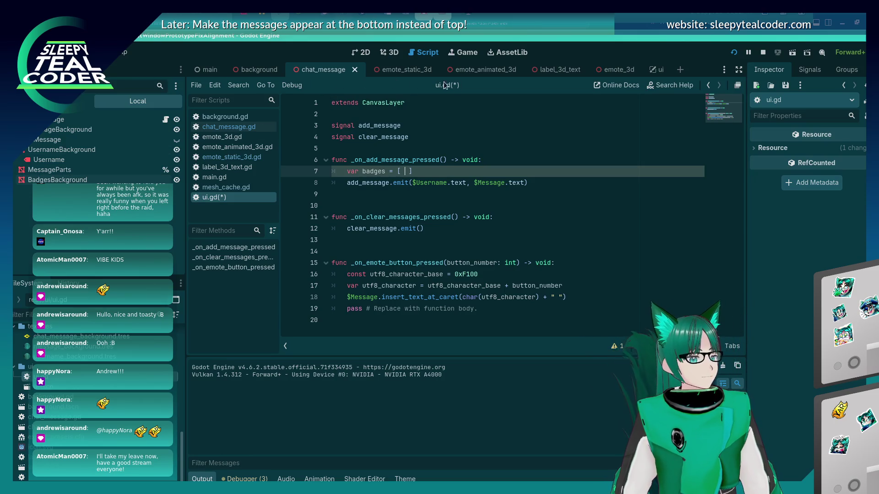
Step: Put $Badges/Broadcaster in the badges array, trying member names like is_ch and selec
{"action": "left_click", "coordinate": [652, 70]}
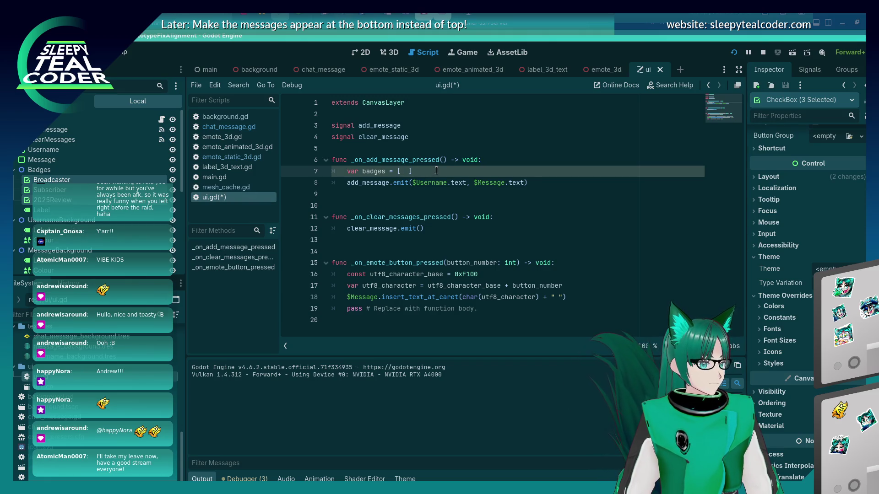
{"action": "type", "text": "$Badges/"}
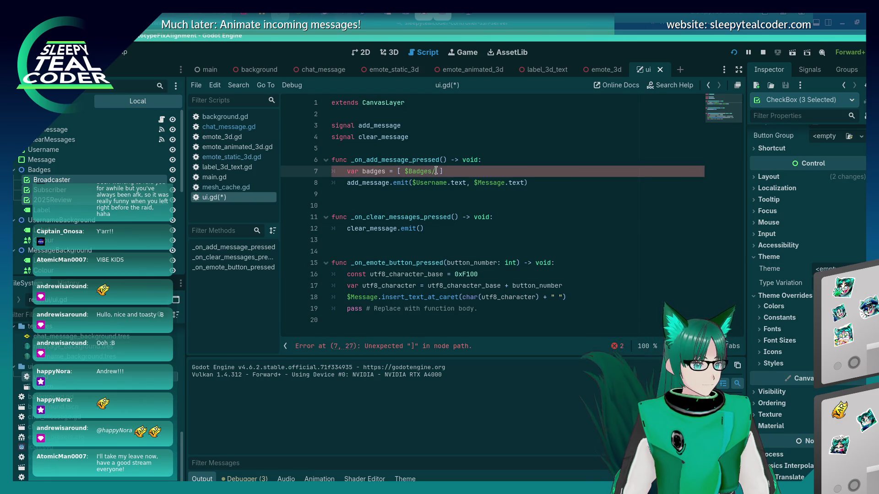
{"action": "key", "text": "ctrl+space"}
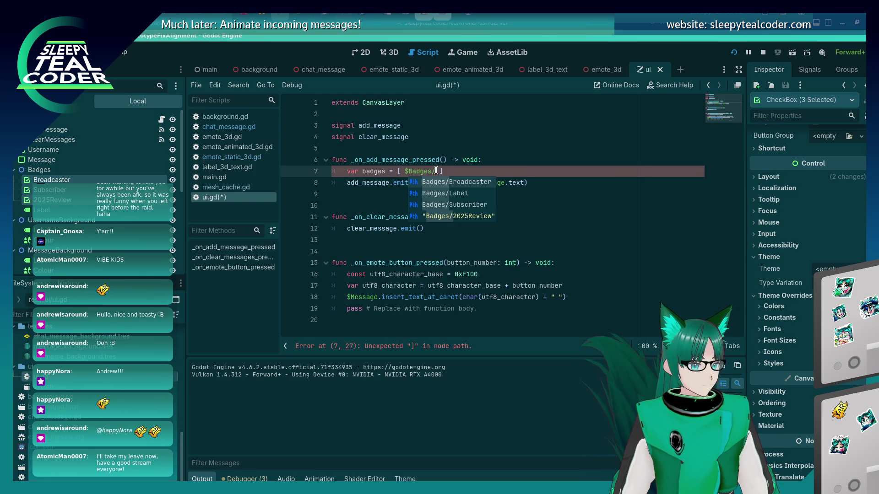
{"action": "key", "text": "Return"}
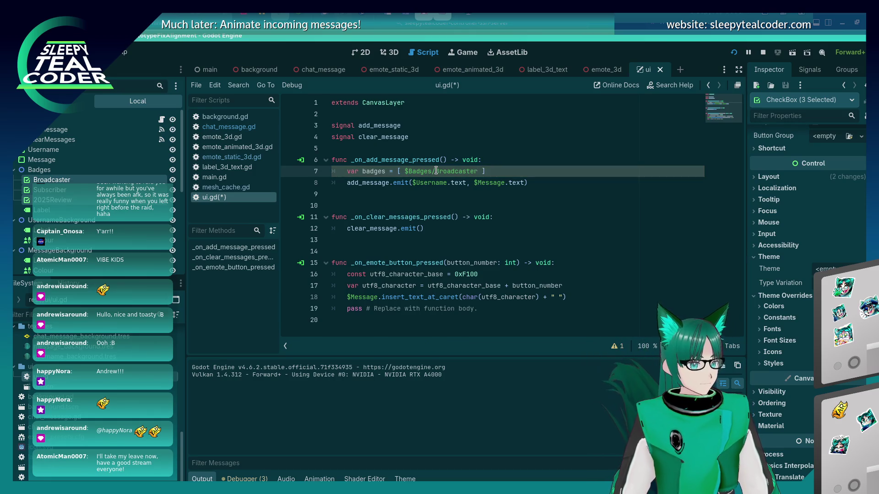
{"action": "type", "text": ".ch"}
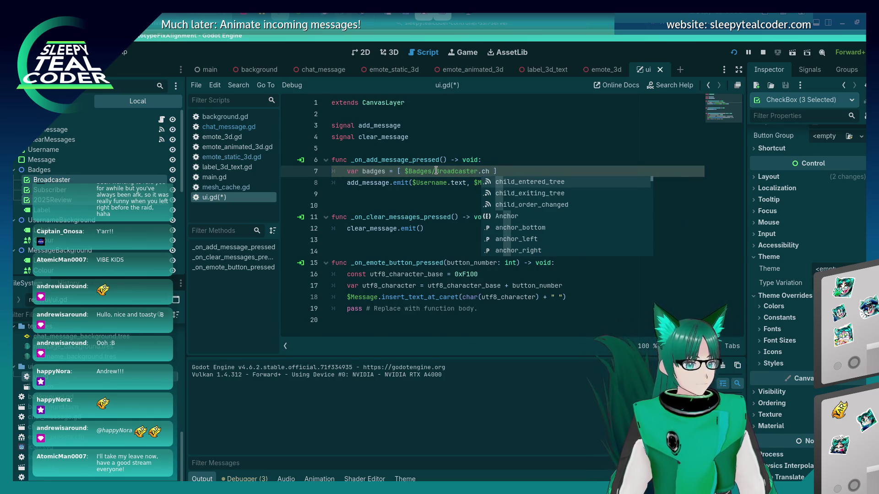
{"action": "key", "text": "BackSpace"}
{"action": "key", "text": "BackSpace"}
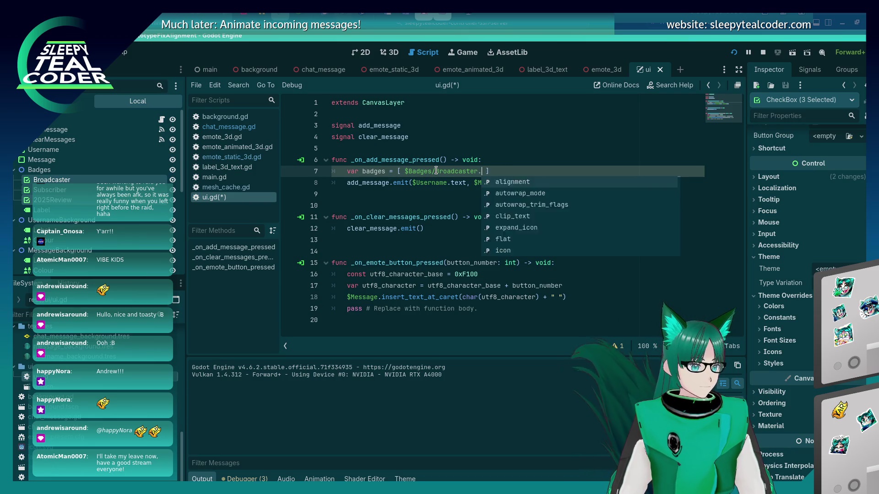
{"action": "type", "text": "is_ch"}
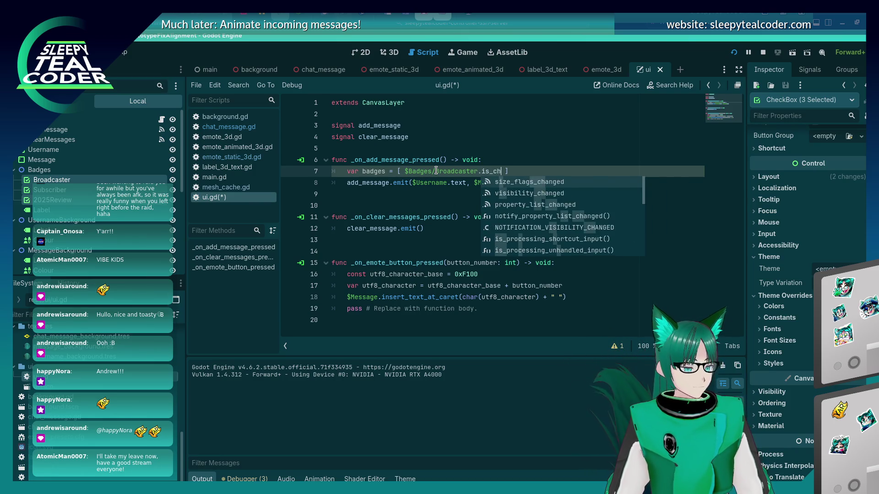
{"action": "key", "text": "BackSpace"}
{"action": "key", "text": "BackSpace"}
{"action": "key", "text": "BackSpace"}
{"action": "type", "text": "sel"}
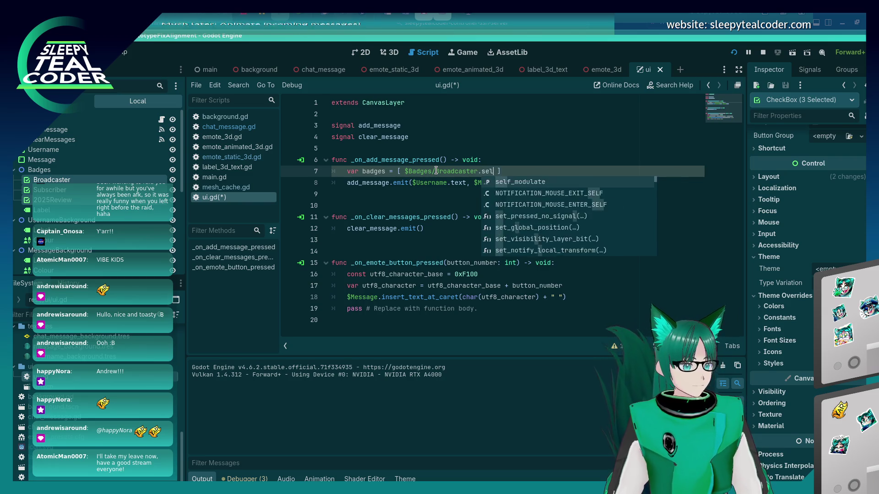
{"action": "type", "text": "ec"}
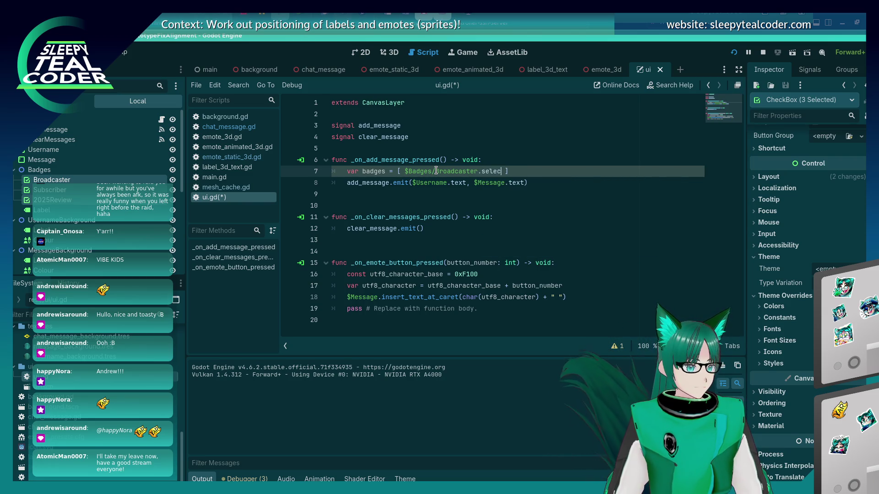
{"action": "key", "text": "BackSpace"}
{"action": "key", "text": "BackSpace"}
{"action": "key", "text": "BackSpace"}
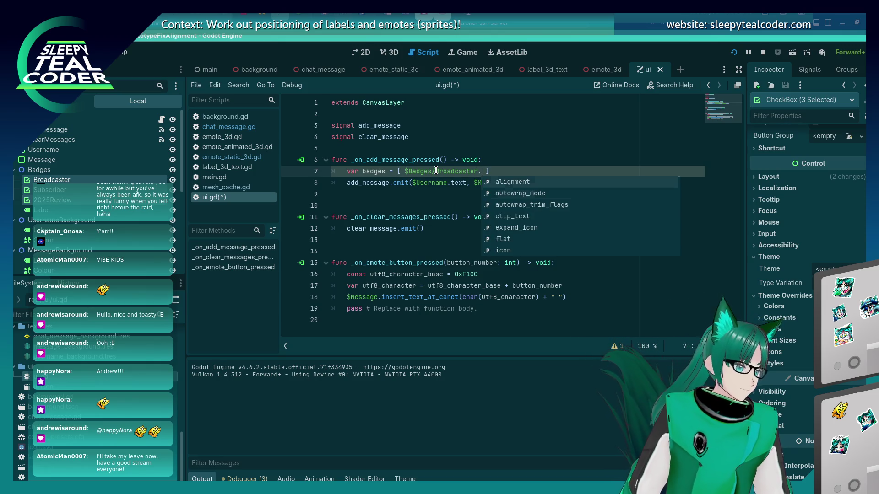
Step: Browse the Broadcaster checkbox's member suggestions looking for its checked state
{"action": "key", "text": "Down"}
{"action": "key", "text": "Down"}
{"action": "key", "text": "Down"}
{"action": "key", "text": "Down"}
{"action": "key", "text": "Down"}
{"action": "key", "text": "Down"}
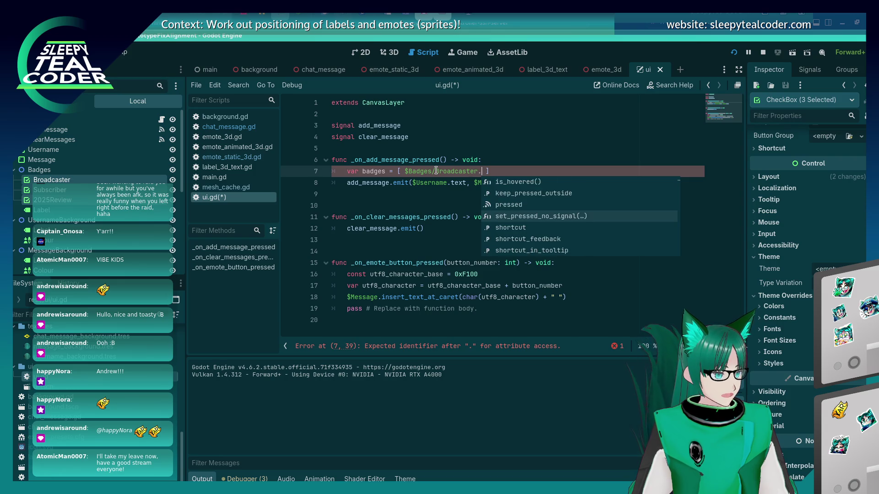
{"action": "key", "text": "Down"}
{"action": "key", "text": "Down"}
{"action": "key", "text": "Down"}
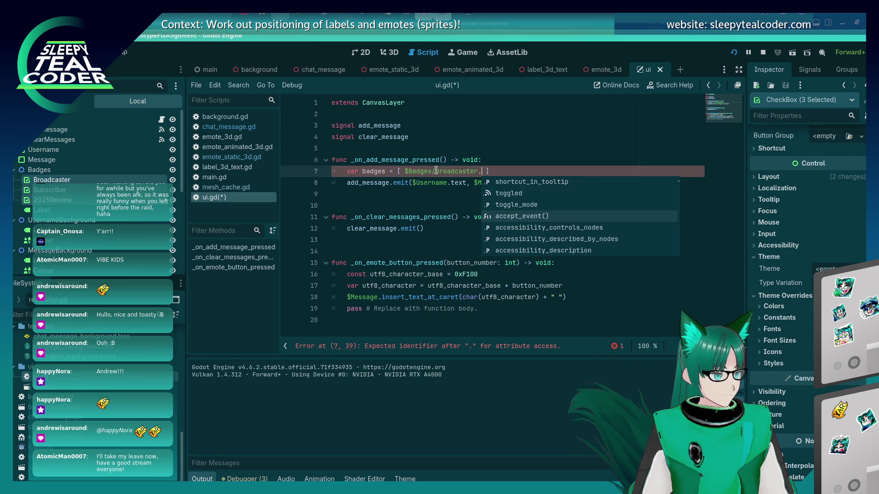
{"action": "key", "text": "Down"}
{"action": "key", "text": "Down"}
{"action": "key", "text": "Down"}
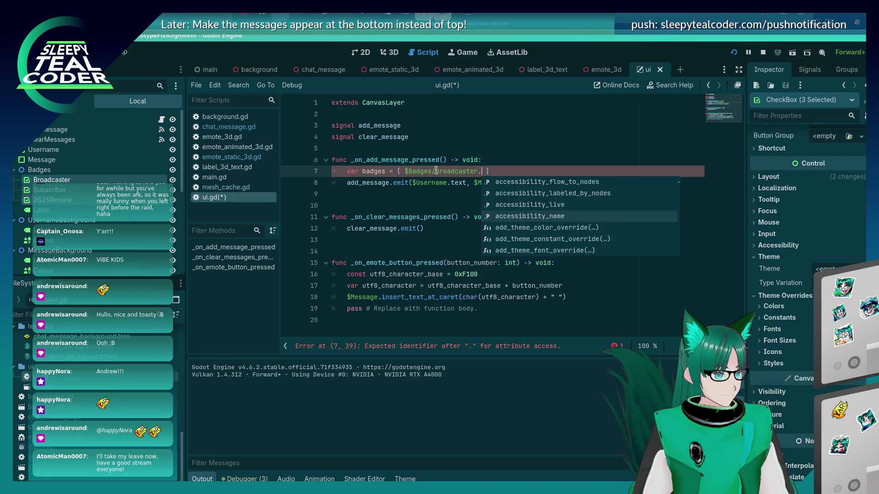
{"action": "key", "text": "Down"}
{"action": "key", "text": "Down"}
{"action": "key", "text": "Down"}
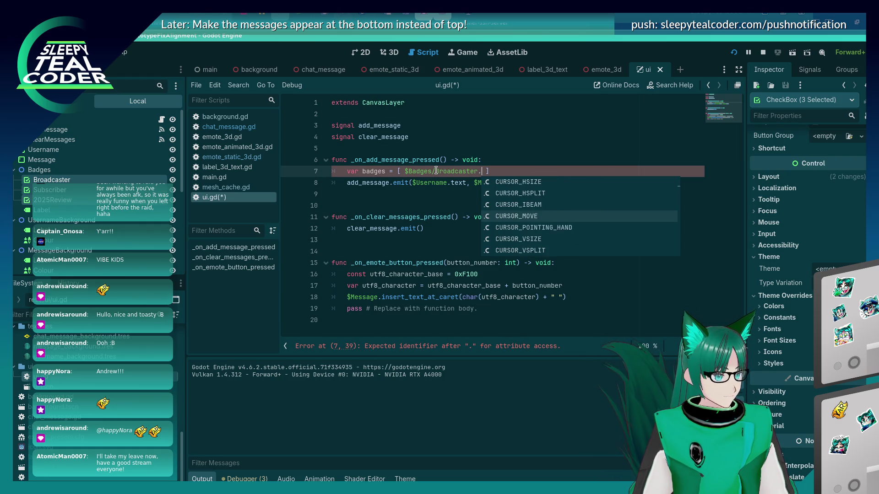
{"action": "key", "text": "Down"}
{"action": "key", "text": "Down"}
{"action": "key", "text": "Down"}
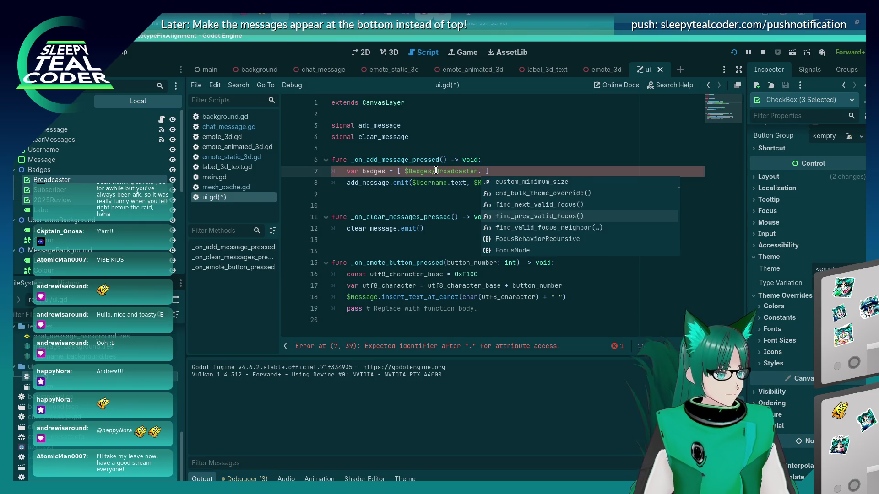
{"action": "key", "text": "Down"}
{"action": "key", "text": "Down"}
{"action": "key", "text": "Down"}
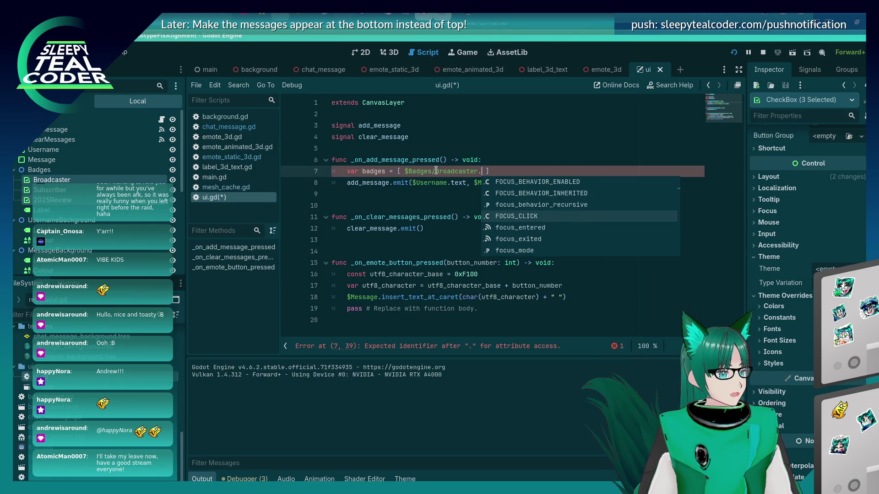
{"action": "key", "text": "Down"}
{"action": "key", "text": "Down"}
{"action": "key", "text": "Down"}
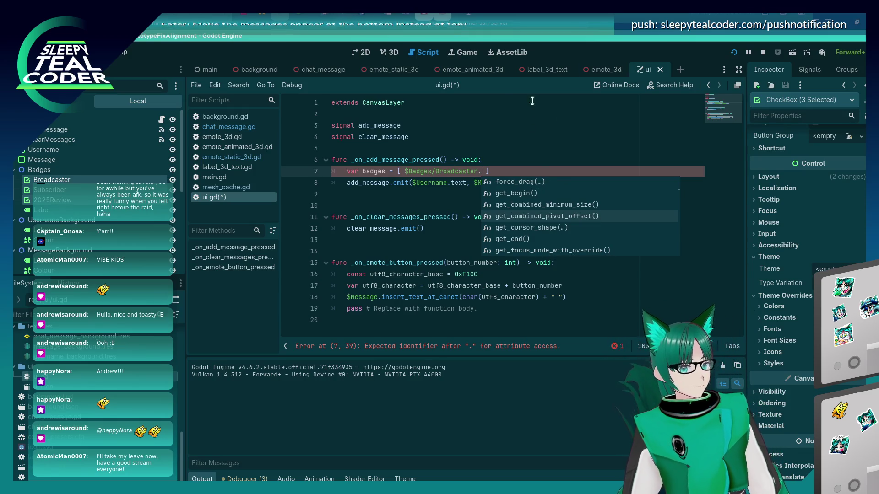
Step: Select the Broadcaster checkbox in the ui scene's 2D view and expand its Text Behavior properties
{"action": "left_click", "coordinate": [364, 54]}
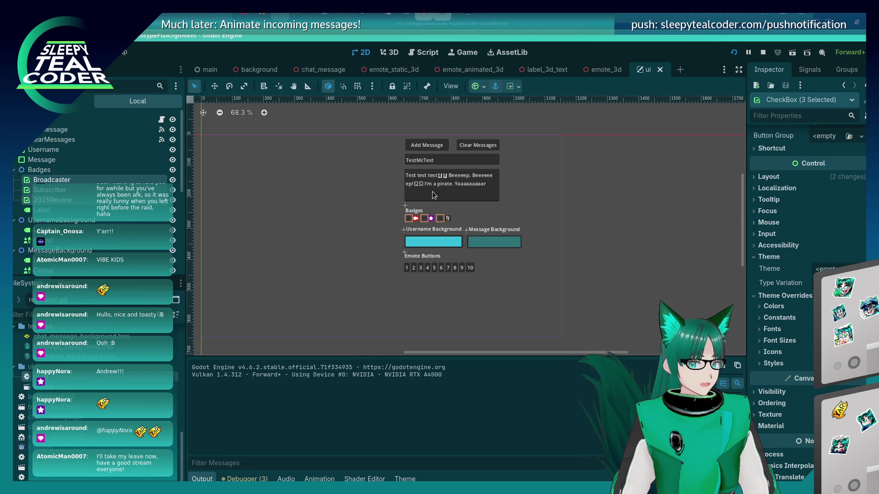
{"action": "left_click", "coordinate": [408, 224]}
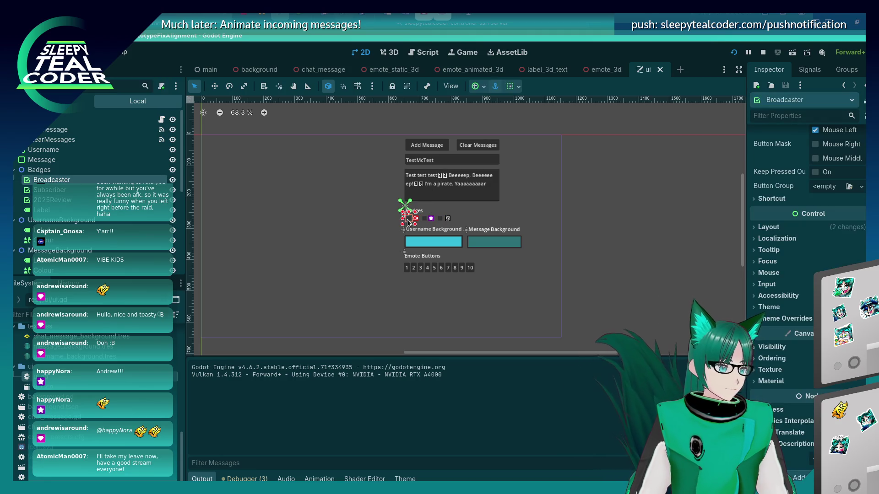
{"action": "scroll", "coordinate": [808, 256], "scroll_direction": "up", "scroll_amount": 5}
{"action": "scroll", "coordinate": [808, 256], "scroll_direction": "down", "scroll_amount": 4}
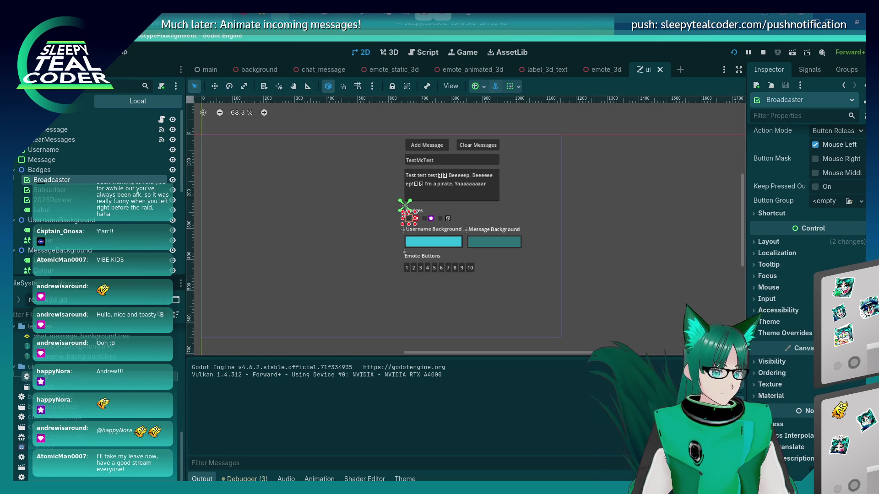
{"action": "scroll", "coordinate": [818, 239], "scroll_direction": "up", "scroll_amount": 5}
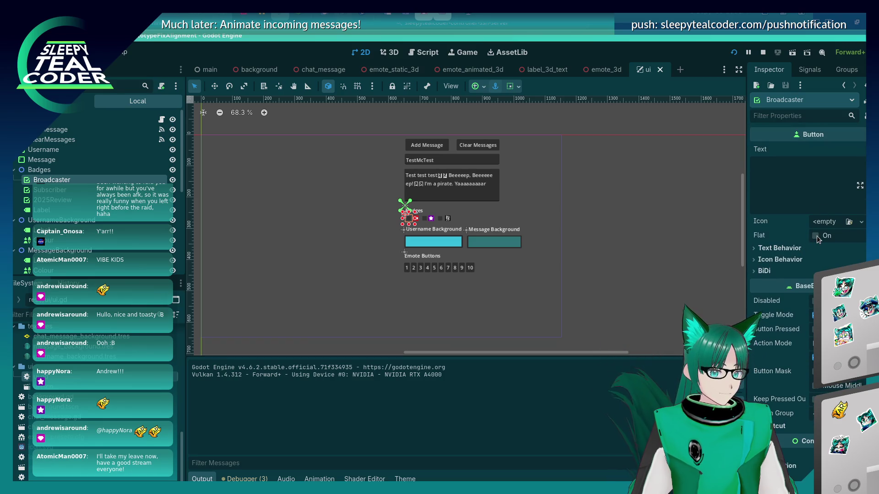
{"action": "left_click", "coordinate": [778, 249]}
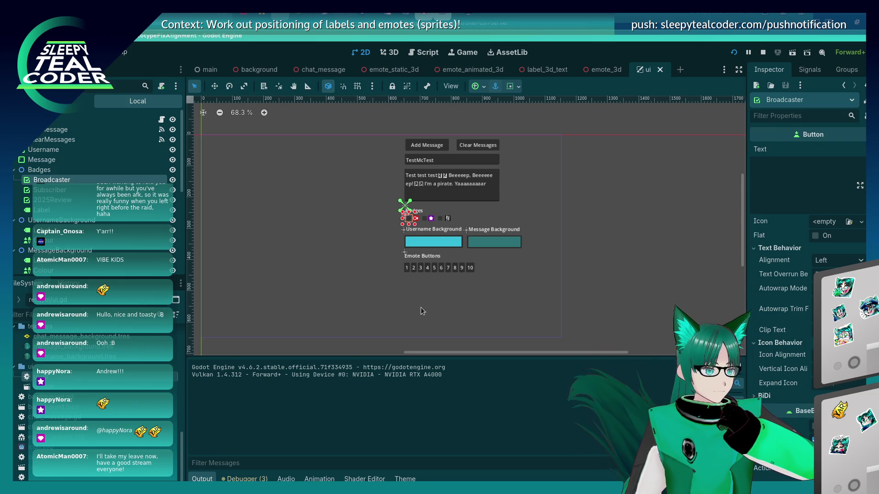
{"action": "left_click", "coordinate": [421, 311]}
{"action": "left_click", "coordinate": [407, 220]}
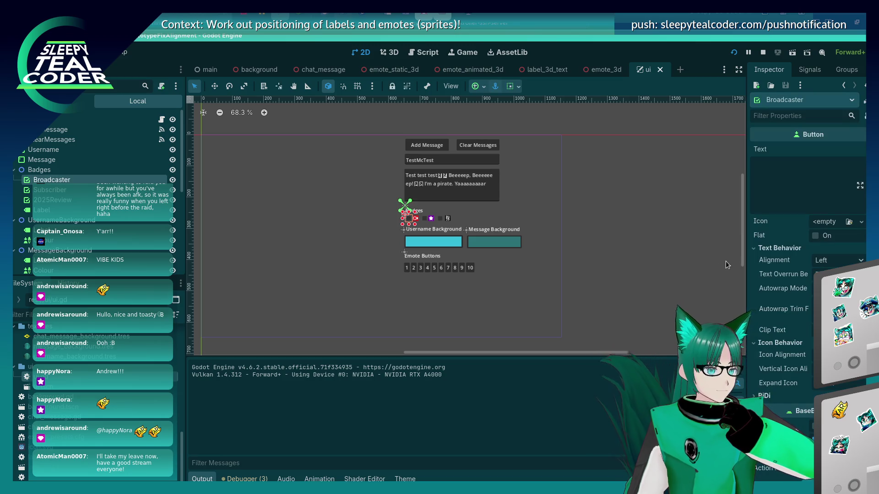
{"action": "scroll", "coordinate": [408, 236], "scroll_direction": "up", "scroll_amount": 5}
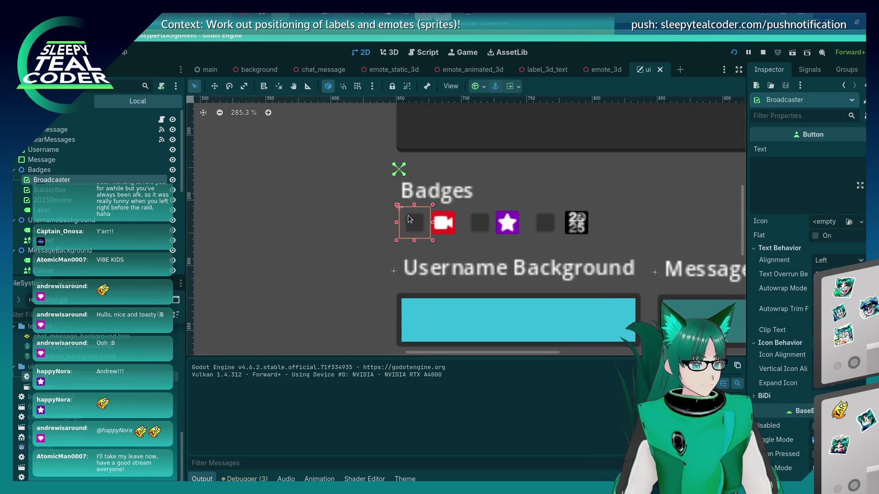
Step: Inspect the Subscriber and Broadcaster badge checkboxes, including the Broadcaster's available signals
{"action": "left_click", "coordinate": [480, 226]}
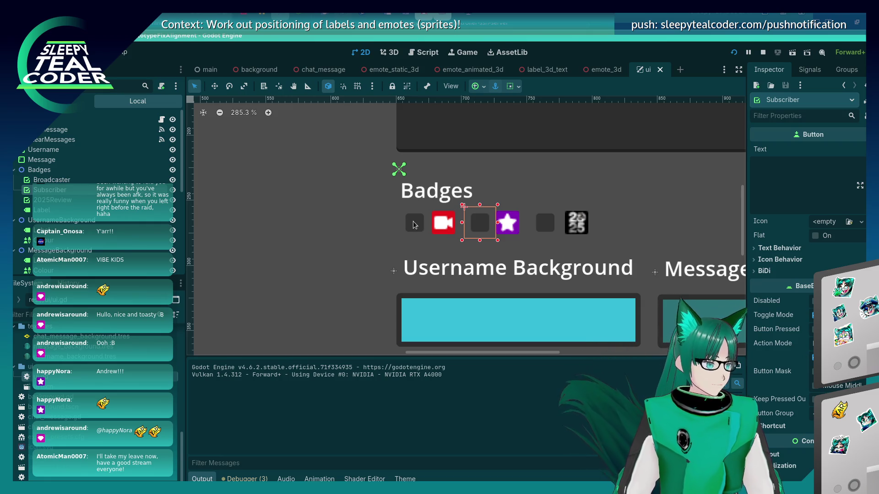
{"action": "left_click", "coordinate": [401, 223]}
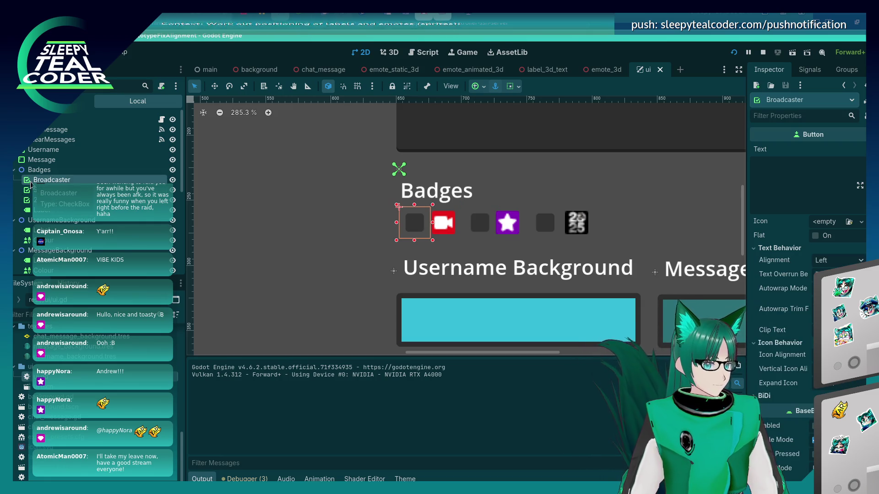
{"action": "scroll", "coordinate": [808, 256], "scroll_direction": "down", "scroll_amount": 10}
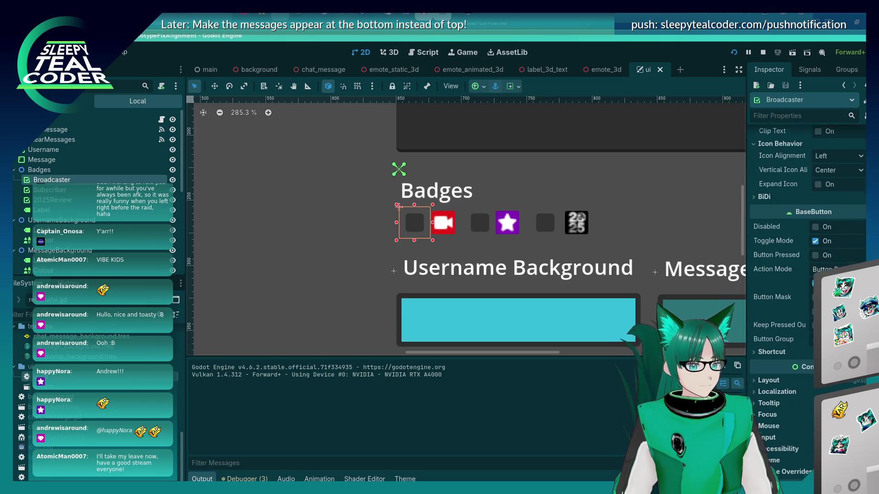
{"action": "scroll", "coordinate": [808, 229], "scroll_direction": "up", "scroll_amount": 10}
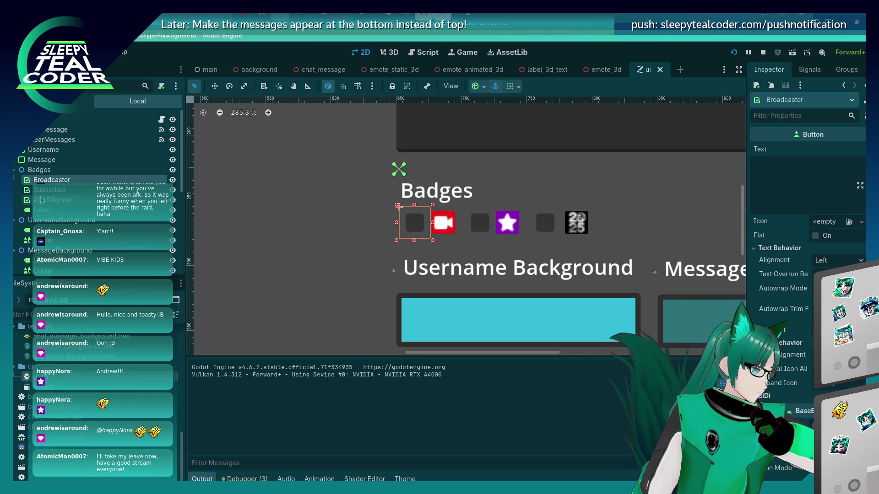
{"action": "left_click", "coordinate": [69, 189]}
{"action": "left_click", "coordinate": [71, 180]}
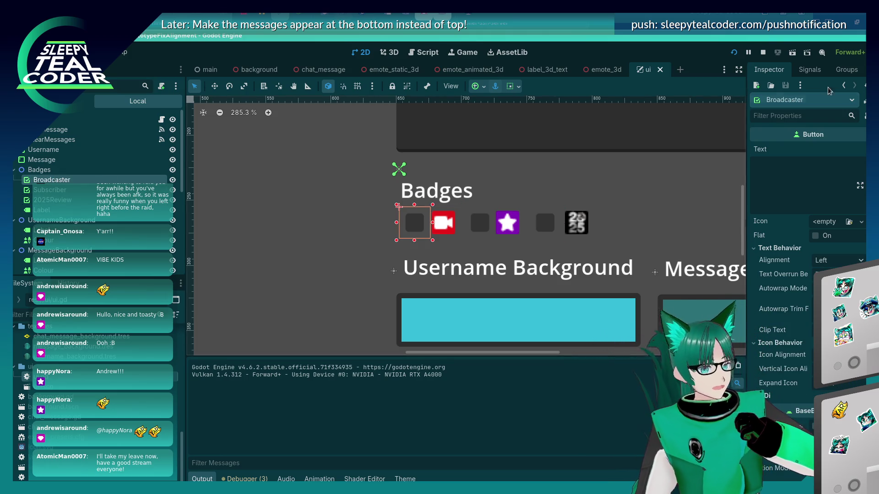
{"action": "left_click", "coordinate": [807, 71]}
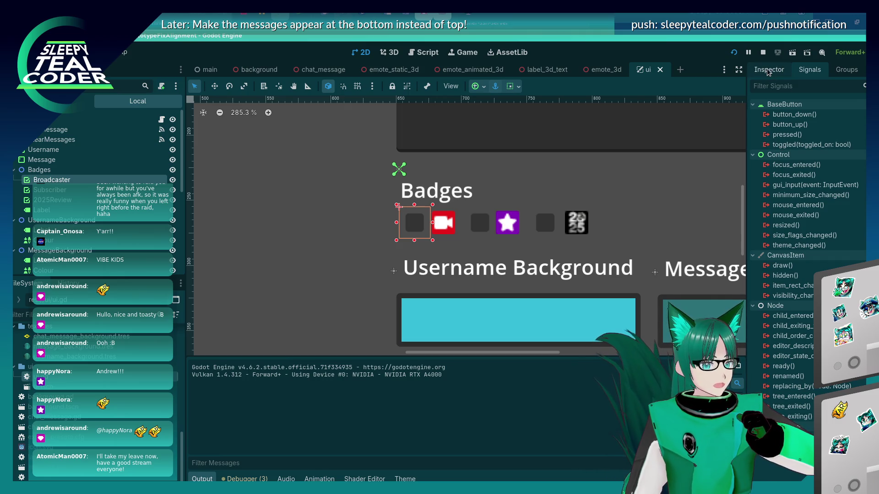
{"action": "left_click", "coordinate": [769, 71]}
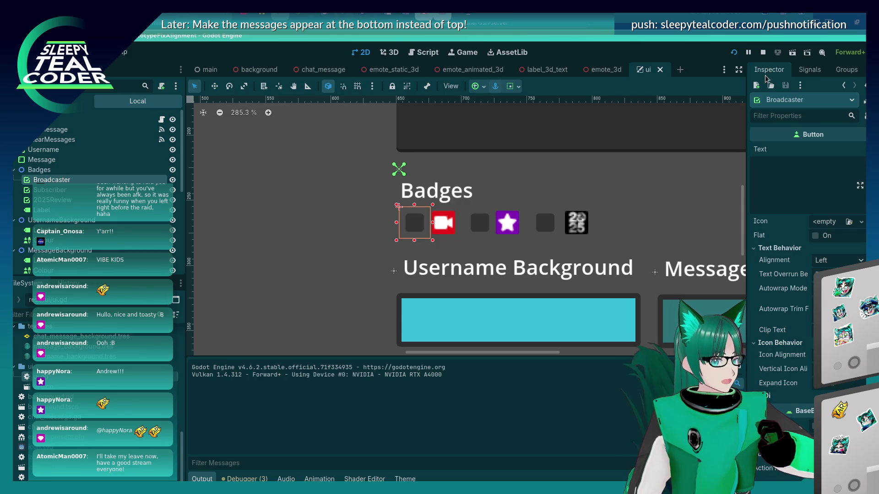
Step: Toggle the Broadcaster and Subscriber checkboxes' pressed state on and off in the Inspector
{"action": "scroll", "coordinate": [800, 269], "scroll_direction": "down", "scroll_amount": 4}
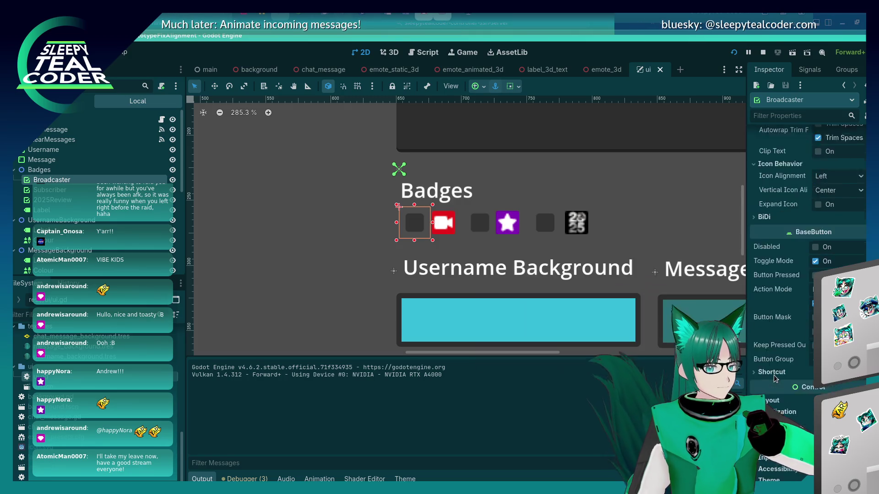
{"action": "scroll", "coordinate": [773, 378], "scroll_direction": "down", "scroll_amount": 3}
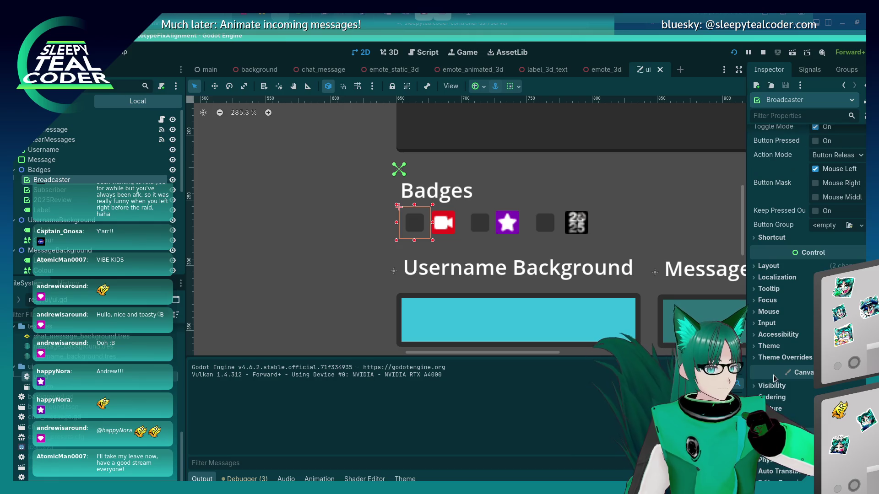
{"action": "scroll", "coordinate": [774, 378], "scroll_direction": "down", "scroll_amount": 1}
{"action": "scroll", "coordinate": [773, 378], "scroll_direction": "up", "scroll_amount": 4}
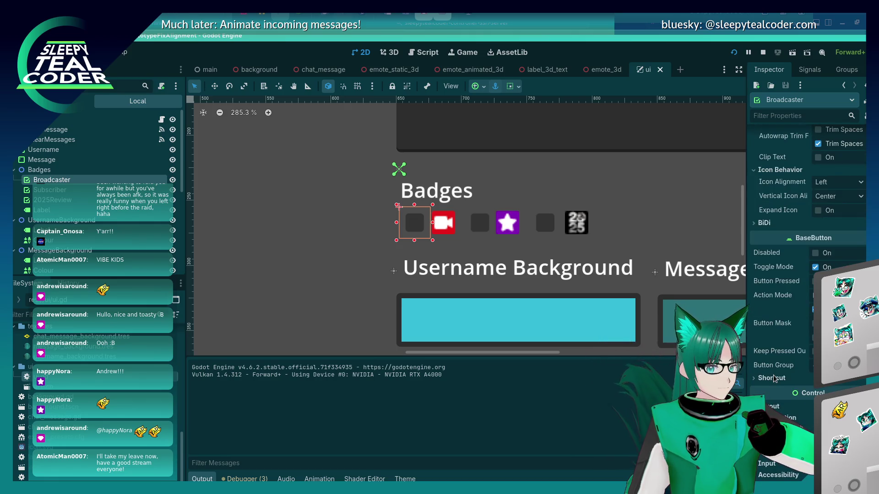
{"action": "left_click", "coordinate": [817, 281]}
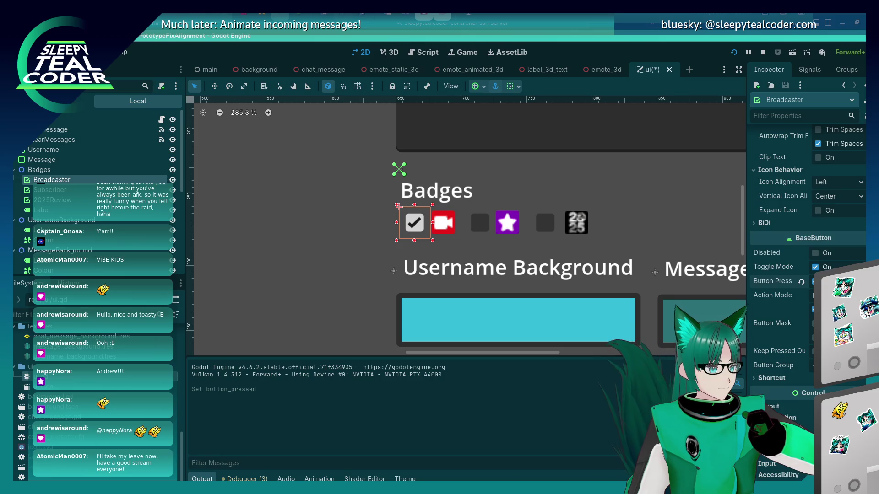
{"action": "left_click", "coordinate": [817, 281]}
{"action": "left_click", "coordinate": [480, 222]}
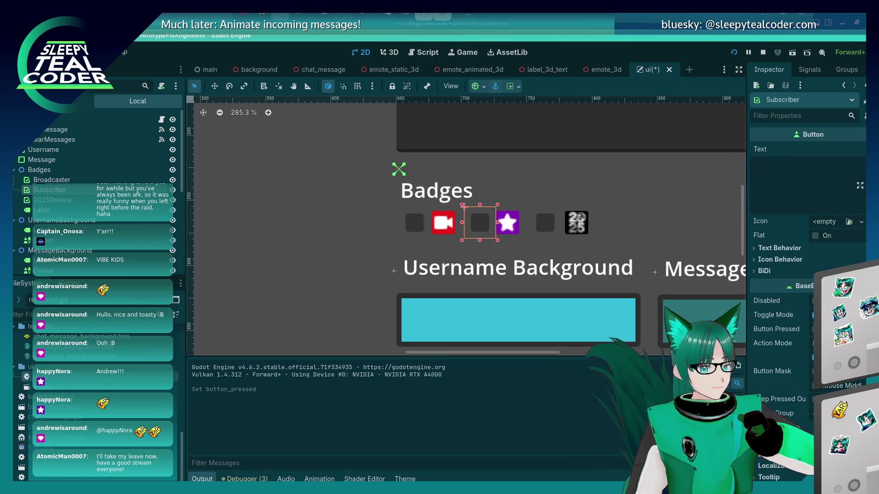
{"action": "left_click", "coordinate": [817, 329]}
{"action": "left_click", "coordinate": [817, 329]}
{"action": "left_click", "coordinate": [817, 329]}
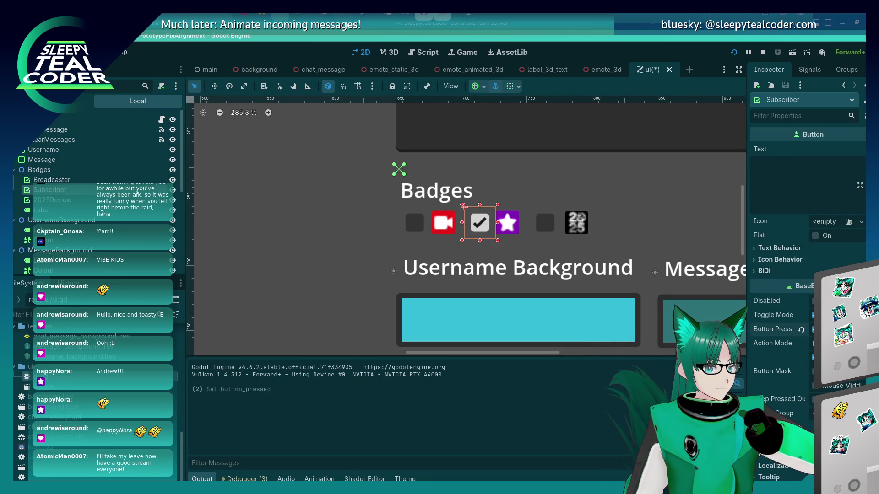
{"action": "left_click", "coordinate": [817, 329]}
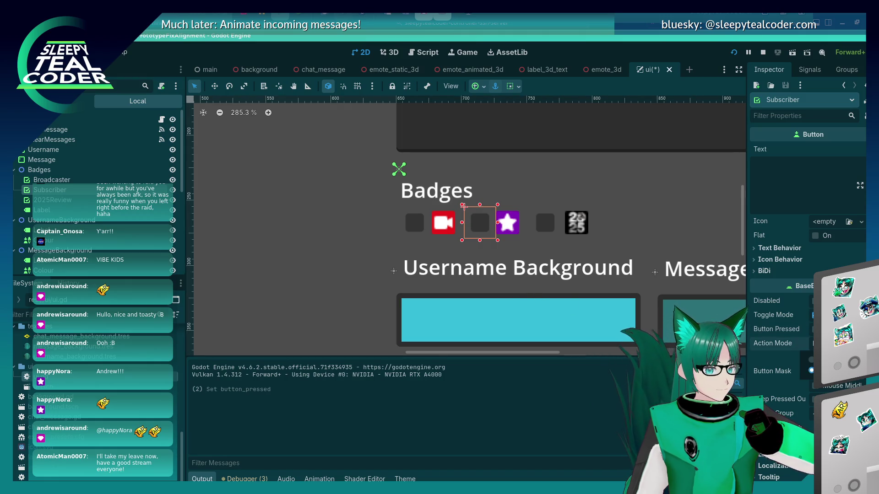
{"action": "left_click", "coordinate": [414, 227]}
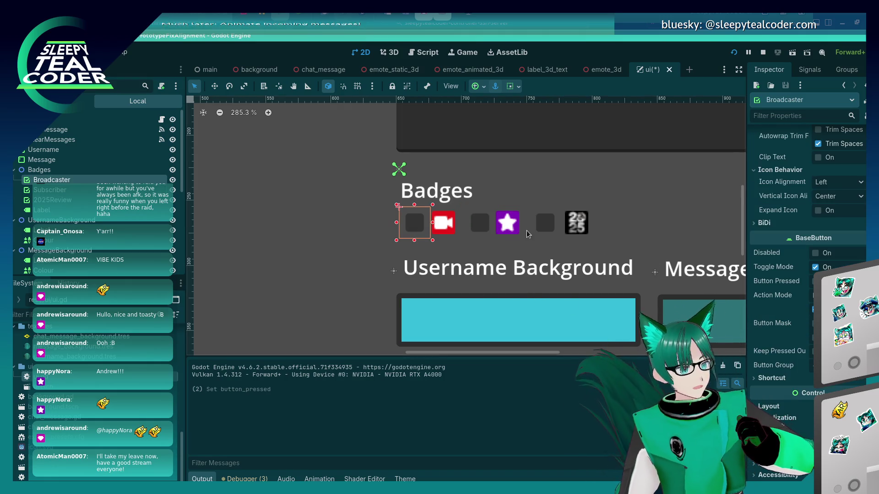
Step: Run the project to test the UI, stop it, and return to ui.gd
{"action": "key", "text": "F5"}
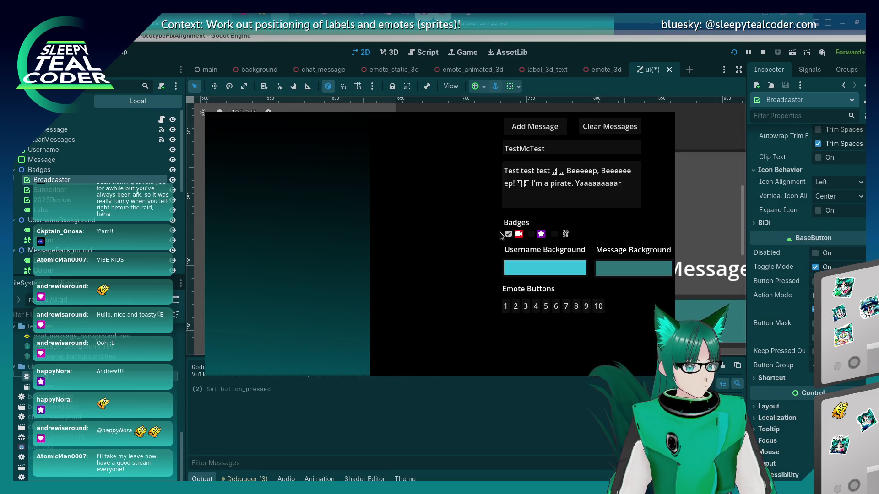
{"action": "key", "text": "F8"}
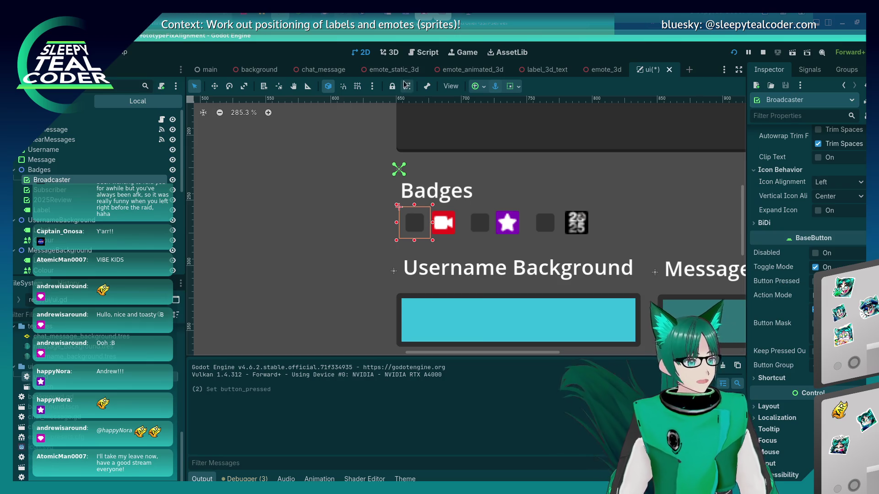
{"action": "left_click", "coordinate": [416, 53]}
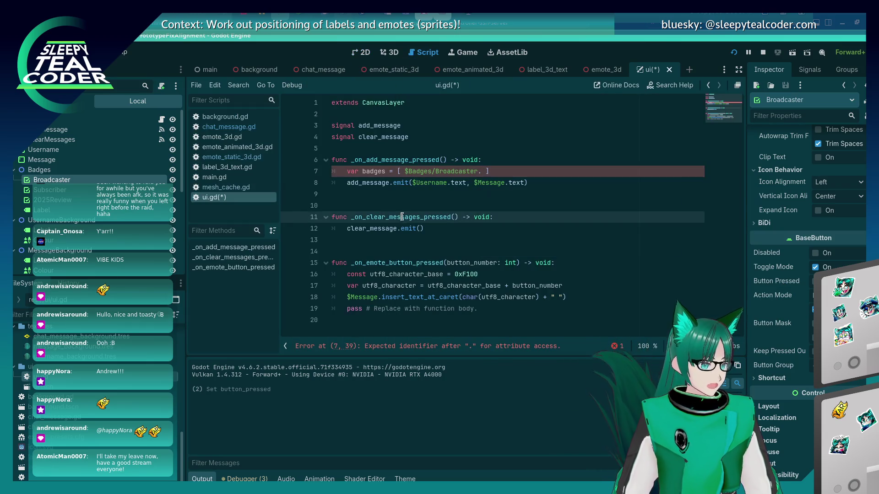
Step: Add the Broadcaster and Subscriber button_pressed states to the badges array on line 7
{"action": "left_click", "coordinate": [487, 171]}
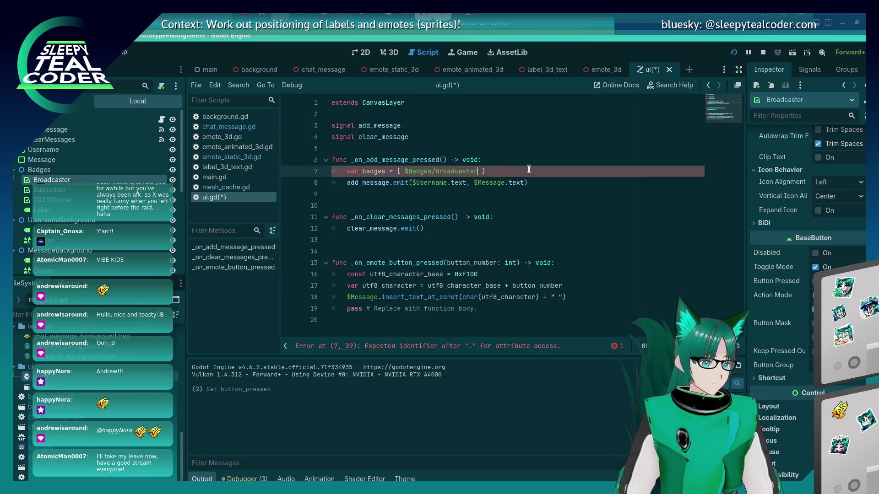
{"action": "type", "text": ".butt"}
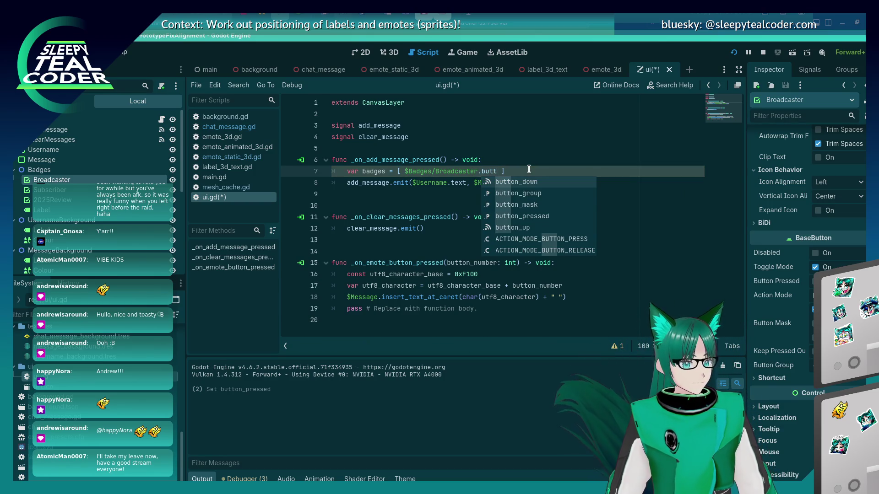
{"action": "key", "text": "Down"}
{"action": "key", "text": "Down"}
{"action": "key", "text": "Down"}
{"action": "key", "text": "Return"}
{"action": "type", "text": ", $Badge"}
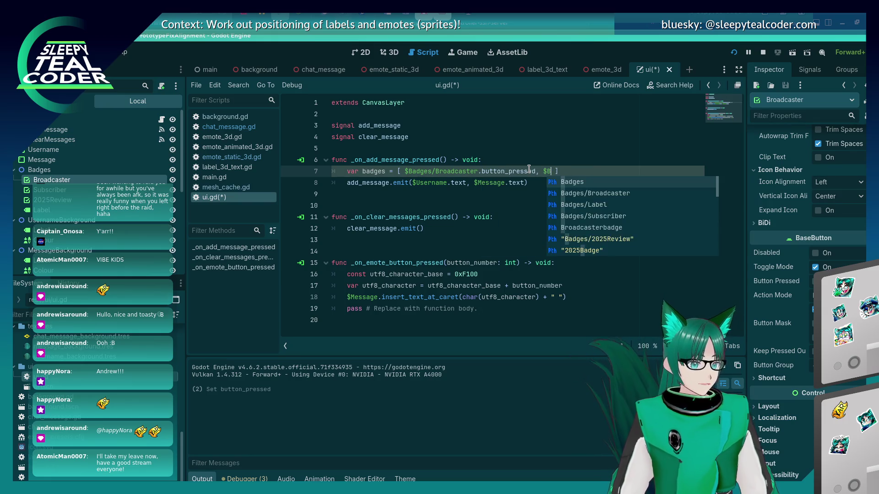
{"action": "key", "text": "Down"}
{"action": "key", "text": "Down"}
{"action": "key", "text": "Down"}
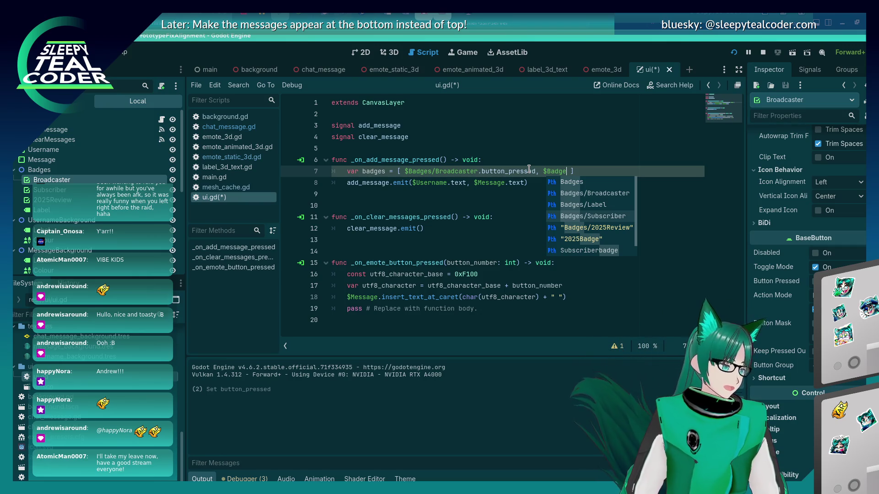
{"action": "key", "text": "Return"}
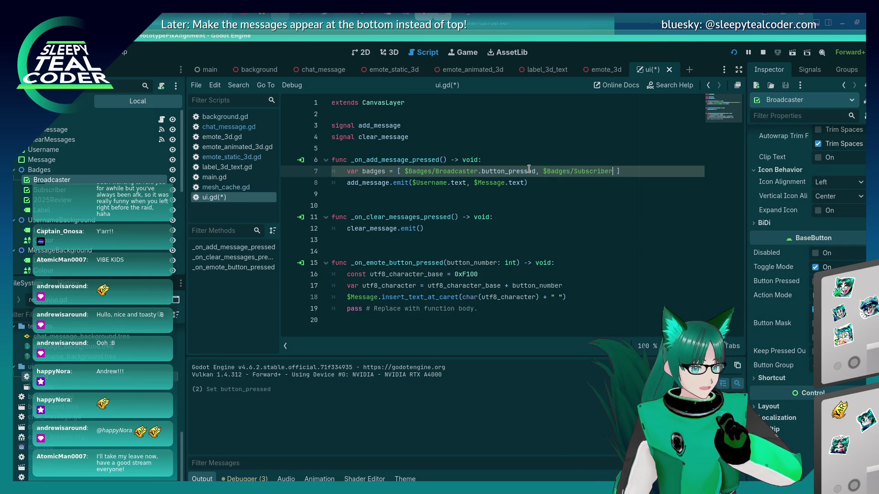
{"action": "type", "text": ".pressed"}
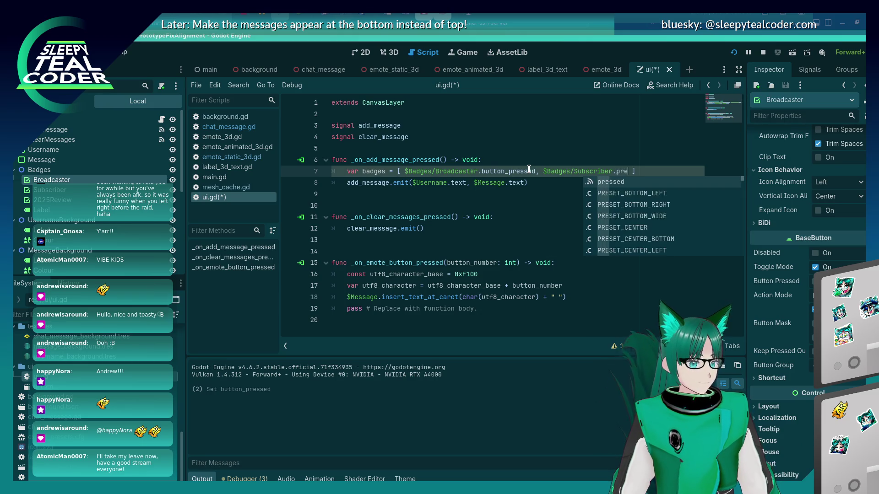
{"action": "type", "text": ", $Badges"}
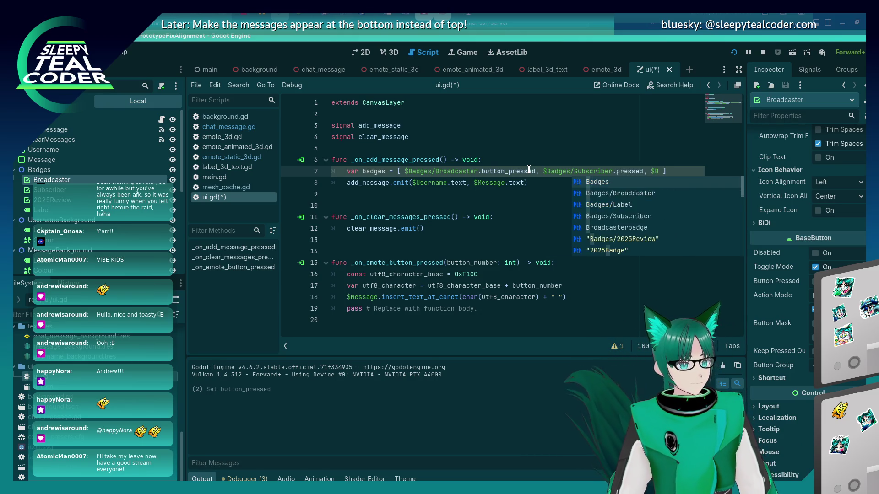
{"action": "type", "text": "/202"}
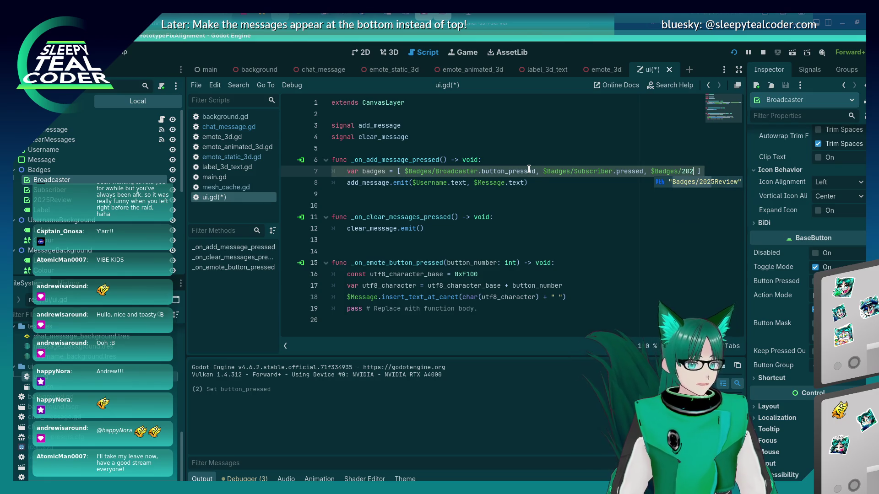
{"action": "key", "text": "Return"}
{"action": "type", "text": "."}
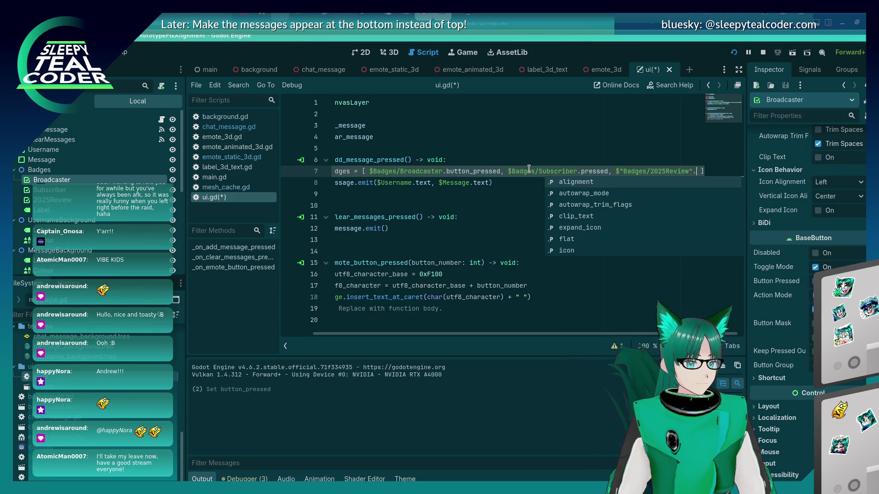
{"action": "key", "text": "ctrl+z"}
{"action": "key", "text": "ctrl+z"}
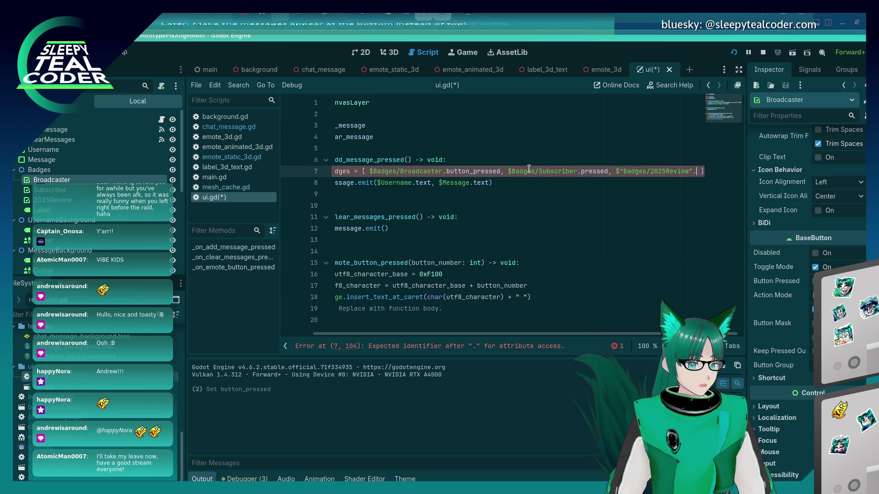
{"action": "key", "text": "ctrl+z"}
{"action": "key", "text": "ctrl+z"}
{"action": "key", "text": "ctrl+z"}
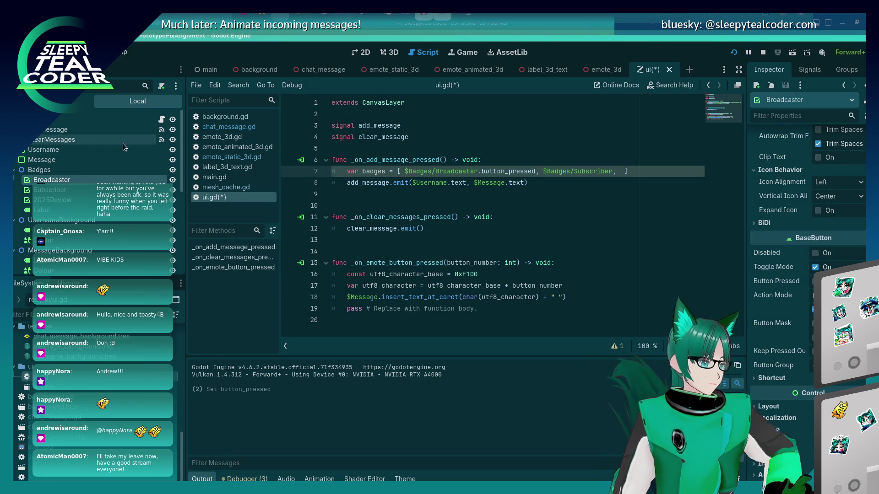
Step: Rename the 2025Review badge node to Review2025 and add its button_pressed to the array
{"action": "left_click", "coordinate": [53, 200]}
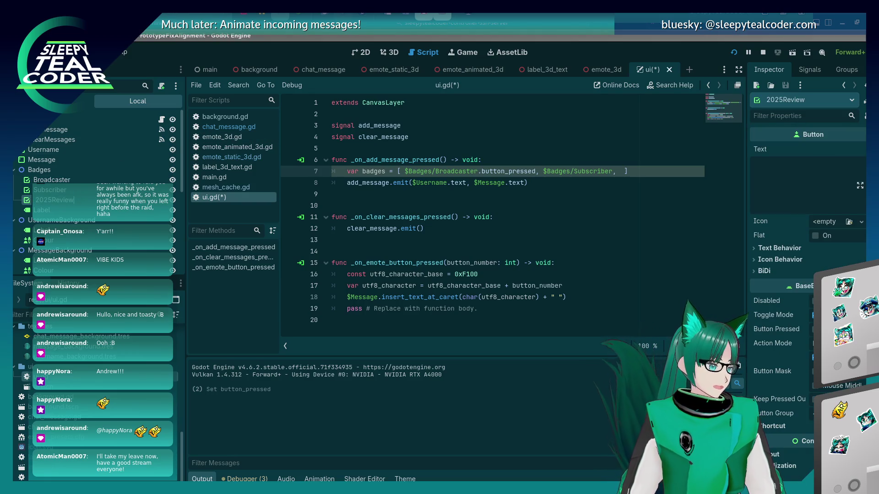
{"action": "type", "text": "Rev"}
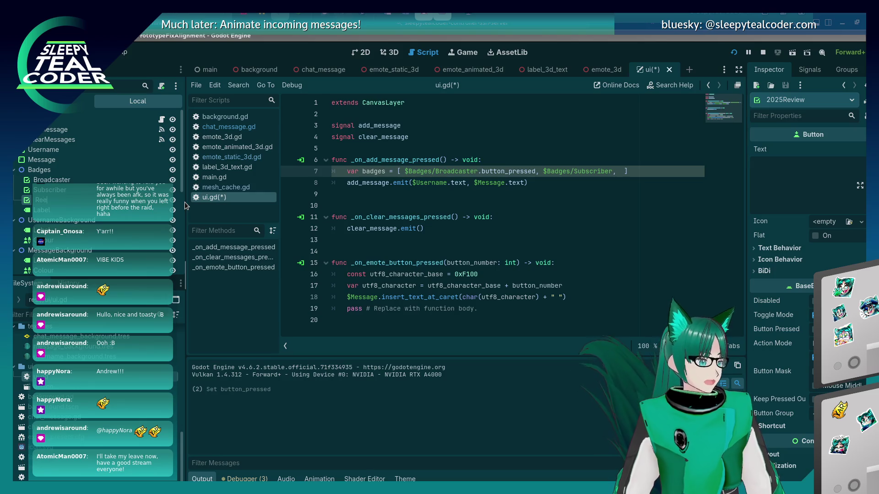
{"action": "type", "text": "iew2025"}
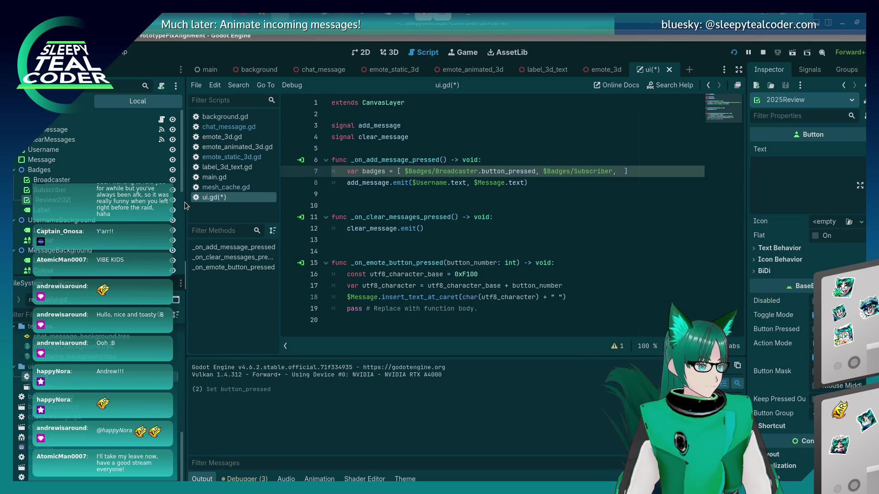
{"action": "key", "text": "Return"}
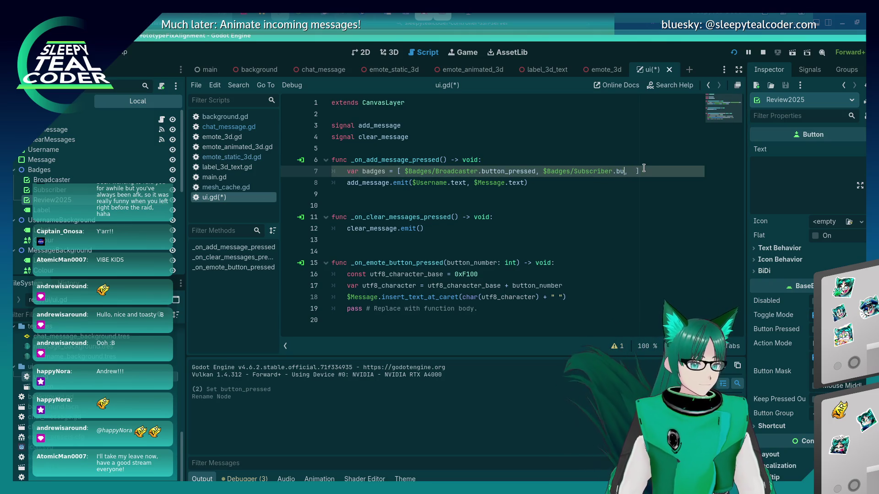
{"action": "type", "text": "tton_pressed, $Bad"}
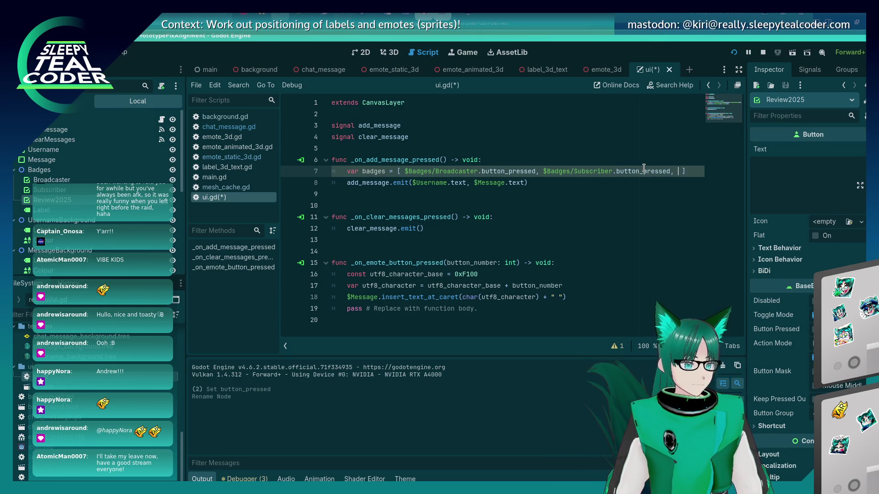
{"action": "type", "text": "ges/Review2025."}
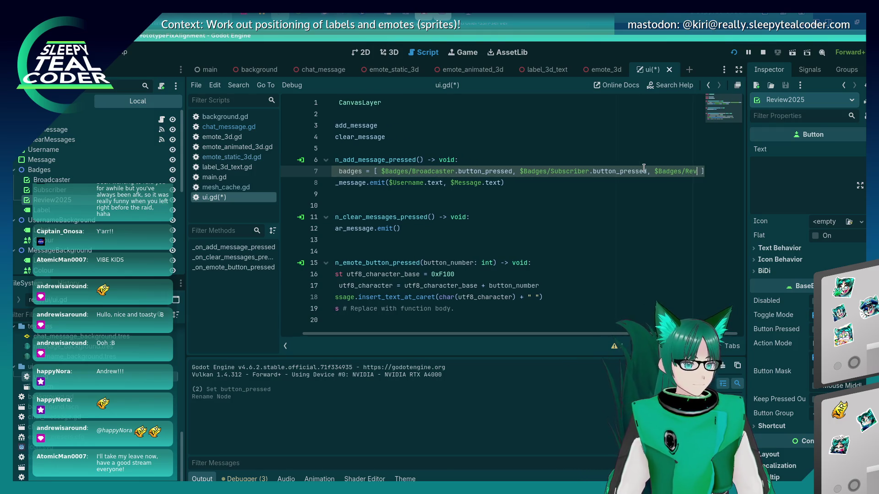
{"action": "type", "text": "button_pressed"}
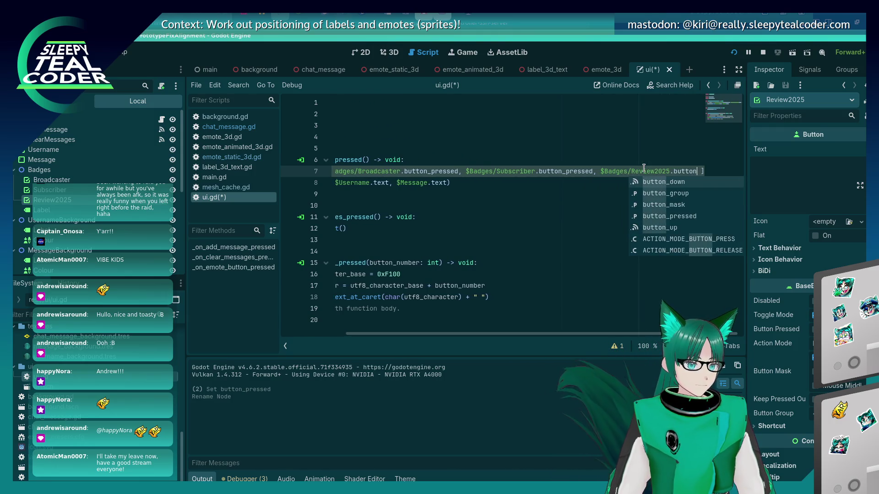
Step: Save ui.gd and type the badges variable as Array[bool]
{"action": "key", "text": "Home"}
{"action": "key", "text": "ctrl+s"}
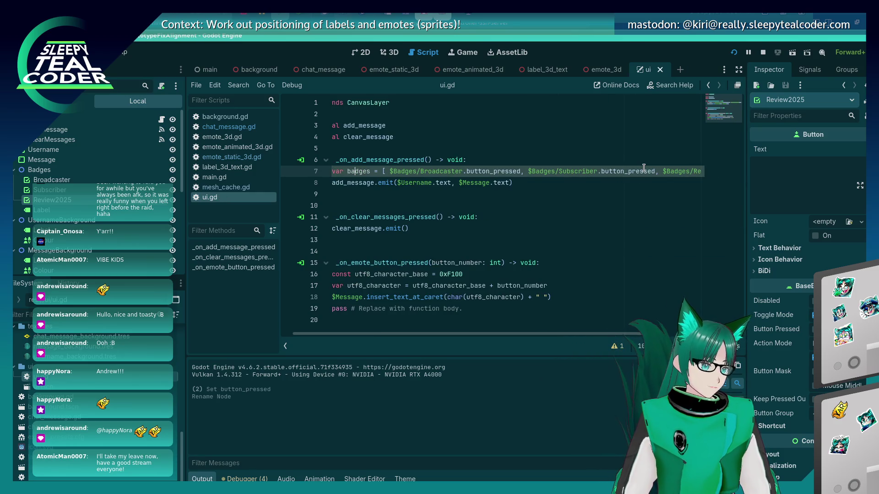
{"action": "type", "text": ": Array[boo"}
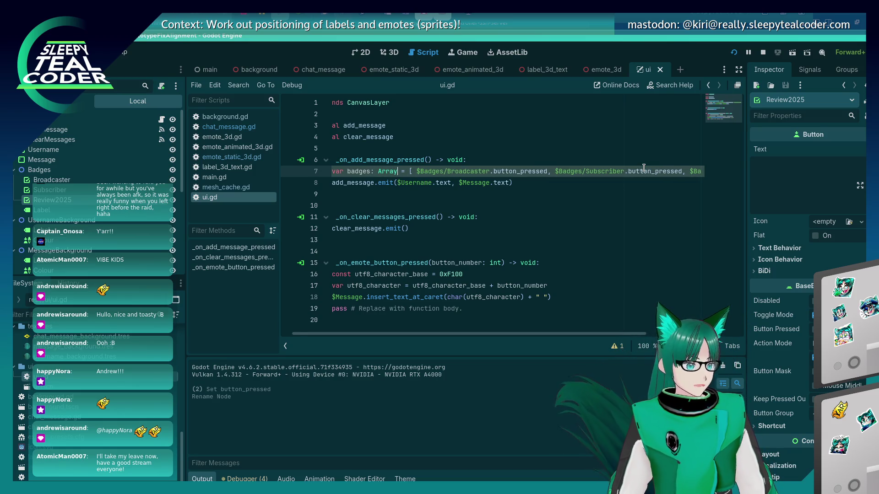
{"action": "type", "text": "l"}
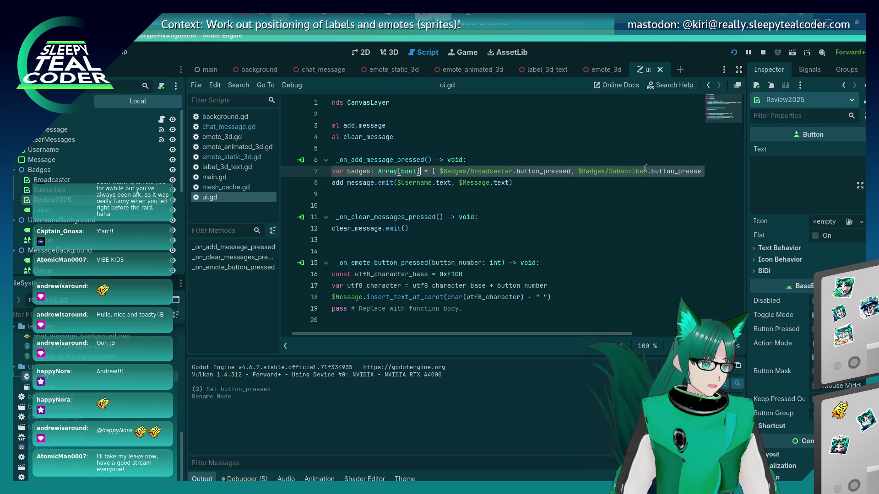
Step: Pass badges as a third argument to add_message.emit on line 8
{"action": "left_click", "coordinate": [547, 182]}
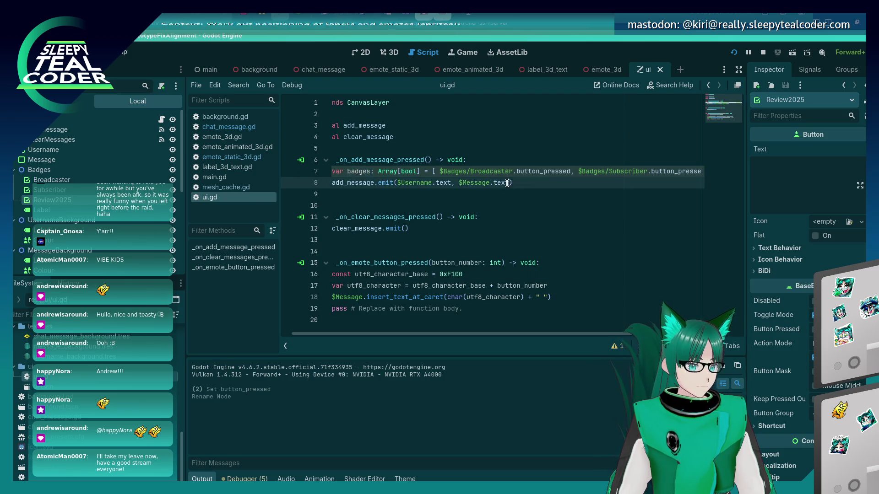
{"action": "key", "text": "Left"}
{"action": "type", "text": ", badges"}
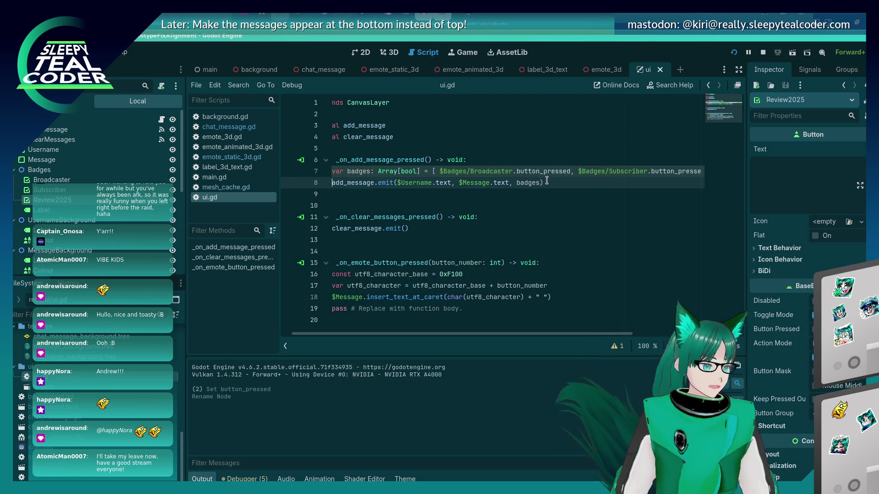
{"action": "key", "text": "Home"}
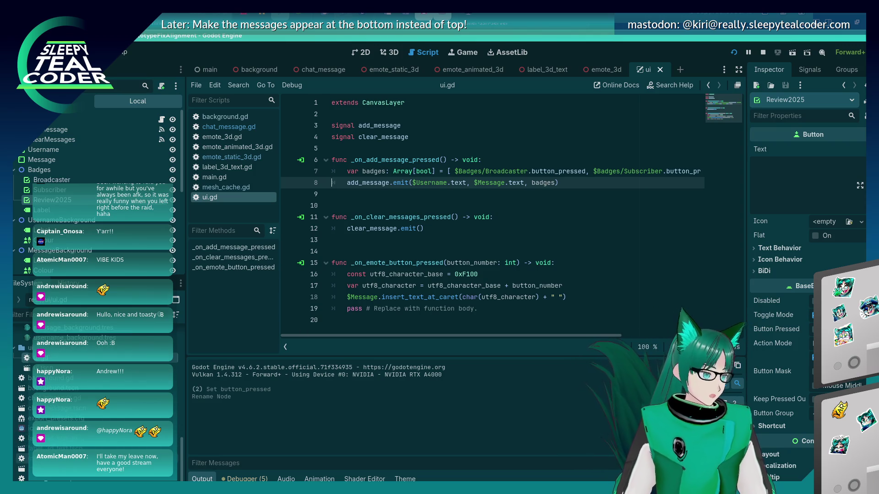
Step: Open main.gd and add a badges parameter to _on_ui_add_message
{"action": "double_click", "coordinate": [23, 458]}
{"action": "scroll", "coordinate": [488, 227], "scroll_direction": "down", "scroll_amount": 2}
{"action": "scroll", "coordinate": [485, 234], "scroll_direction": "up", "scroll_amount": 7}
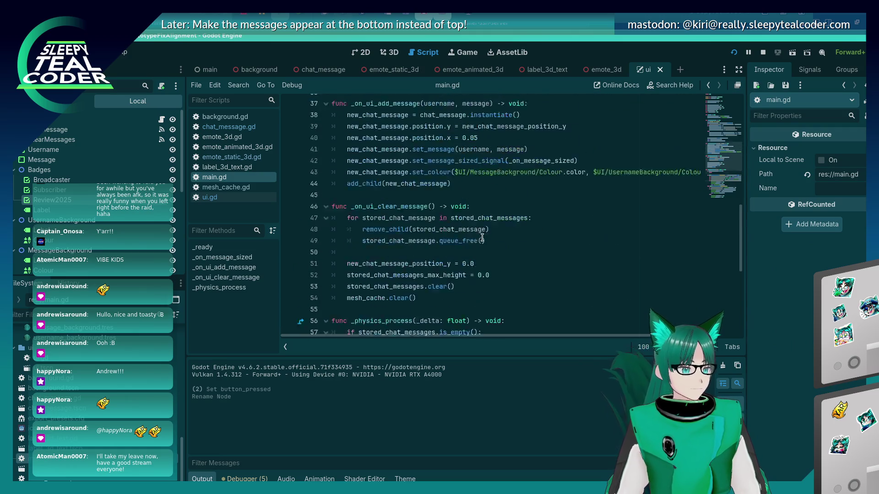
{"action": "scroll", "coordinate": [482, 238], "scroll_direction": "up", "scroll_amount": 2}
{"action": "scroll", "coordinate": [462, 275], "scroll_direction": "down", "scroll_amount": 2}
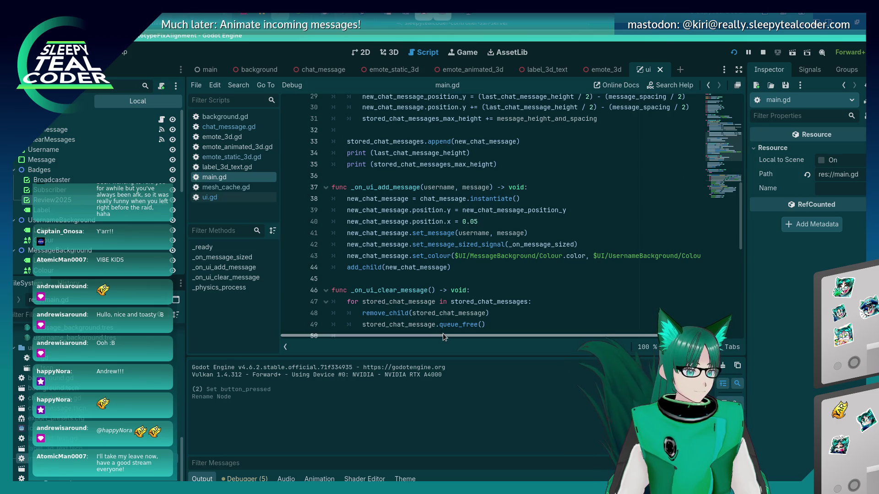
{"action": "left_click_drag", "start_coordinate": [443, 333], "coordinate": [469, 335]}
{"action": "left_click", "coordinate": [474, 186]}
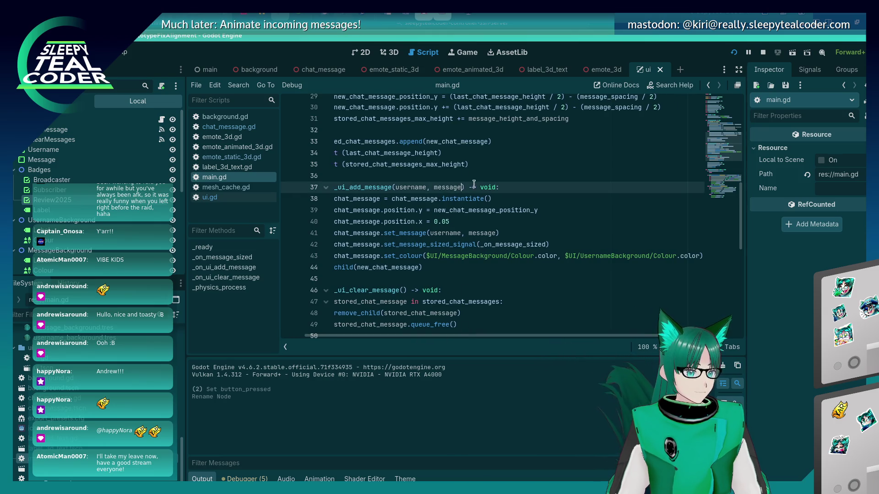
{"action": "type", "text": ", badges"}
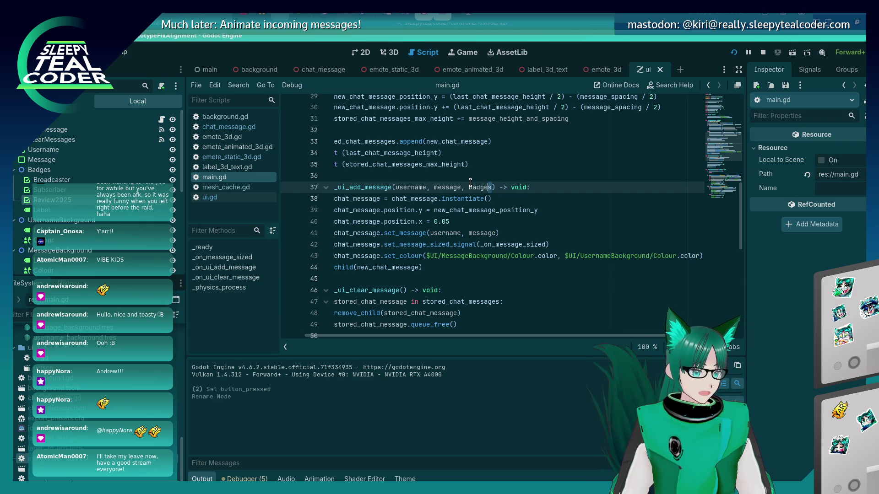
Step: Pass badges to new_chat_message.set_message on line 41 and save main.gd
{"action": "key", "text": "Down"}
{"action": "key", "text": "Down"}
{"action": "key", "text": "Down"}
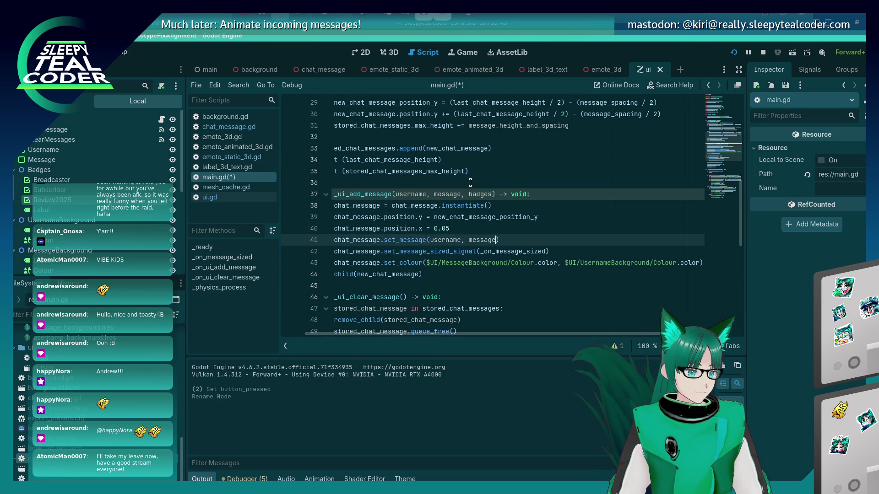
{"action": "type", "text": "badges"}
{"action": "key", "text": "ctrl+s"}
{"action": "key", "text": "Down"}
{"action": "key", "text": "Down"}
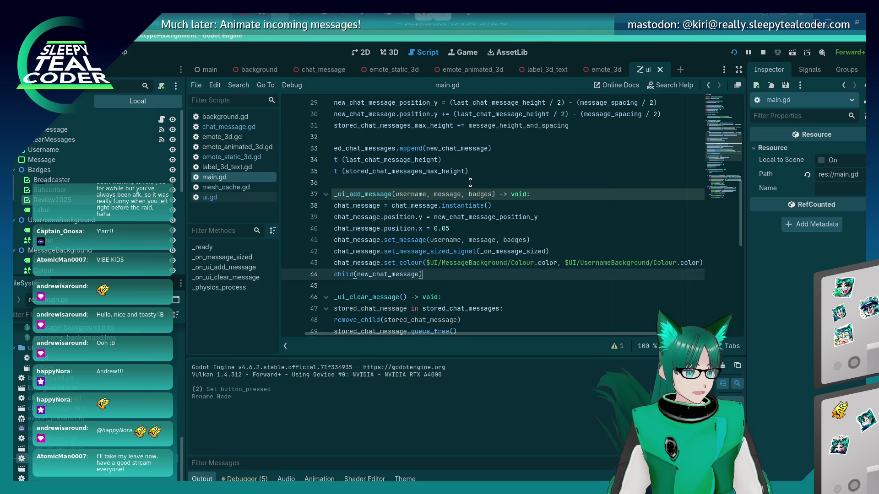
{"action": "key", "text": "Up"}
{"action": "key", "text": "Up"}
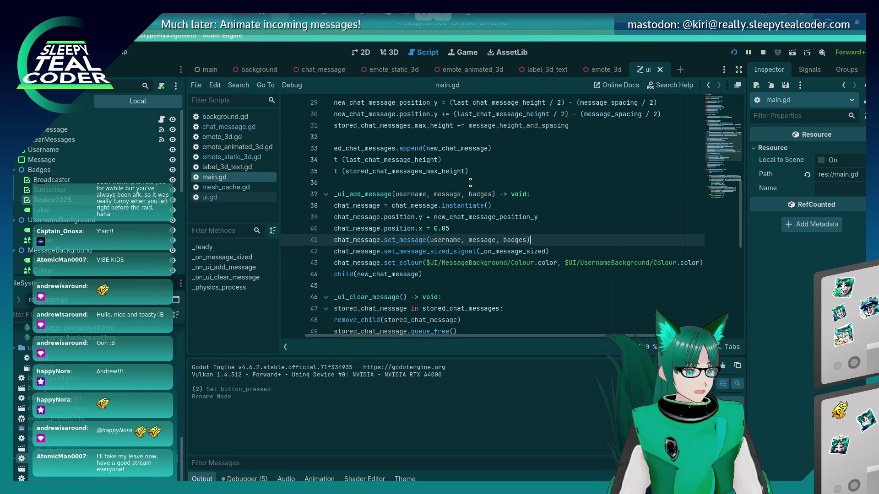
{"action": "key", "text": "Home"}
{"action": "key", "text": "Down"}
{"action": "key", "text": "Down"}
{"action": "key", "text": "Home"}
{"action": "key", "text": "Up"}
{"action": "key", "text": "Up"}
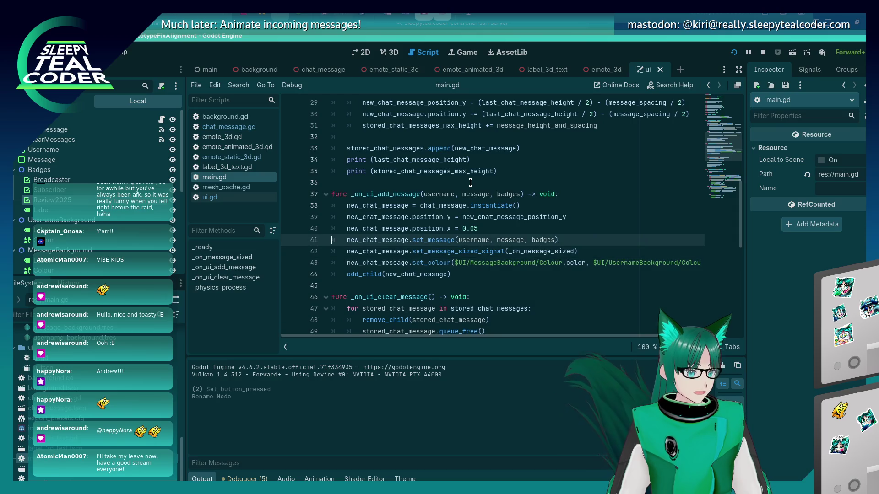
{"action": "key", "text": "ctrl+s"}
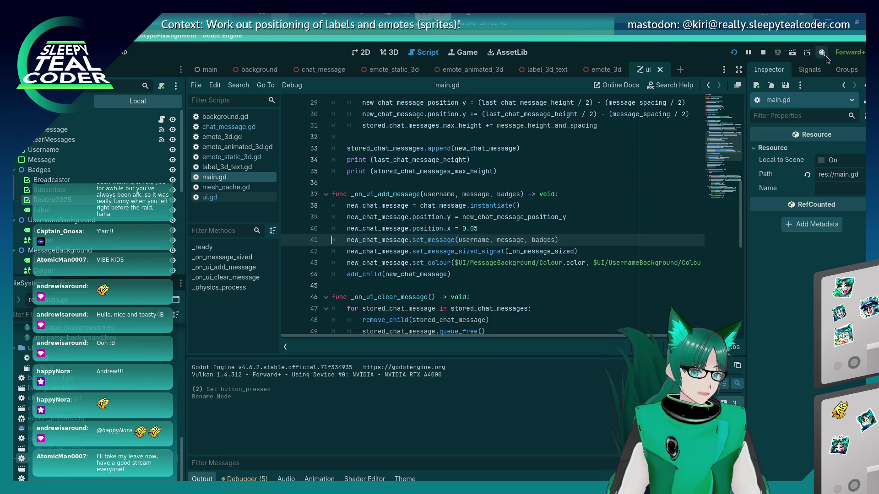
Step: Run the project and add a test message with the chosen badges
{"action": "left_click", "coordinate": [733, 52]}
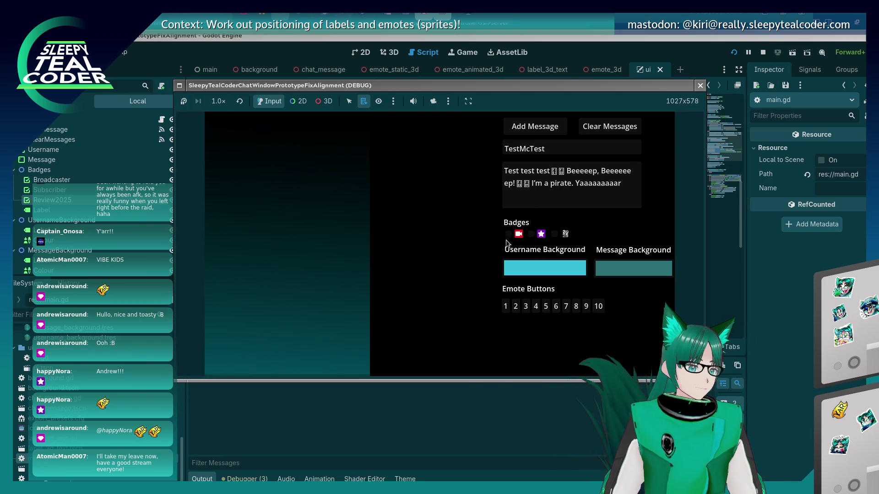
{"action": "left_click", "coordinate": [534, 126]}
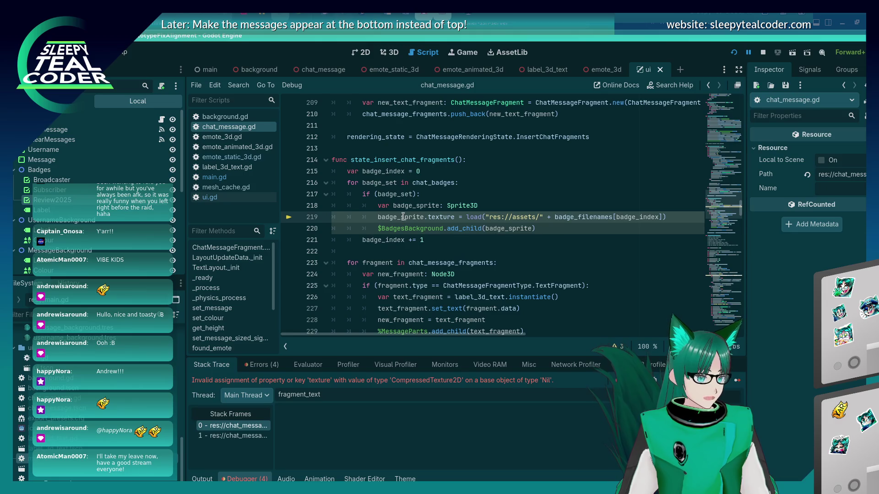
Step: Try appending .new after Sprite3D on line 218, then revert and save chat_message.gd
{"action": "left_click", "coordinate": [520, 204]}
{"action": "type", "text": ".new"}
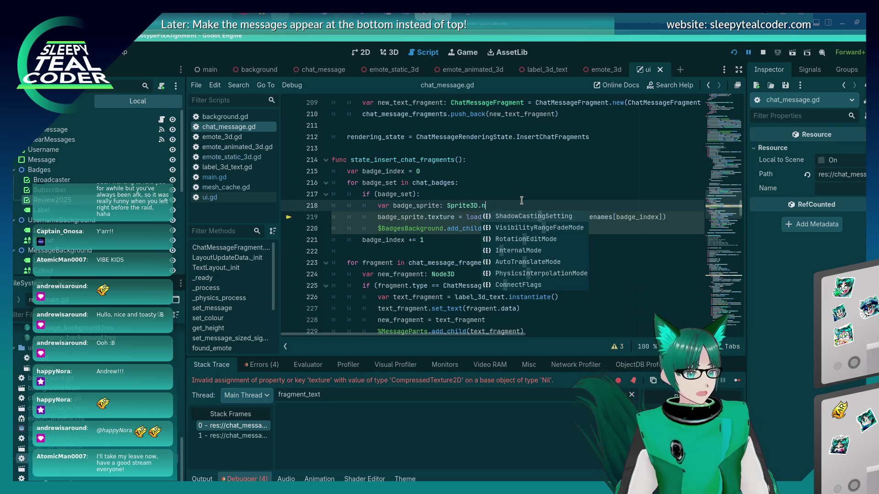
{"action": "key", "text": "BackSpace"}
{"action": "key", "text": "BackSpace"}
{"action": "key", "text": "BackSpace"}
{"action": "key", "text": "ctrl+s"}
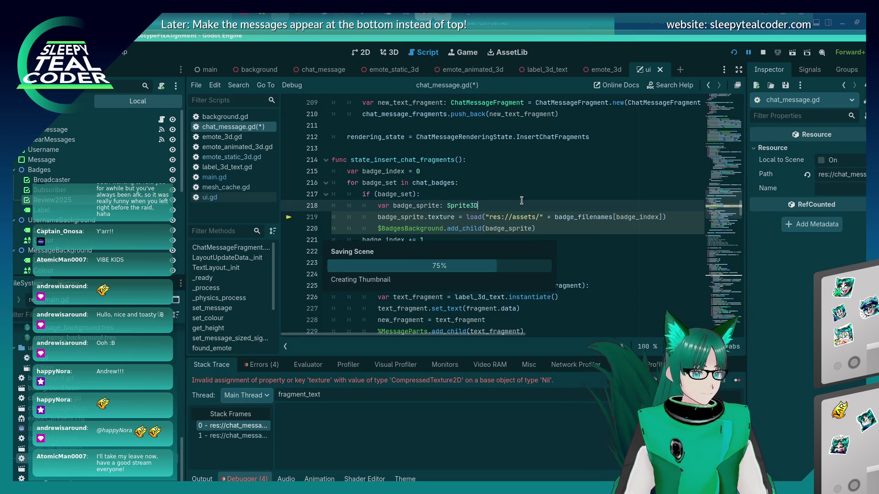
Step: Review node creation in emote_3d.gd and emote_animated_3d.gd, then return to ui.gd
{"action": "scroll", "coordinate": [509, 202], "scroll_direction": "down", "scroll_amount": 1}
{"action": "scroll", "coordinate": [509, 202], "scroll_direction": "down", "scroll_amount": 3}
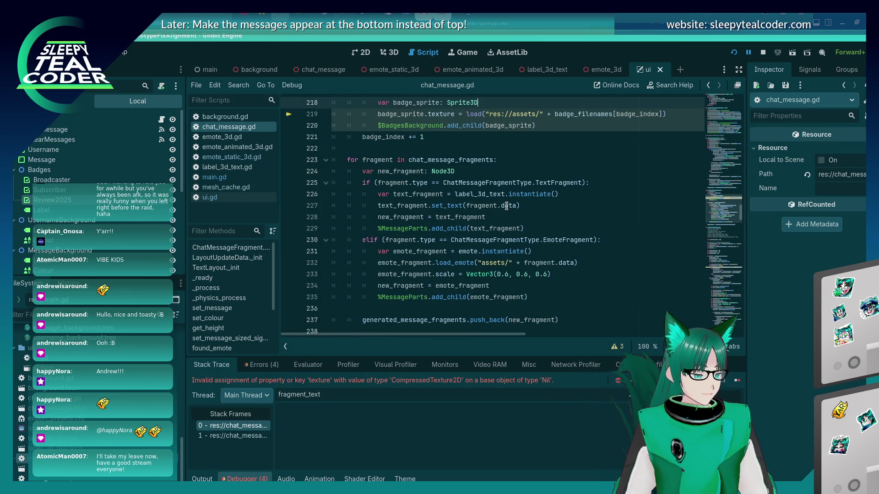
{"action": "mouse_move", "coordinate": [507, 206]}
{"action": "mouse_move", "coordinate": [435, 291]}
{"action": "scroll", "coordinate": [435, 291], "scroll_direction": "down", "scroll_amount": 2}
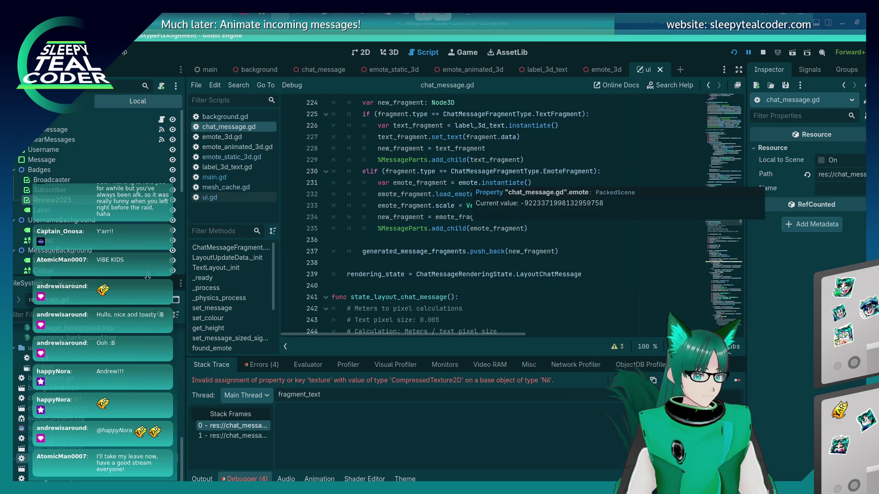
{"action": "scroll", "coordinate": [79, 421], "scroll_direction": "up", "scroll_amount": 5}
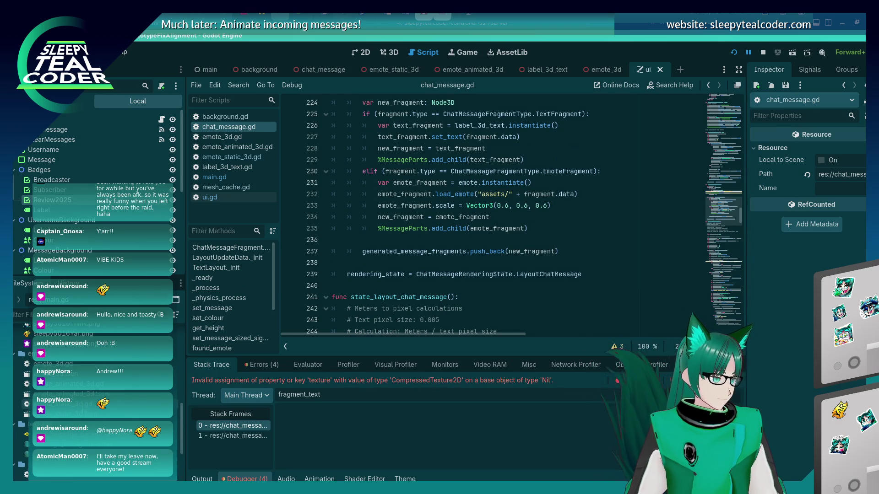
{"action": "double_click", "coordinate": [84, 363]}
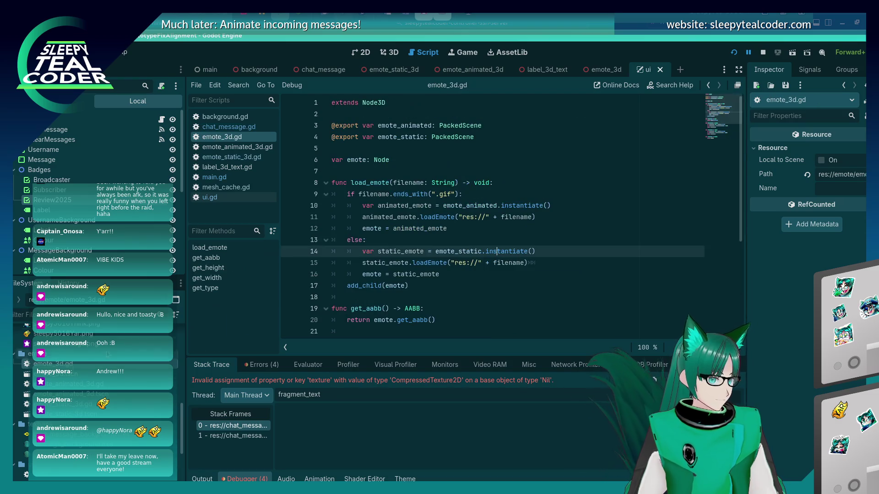
{"action": "double_click", "coordinate": [103, 385]}
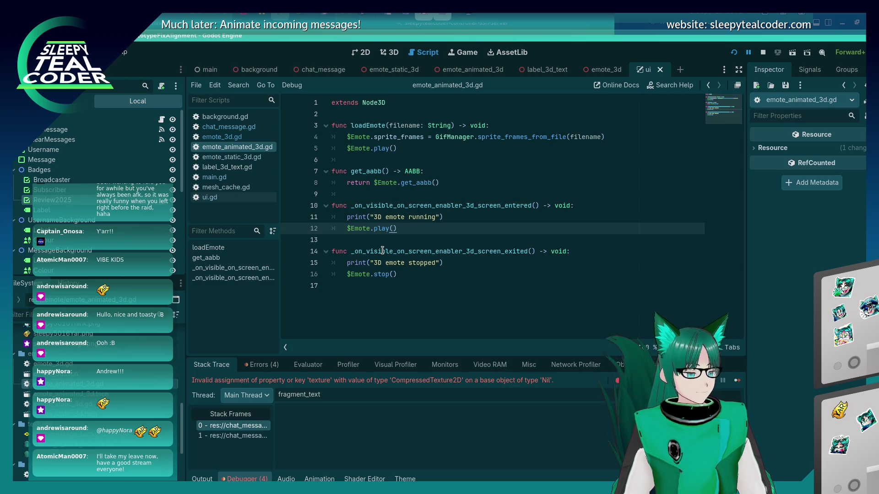
{"action": "double_click", "coordinate": [83, 364]}
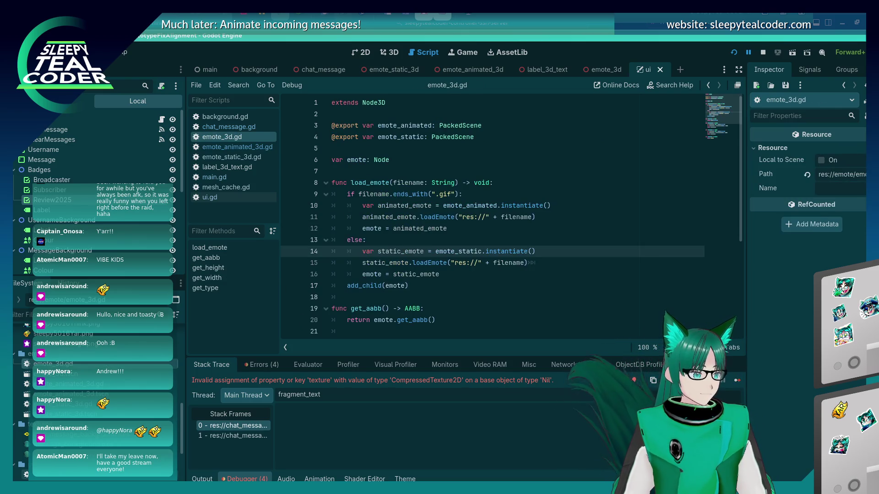
{"action": "left_click", "coordinate": [210, 197]}
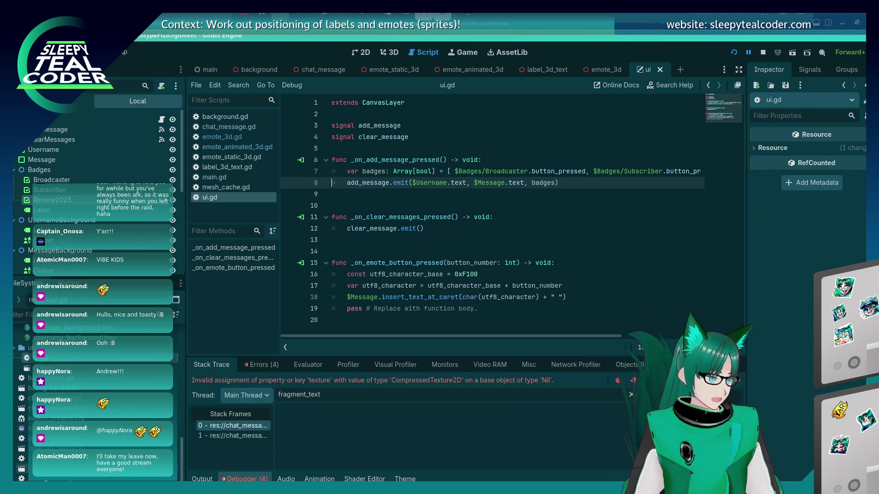
Step: Resume the paused run, then test a Sprite3D() line below line 218 and remove it
{"action": "double_click", "coordinate": [84, 359]}
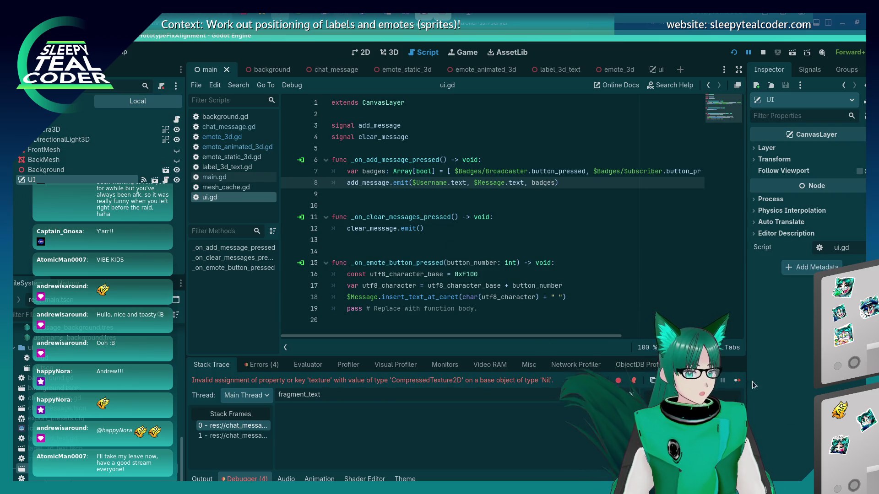
{"action": "left_click", "coordinate": [737, 380]}
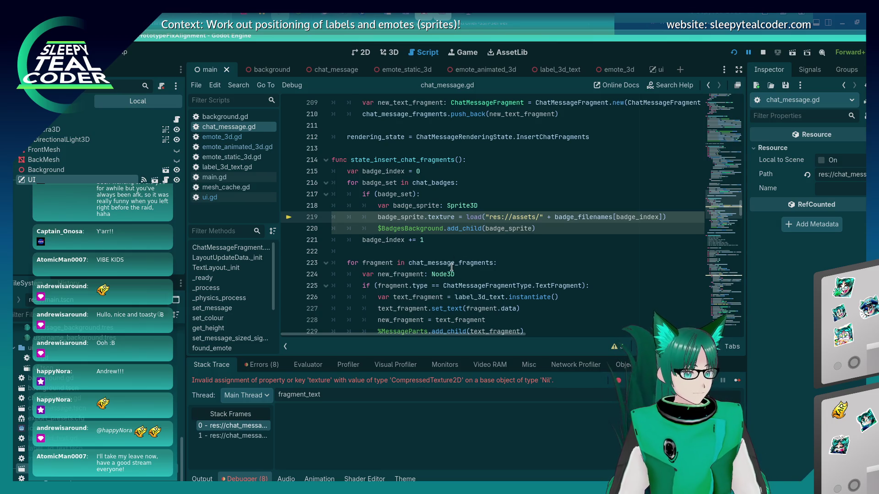
{"action": "mouse_move", "coordinate": [475, 207]}
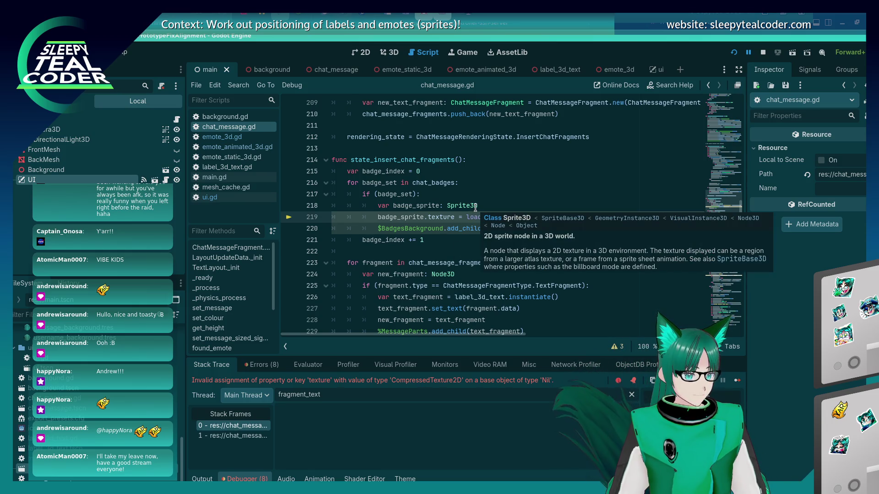
{"action": "left_click", "coordinate": [483, 208]}
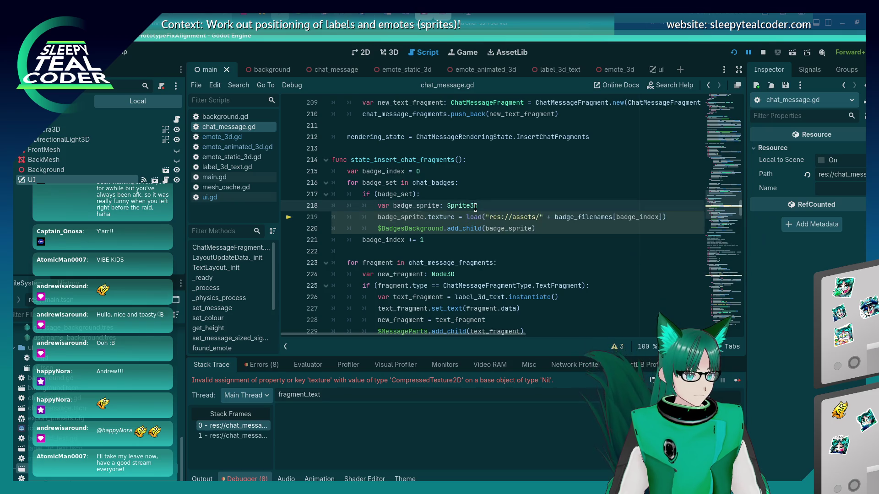
{"action": "key", "text": "ctrl+c"}
{"action": "key", "text": "End"}
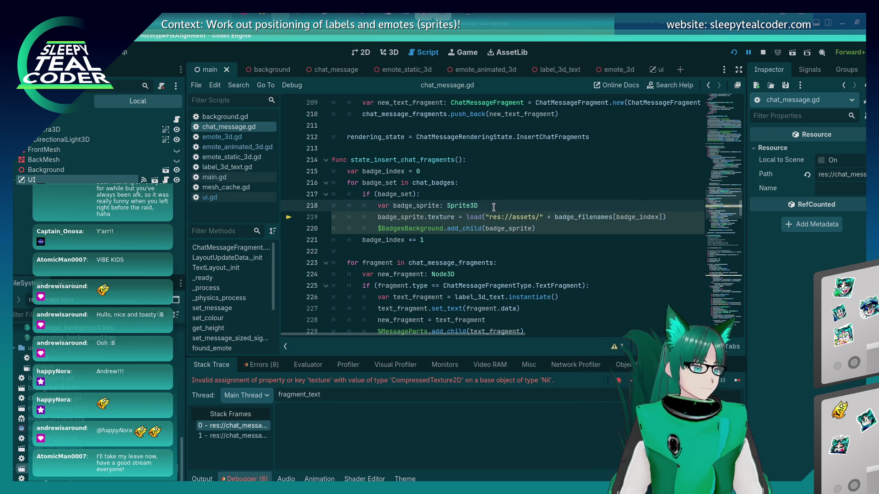
{"action": "key", "text": "Return"}
{"action": "key", "text": "ctrl+v"}
{"action": "type", "text": "()"}
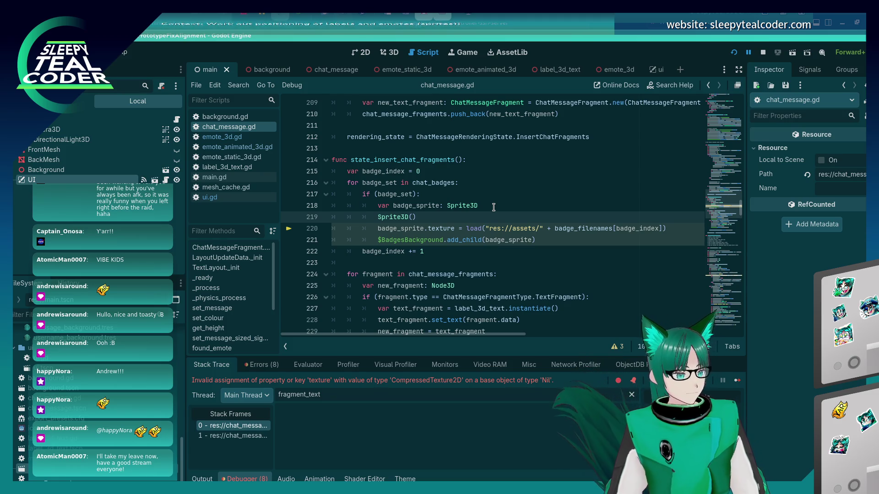
{"action": "key", "text": "ctrl+shift+k"}
{"action": "key", "text": "ctrl+s"}
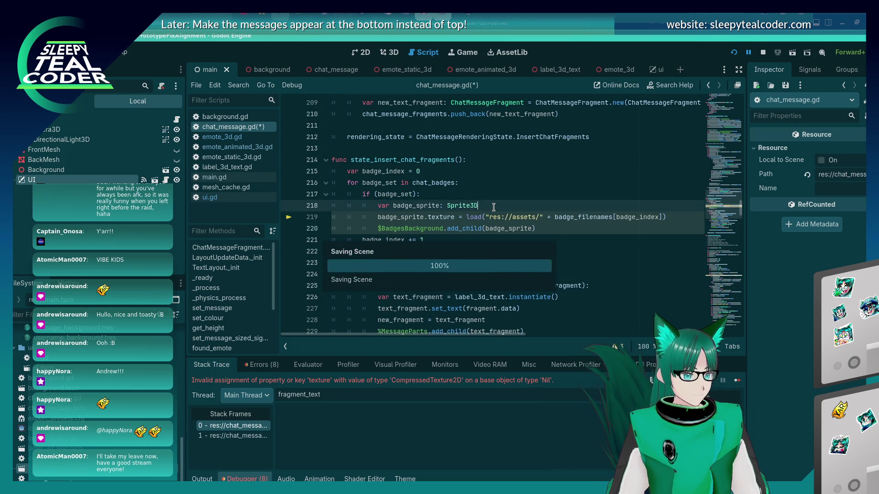
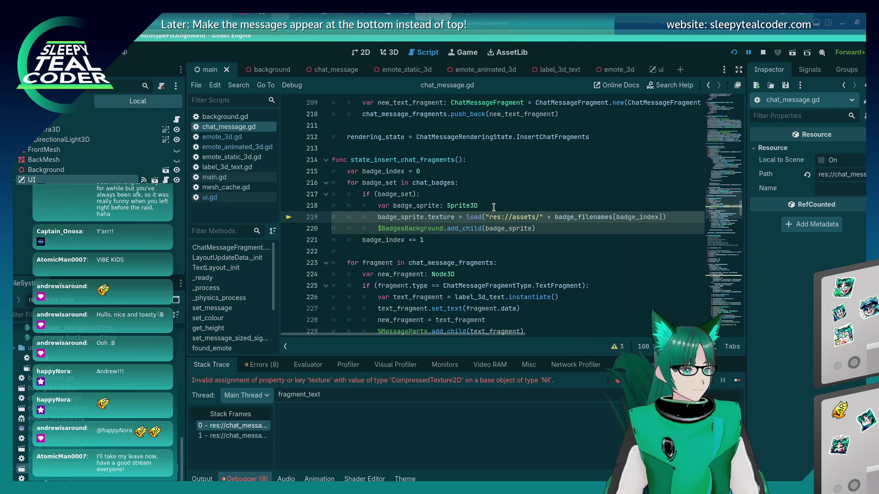
Step: Change line 218 to create the badge with Sprite3D.new(), save the script, and run the project
{"action": "key", "text": "Up"}
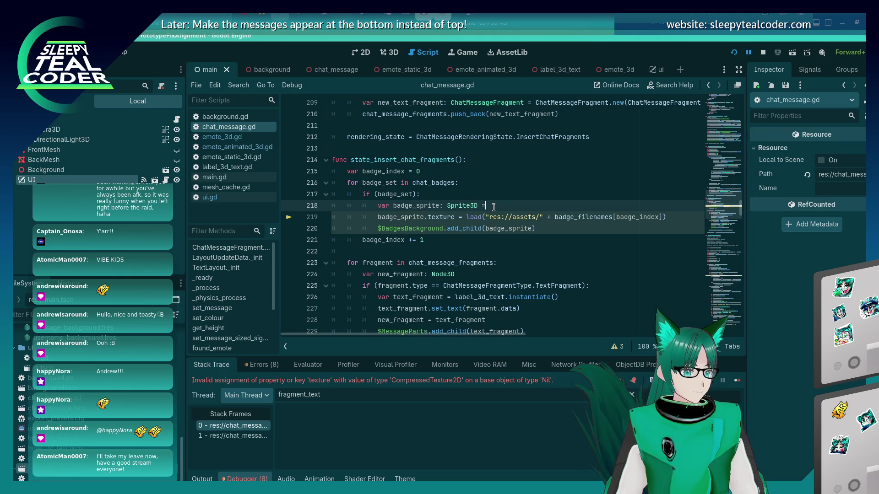
{"action": "type", "text": "Sprite3D"}
{"action": "key", "text": "BackSpace"}
{"action": "type", "text": "D."}
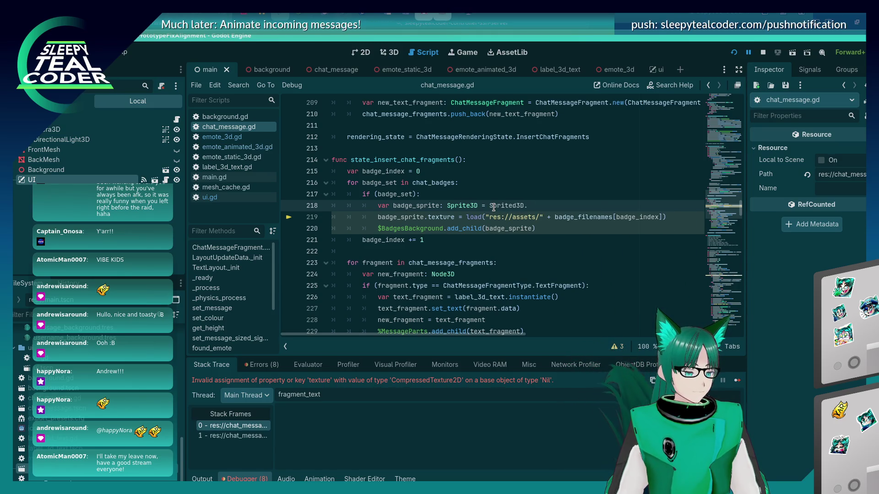
{"action": "type", "text": "3D.n"}
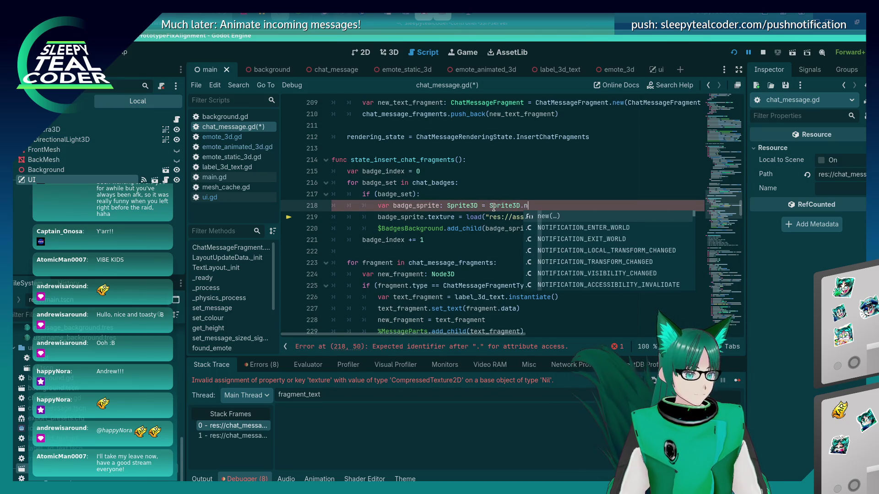
{"action": "key", "text": "Return"}
{"action": "key", "text": "ctrl+s"}
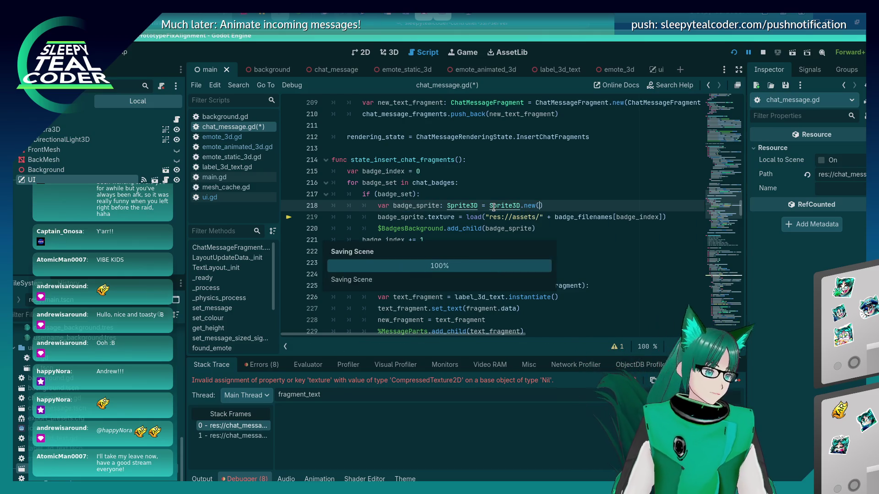
{"action": "key", "text": "F5"}
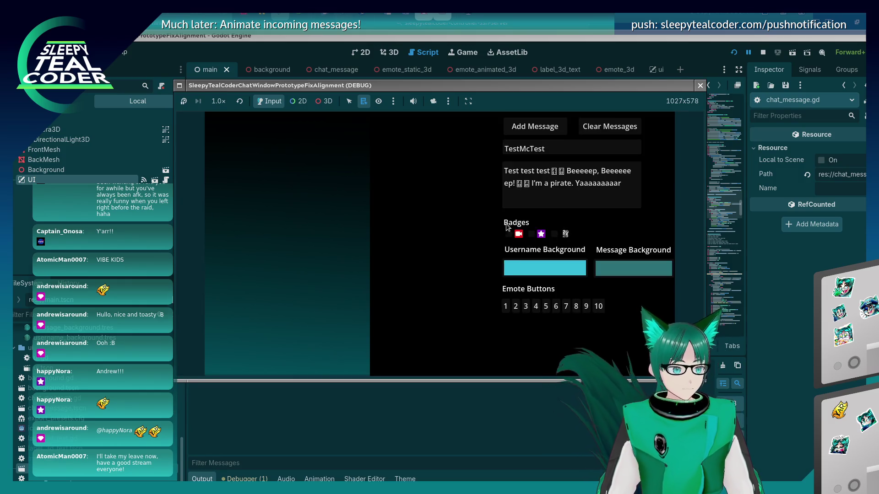
{"action": "left_click", "coordinate": [541, 133]}
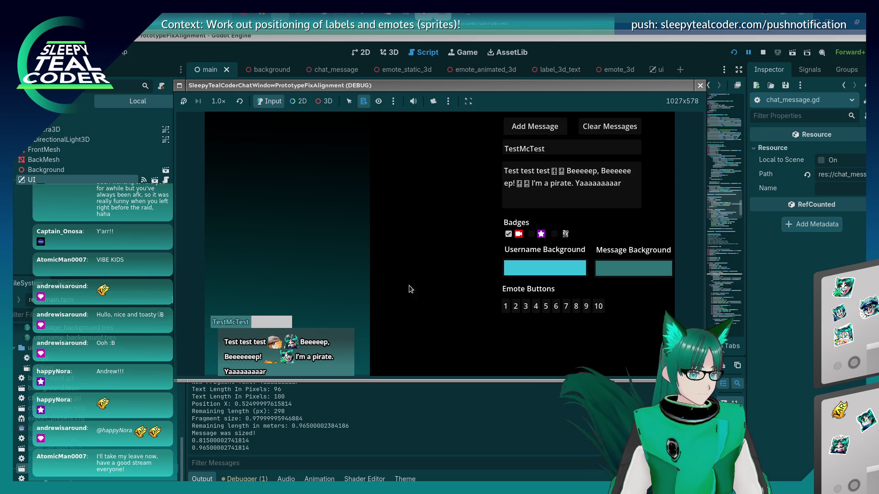
{"action": "left_click_drag", "start_coordinate": [628, 189], "coordinate": [433, 158]}
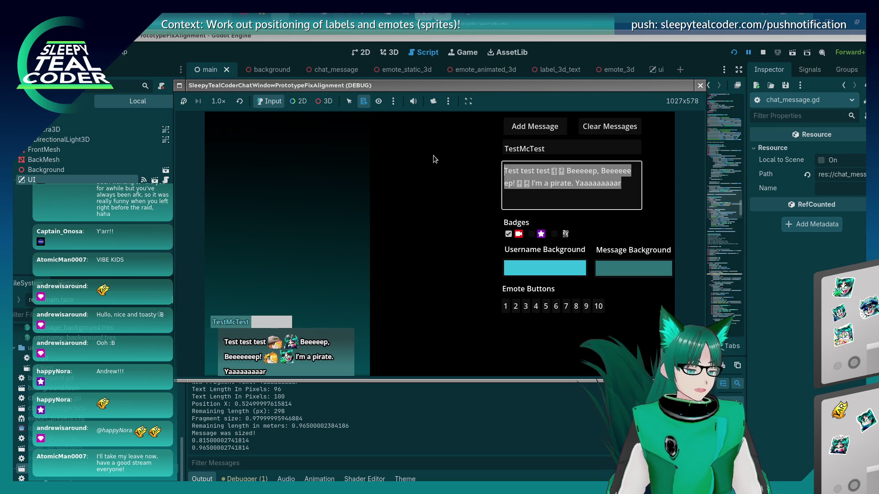
{"action": "left_click", "coordinate": [432, 102]}
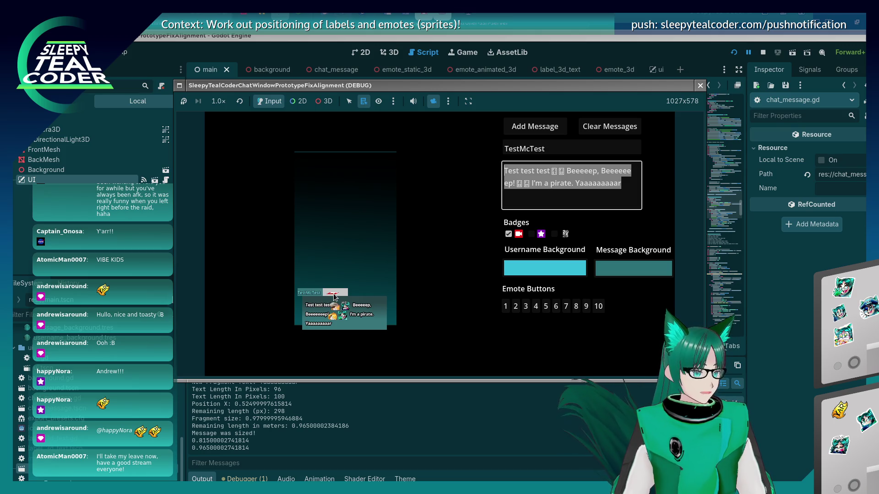
{"action": "key", "text": "alt+Tab"}
{"action": "key", "text": "alt+Tab"}
{"action": "key", "text": "alt+Tab"}
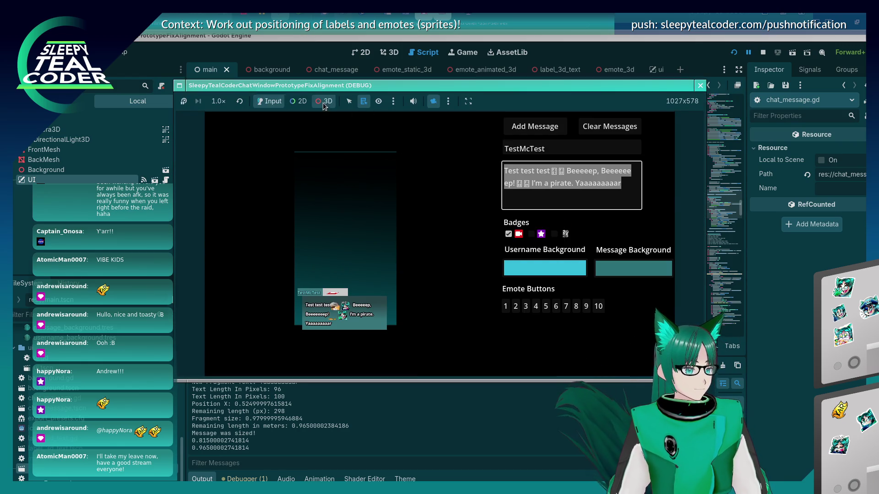
{"action": "left_click", "coordinate": [323, 101]}
{"action": "mouse_move", "coordinate": [331, 300]}
{"action": "left_mouse_down"}
{"action": "mouse_move", "coordinate": [328, 292]}
{"action": "mouse_move", "coordinate": [339, 300]}
{"action": "mouse_move", "coordinate": [463, 223]}
{"action": "mouse_move", "coordinate": [399, 259]}
{"action": "mouse_move", "coordinate": [421, 319]}
{"action": "left_mouse_up"}
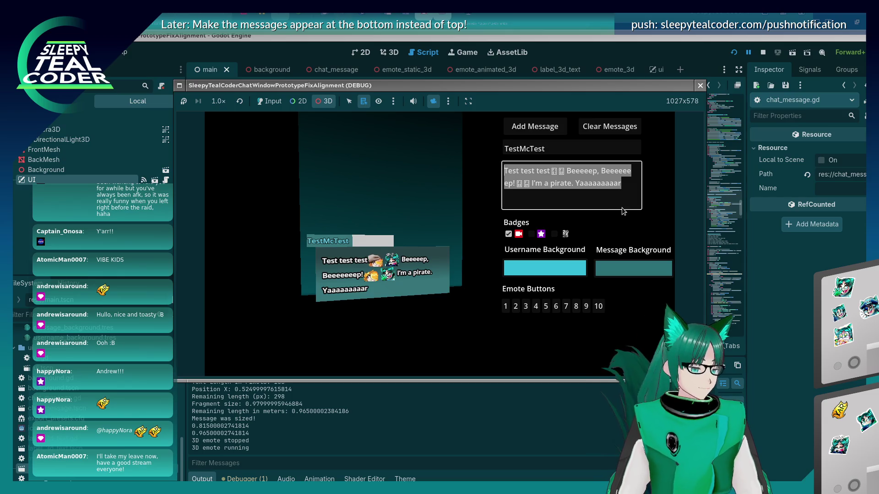
{"action": "left_click", "coordinate": [699, 86]}
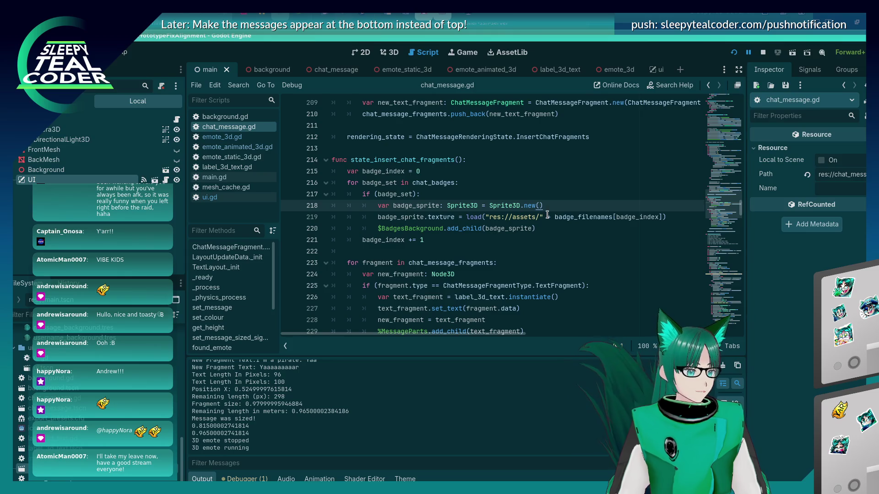
Step: Start a badge_sprite.rotate call on a new line 219
{"action": "key", "text": "Return"}
{"action": "type", "text": "badge_sprite.rotate"}
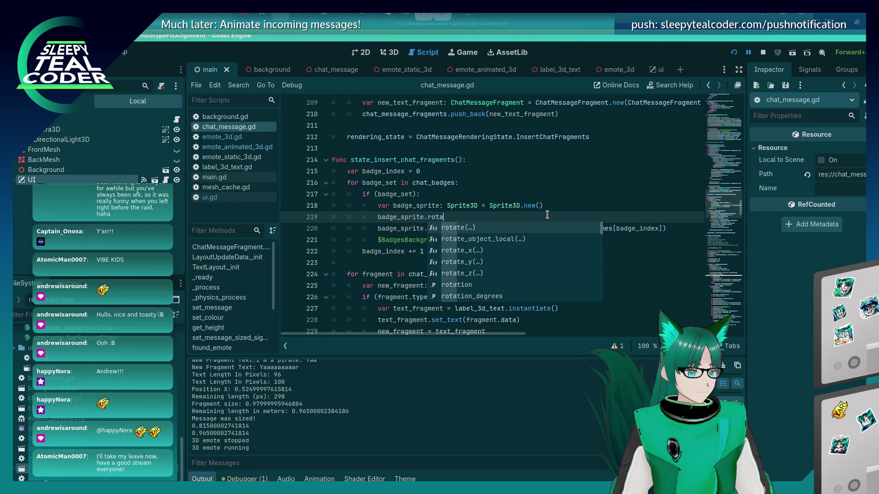
{"action": "key", "text": "Return"}
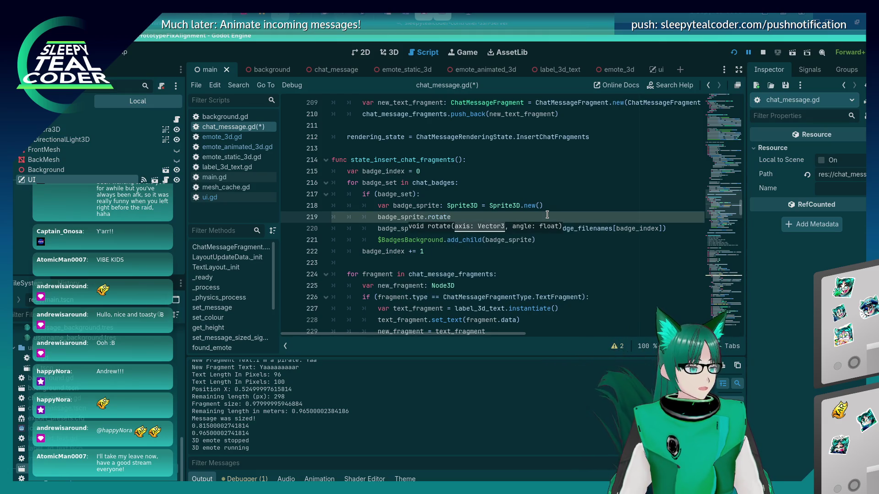
Step: Bring the running game forward, enable object picking, and orbit around the chat message
{"action": "key", "text": "alt+Tab"}
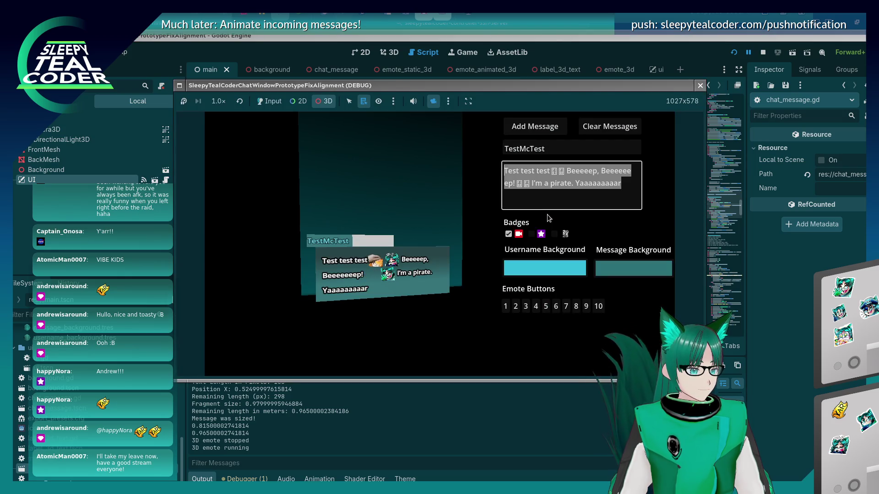
{"action": "key", "text": "alt+Tab"}
{"action": "key", "text": "alt+Tab"}
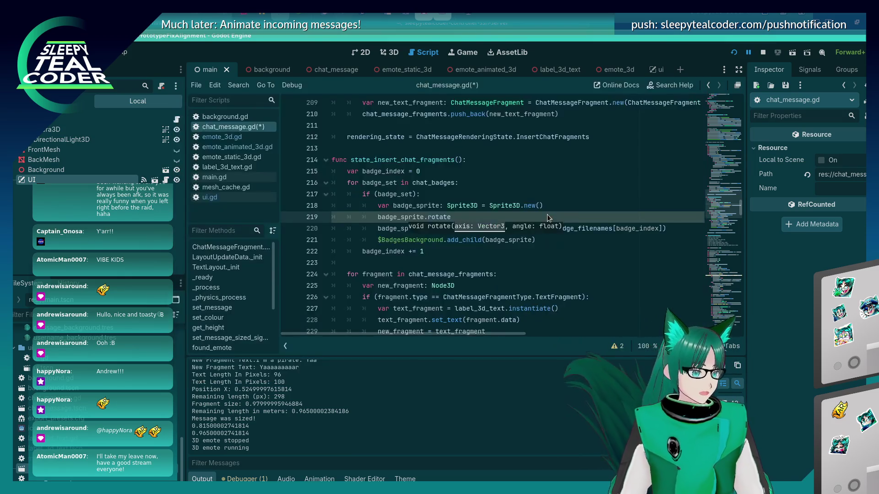
{"action": "key", "text": "alt+Tab"}
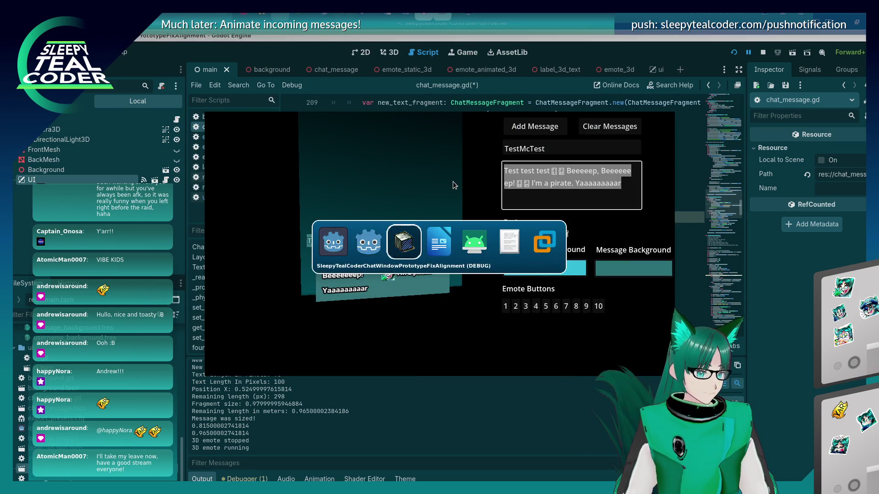
{"action": "left_click", "coordinate": [349, 101]}
{"action": "left_click_drag", "start_coordinate": [366, 219], "coordinate": [375, 245]}
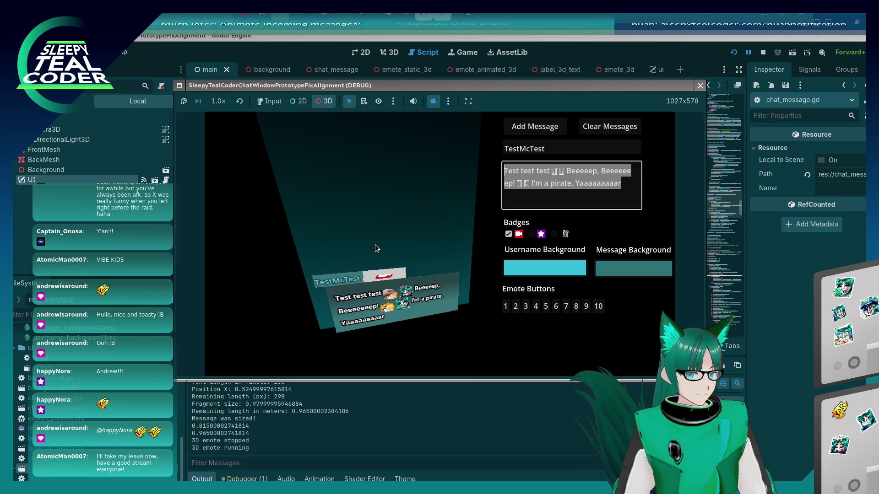
Step: Select the red badge sprite in the running game and scroll the remote Inspector to its rotation
{"action": "left_click", "coordinate": [387, 272]}
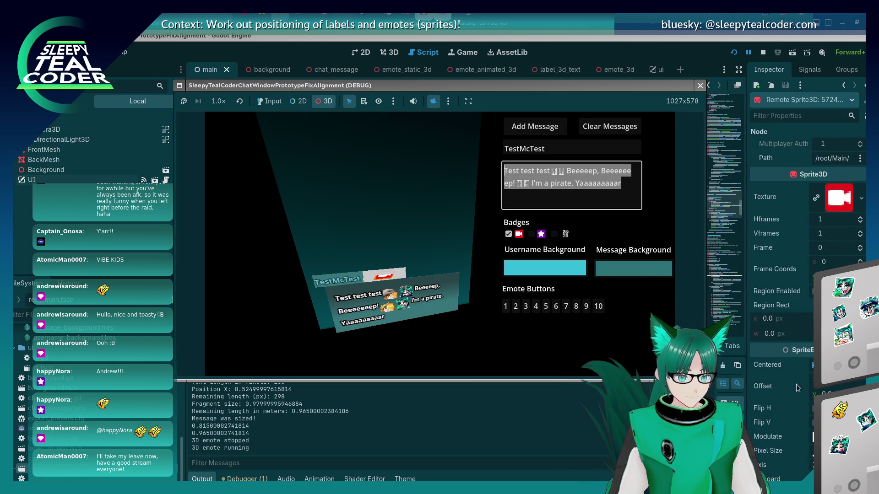
{"action": "scroll", "coordinate": [777, 392], "scroll_direction": "down", "scroll_amount": 10}
{"action": "scroll", "coordinate": [776, 393], "scroll_direction": "down", "scroll_amount": 5}
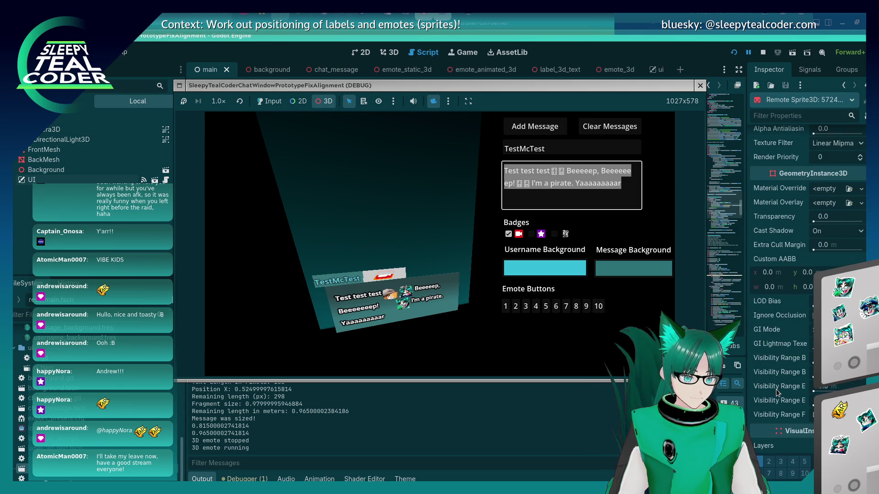
{"action": "scroll", "coordinate": [777, 392], "scroll_direction": "down", "scroll_amount": 3}
{"action": "scroll", "coordinate": [776, 392], "scroll_direction": "down", "scroll_amount": 3}
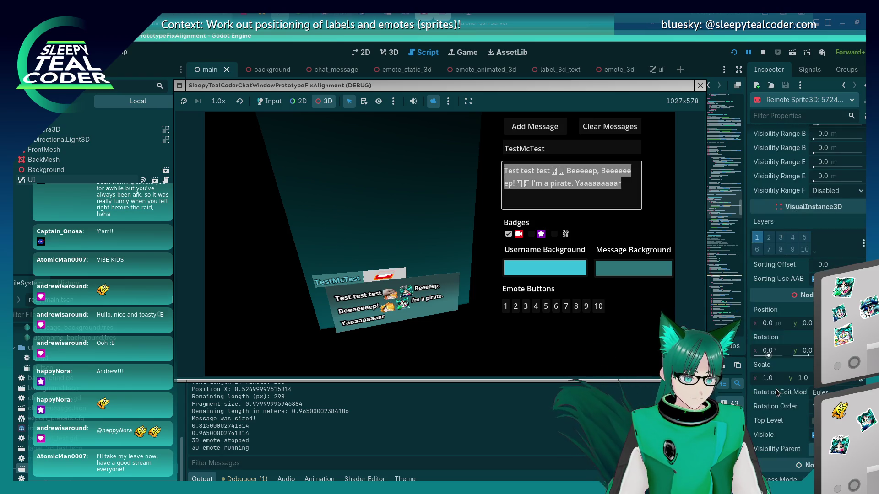
Step: Set the badge sprite's Y and X rotation to 90 so it faces the camera
{"action": "left_click", "coordinate": [804, 351]}
{"action": "type", "text": "90"}
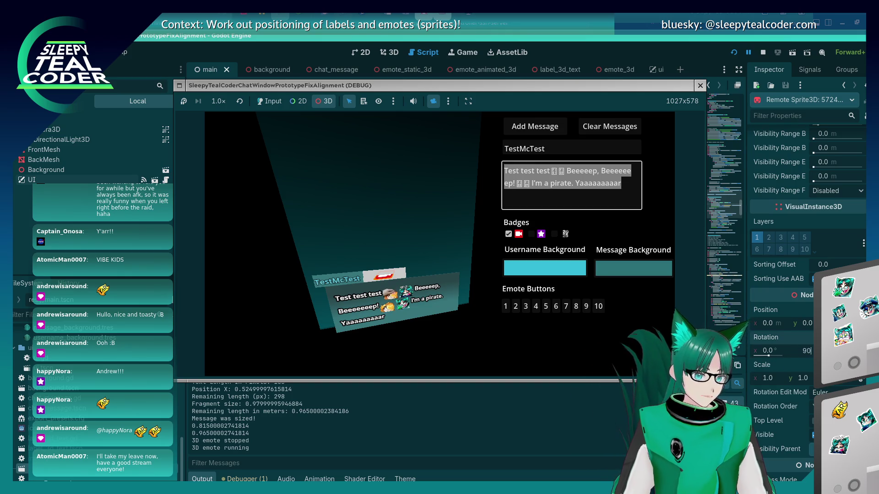
{"action": "key", "text": "Return"}
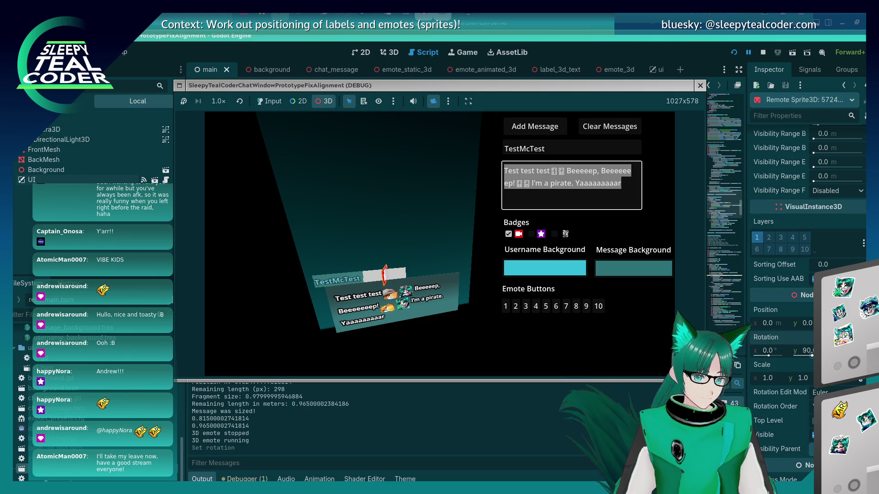
{"action": "left_click", "coordinate": [779, 352]}
{"action": "type", "text": "90"}
{"action": "key", "text": "Return"}
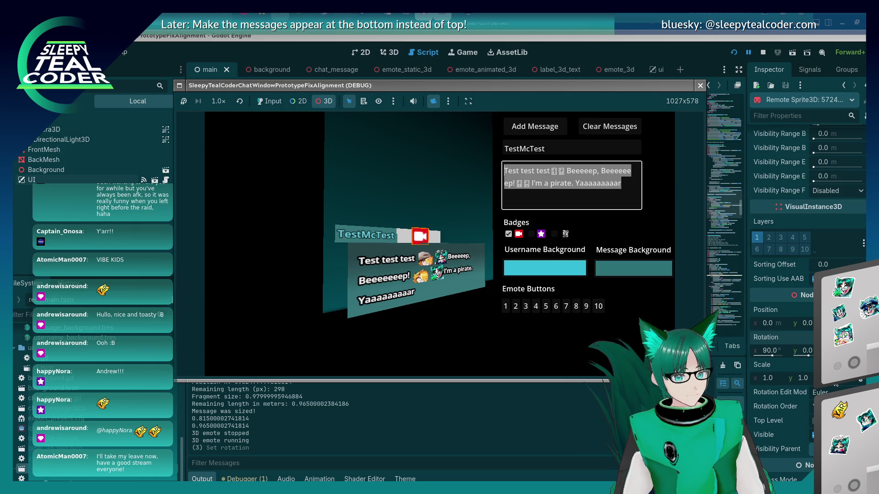
{"action": "key", "text": "alt+Tab"}
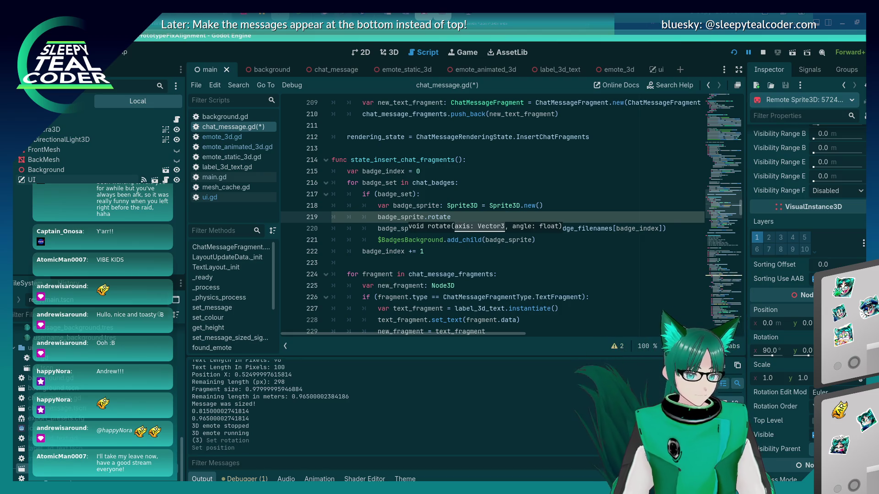
Step: Compare the running game's badge with the unfinished rotate line in the script
{"action": "key", "text": "alt+Tab"}
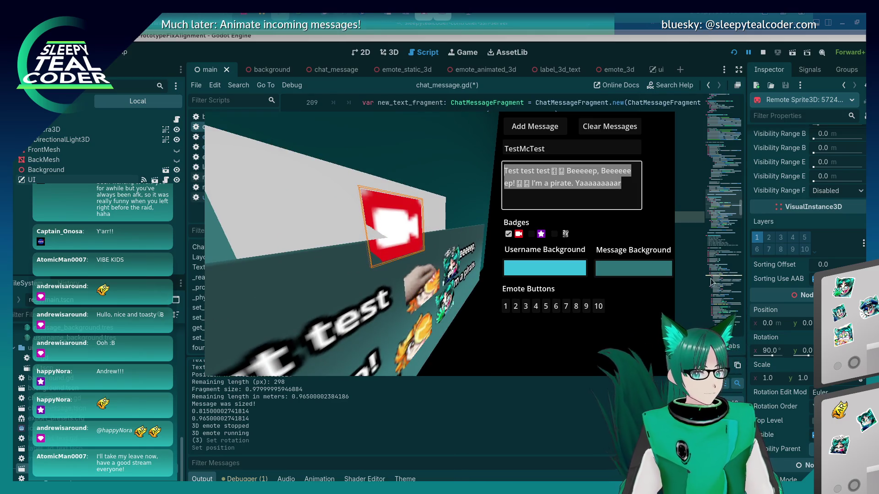
{"action": "key", "text": "alt+Tab"}
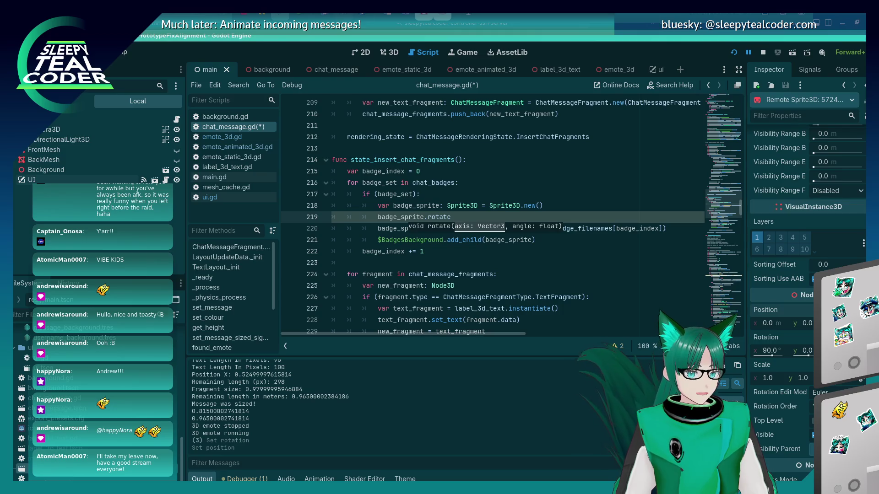
{"action": "key", "text": "alt+Tab"}
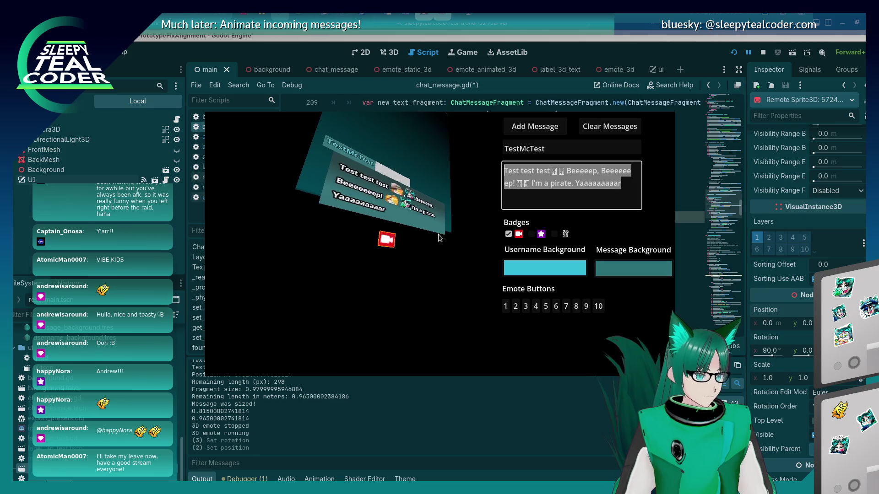
{"action": "key", "text": "alt+Tab"}
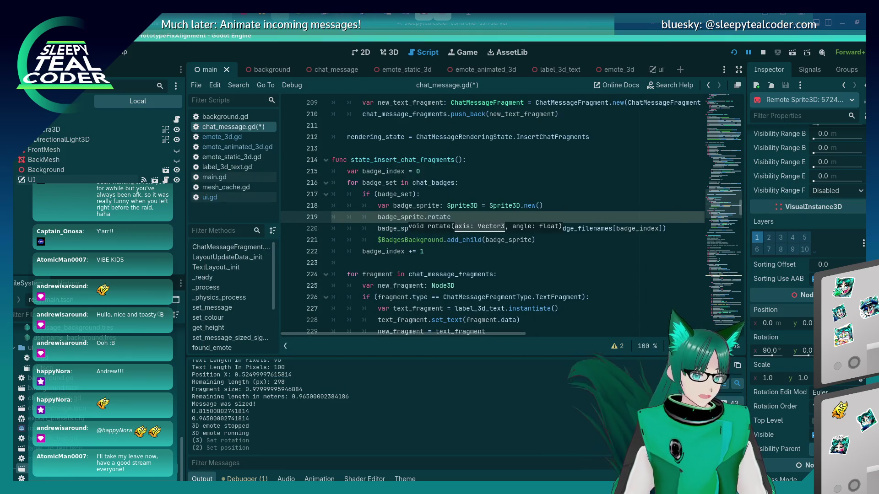
{"action": "key", "text": "alt+Tab"}
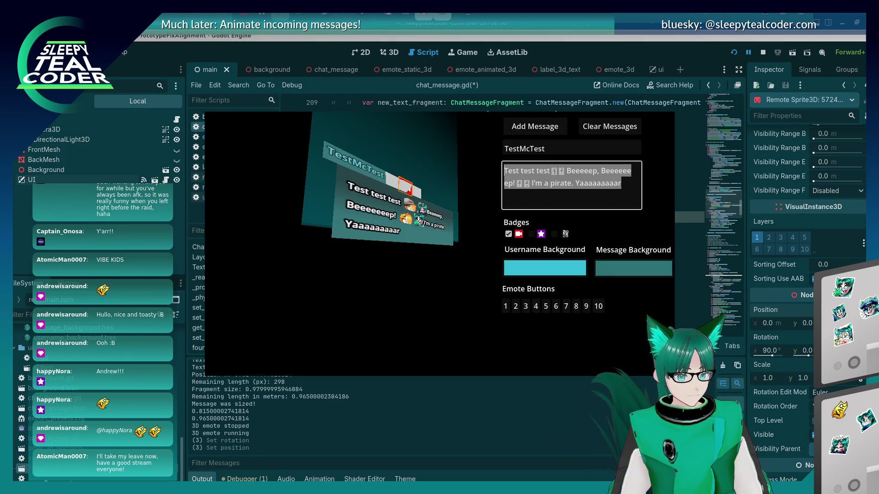
Step: Set the badge sprite's Y position to 0.1 in the remote Inspector
{"action": "left_click", "coordinate": [811, 323]}
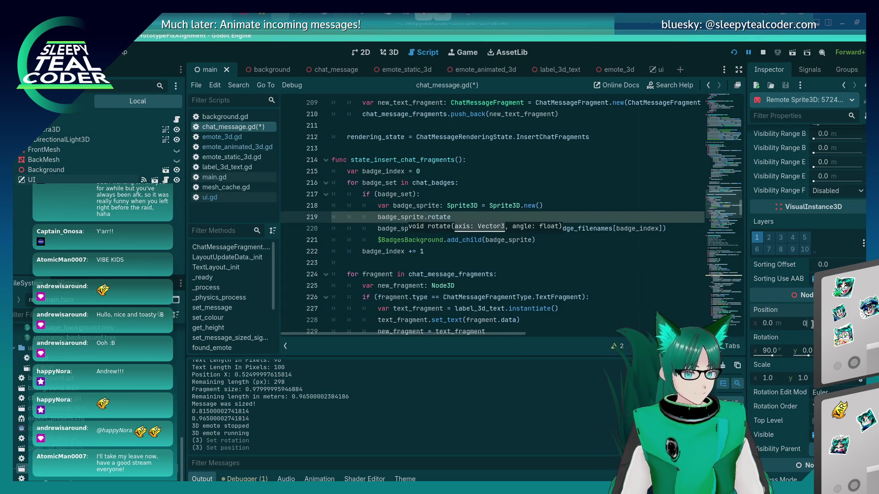
{"action": "type", "text": ".5"}
{"action": "key", "text": "alt+Tab"}
{"action": "left_click", "coordinate": [811, 324]}
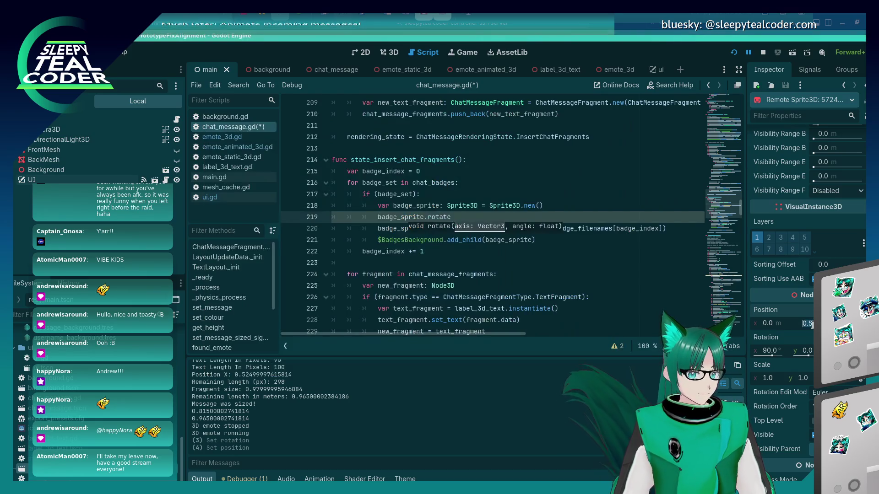
{"action": "type", "text": "0.1"}
{"action": "key", "text": "alt+Tab"}
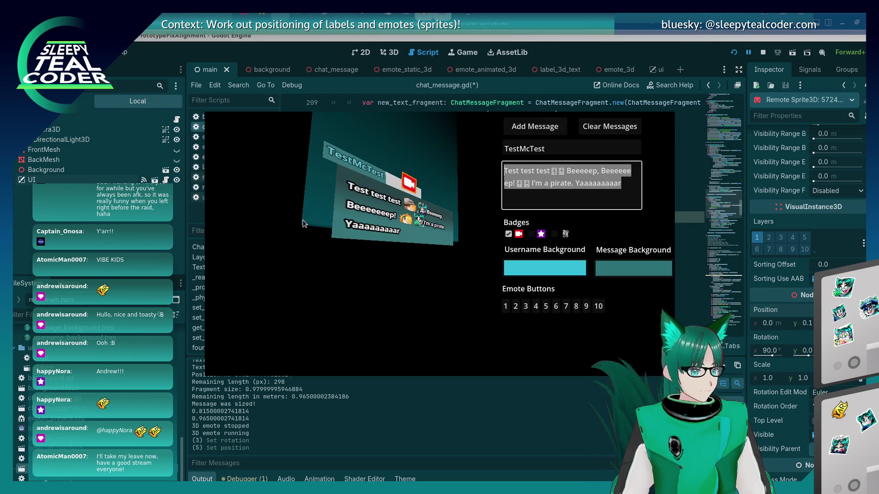
Step: Recheck the badge's Y position in the game, then return to the end of line 218
{"action": "left_click", "coordinate": [795, 319]}
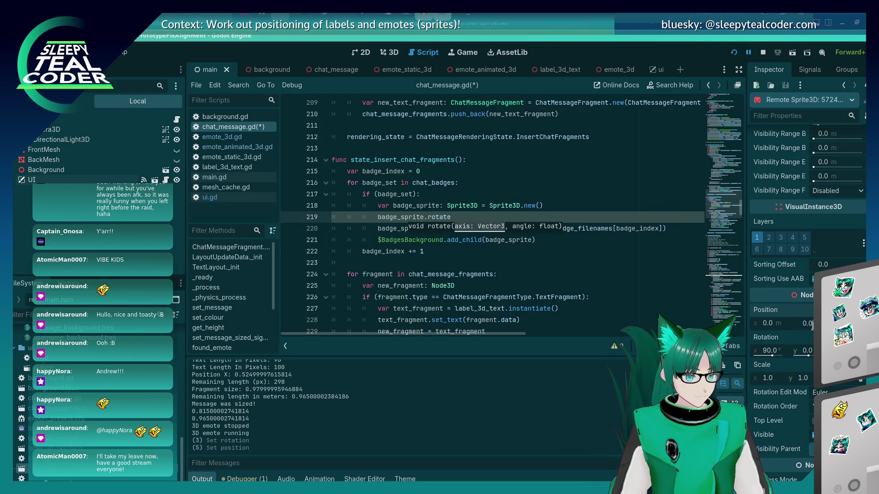
{"action": "key", "text": "alt+Tab"}
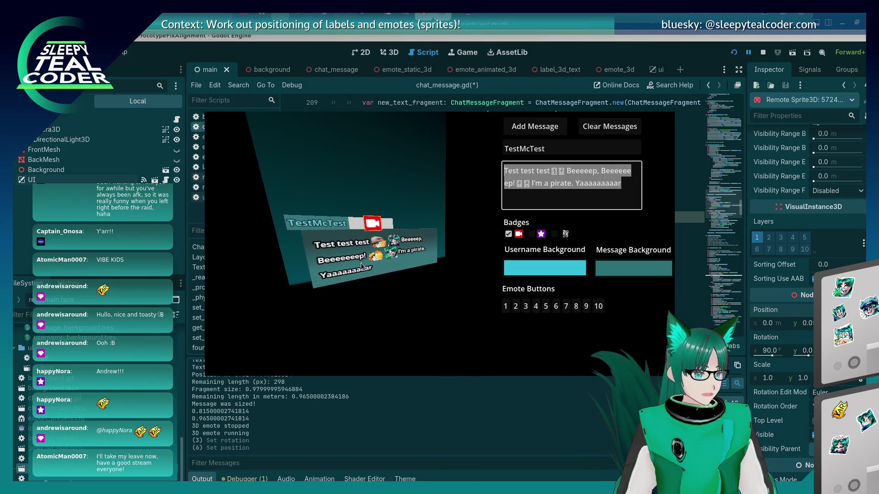
{"action": "left_click", "coordinate": [810, 322]}
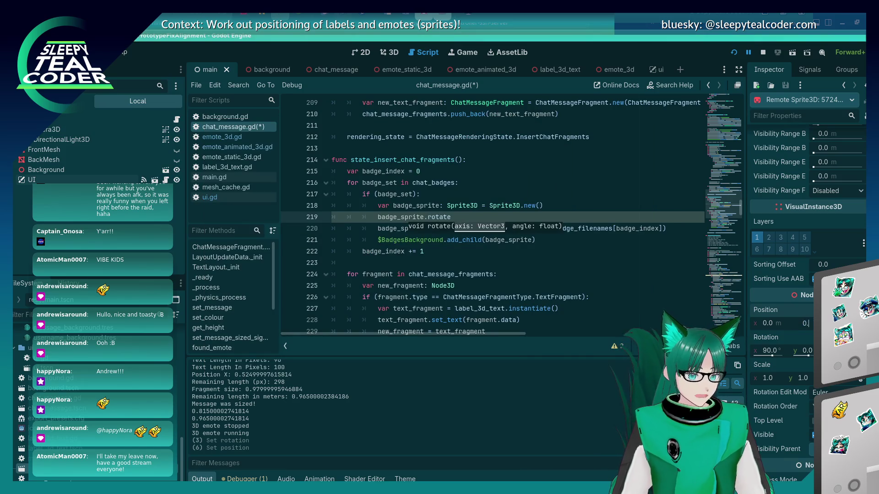
{"action": "key", "text": "alt+Tab"}
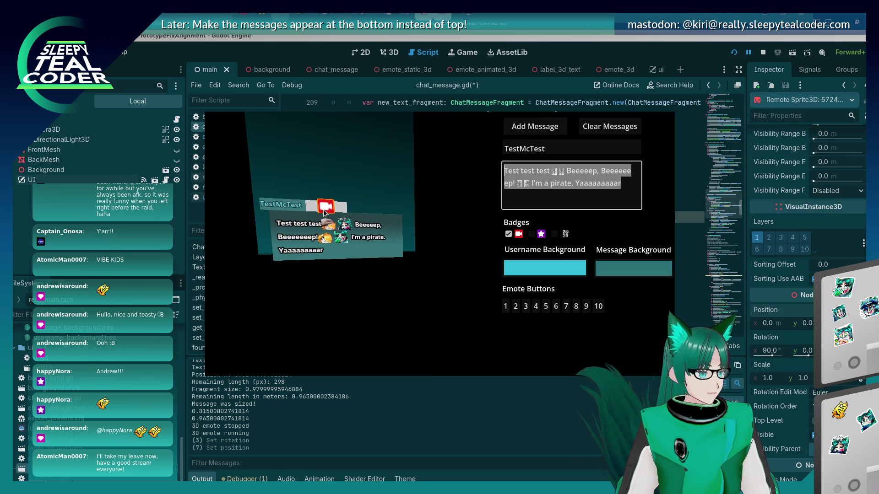
{"action": "left_click", "coordinate": [667, 50]}
{"action": "left_click", "coordinate": [547, 207]}
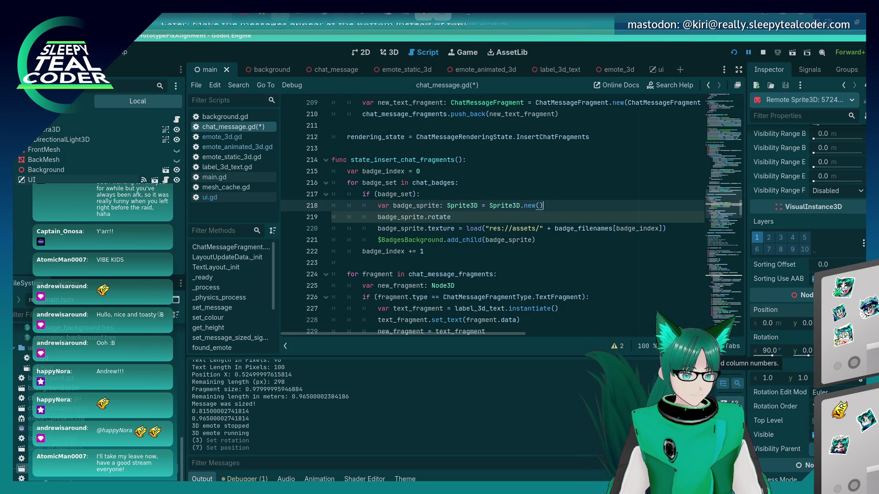
Step: Set the badge sprite's X and Y scale to 0.5 and inspect it in the game
{"action": "key", "text": "alt+Tab"}
{"action": "left_click", "coordinate": [774, 379]}
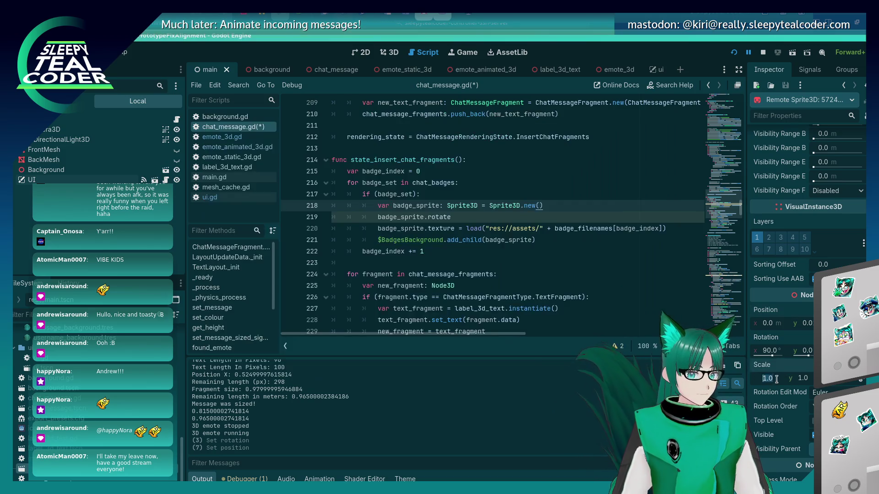
{"action": "type", "text": "0.5"}
{"action": "key", "text": "Tab"}
{"action": "type", "text": "0.5"}
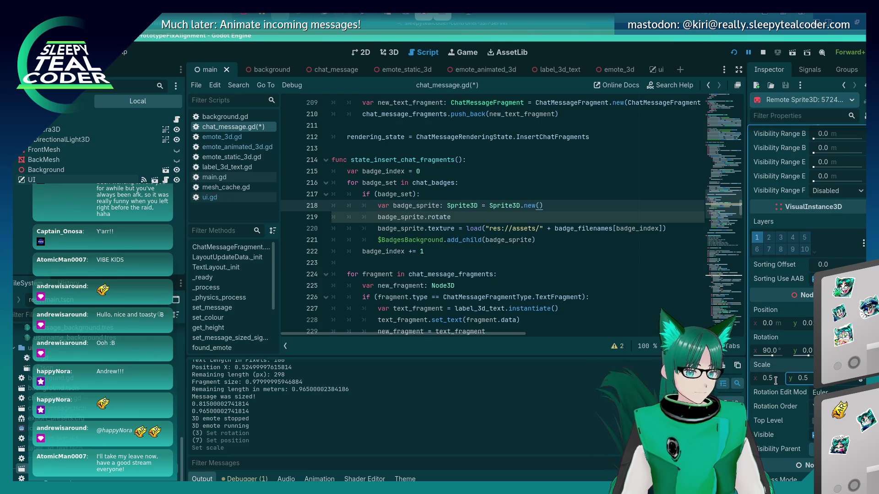
{"action": "key", "text": "alt+Tab"}
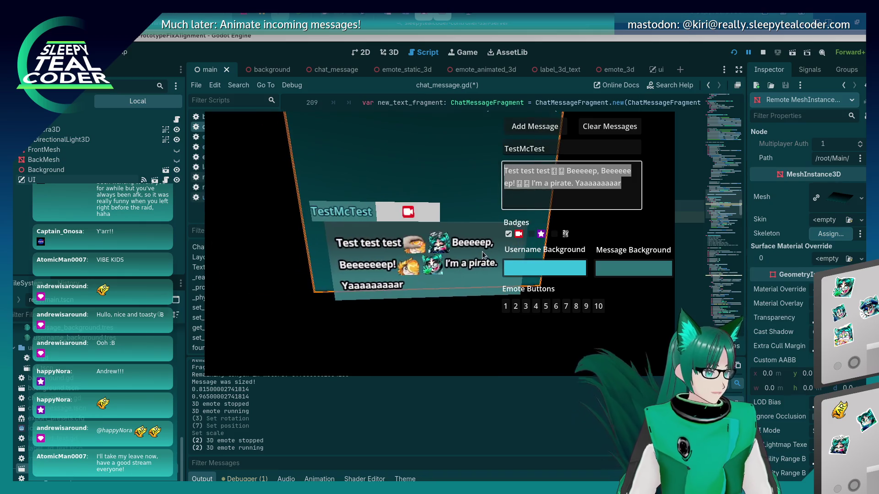
{"action": "left_click", "coordinate": [409, 215]}
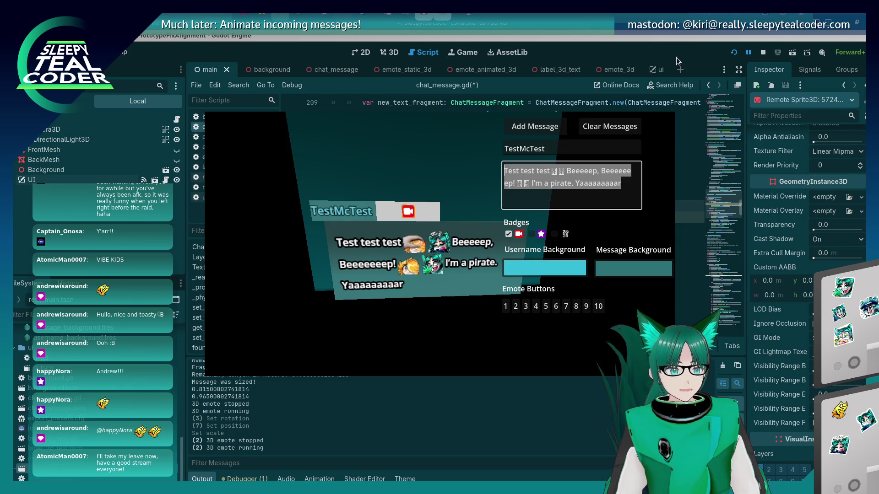
Step: Compare the half-size badge in the game with line 219 of chat_message.gd
{"action": "left_click", "coordinate": [638, 70]}
{"action": "left_click", "coordinate": [483, 220]}
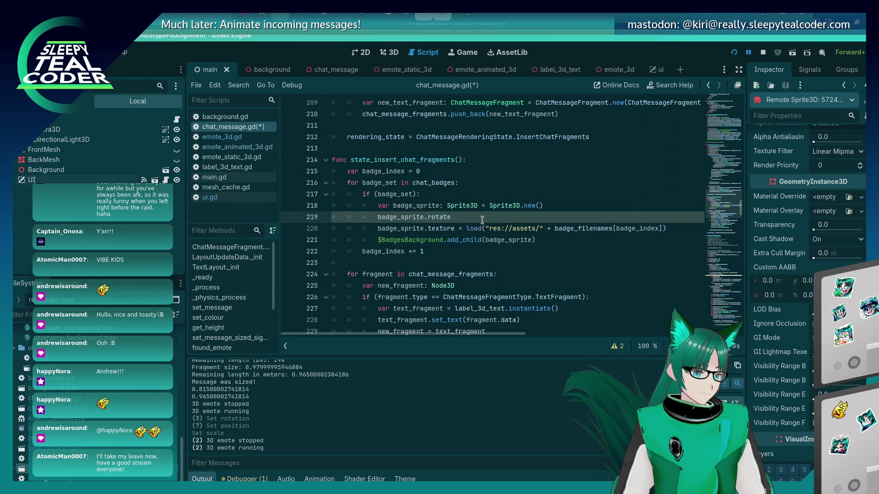
{"action": "key", "text": "alt+Tab"}
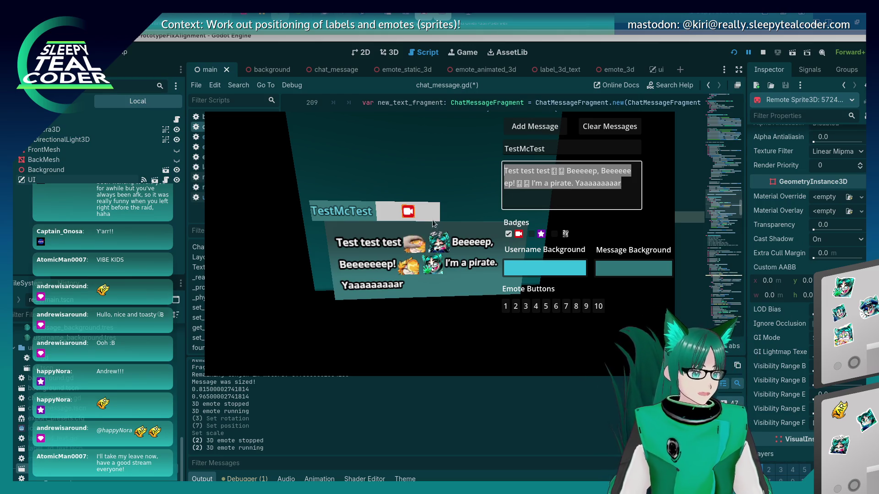
{"action": "scroll", "coordinate": [755, 360], "scroll_direction": "down", "scroll_amount": 5}
{"action": "scroll", "coordinate": [758, 361], "scroll_direction": "down", "scroll_amount": 1}
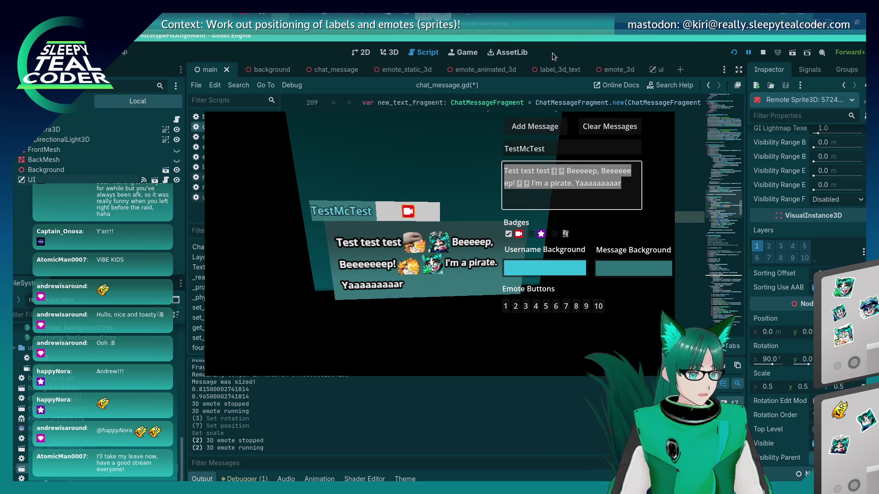
{"action": "left_click", "coordinate": [566, 35]}
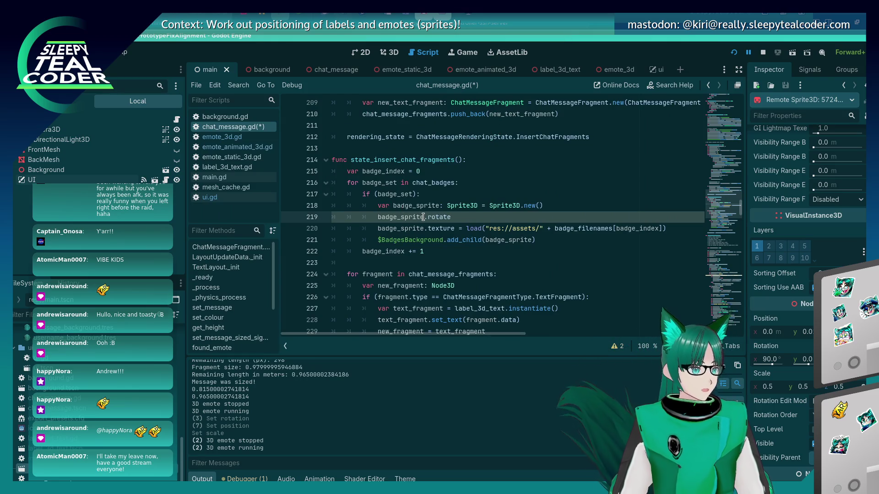
Step: Change line 219 to badge_sprite.rotate_x(90.0)
{"action": "left_click_drag", "start_coordinate": [423, 217], "coordinate": [439, 218]}
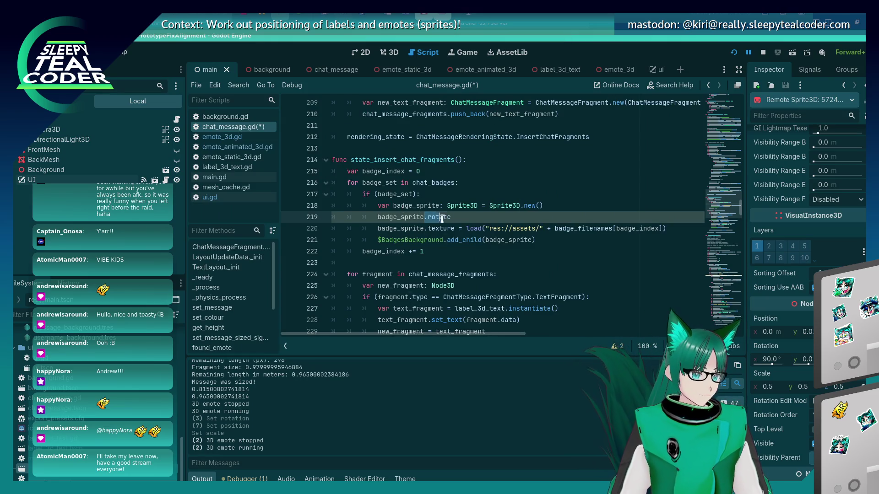
{"action": "type", "text": "ate_x("}
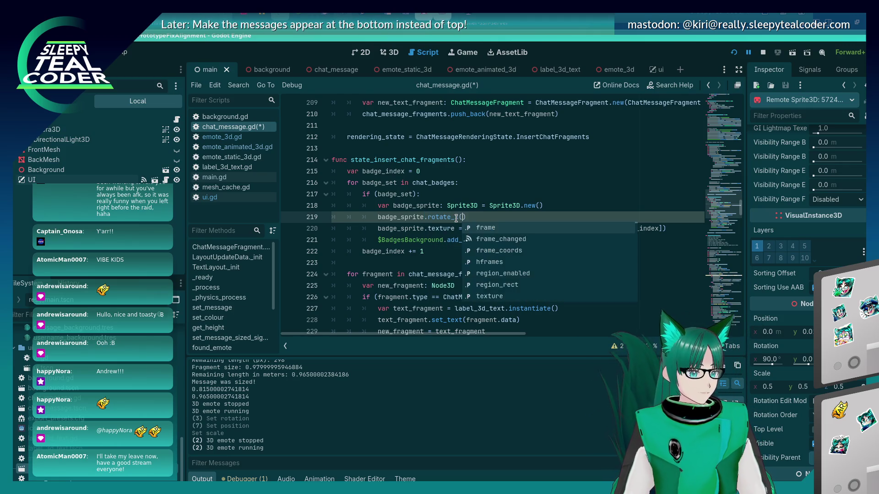
{"action": "key", "text": "Return"}
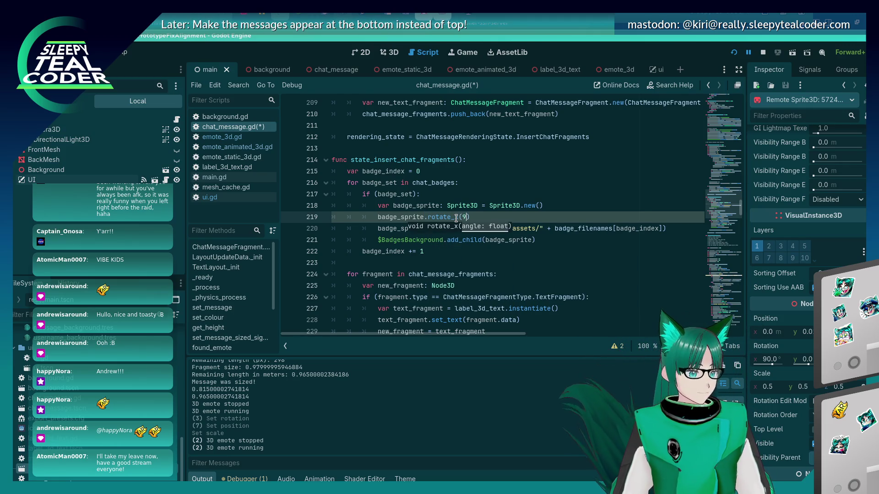
{"action": "key", "text": "End"}
Step: Add badge_sprite.position.y = 0.01 below the rotation and save the script
{"action": "key", "text": "Return"}
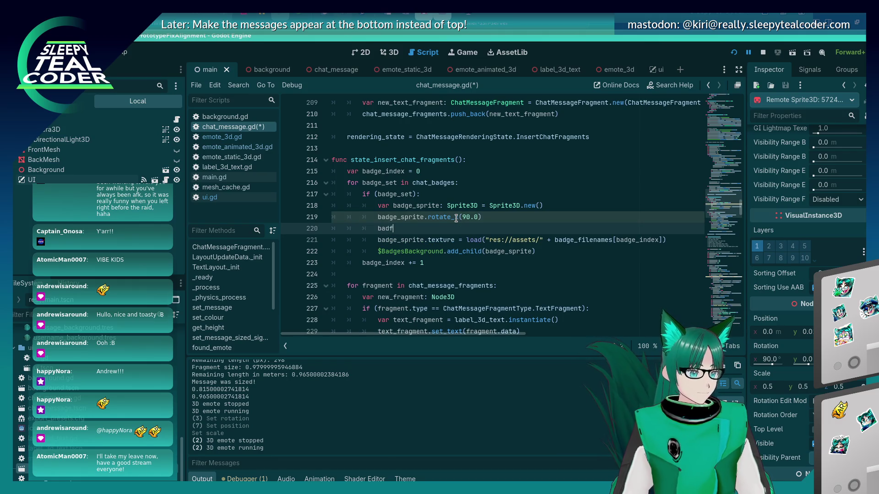
{"action": "key", "text": "BackSpace"}
{"action": "type", "text": "ge_s"}
{"action": "key", "text": "Return"}
{"action": "type", "text": "."}
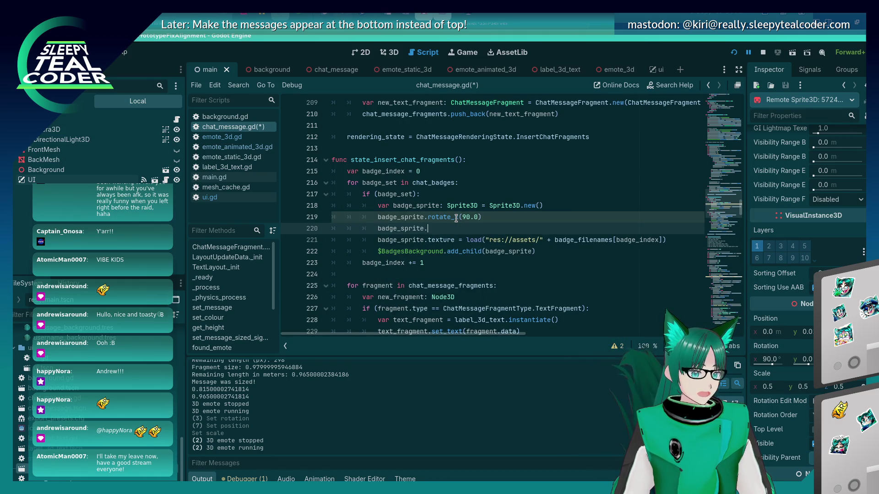
{"action": "type", "text": "pos"}
{"action": "type", "text": "ition. y"}
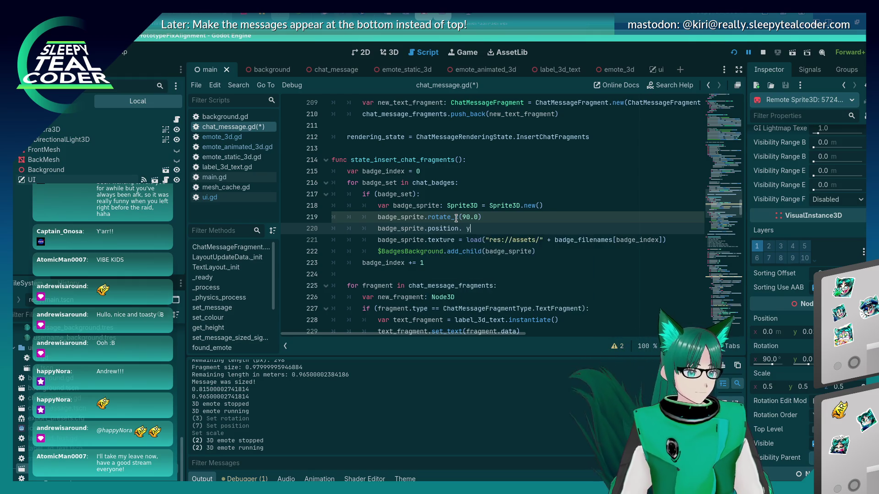
{"action": "type", "text": " 0.0"}
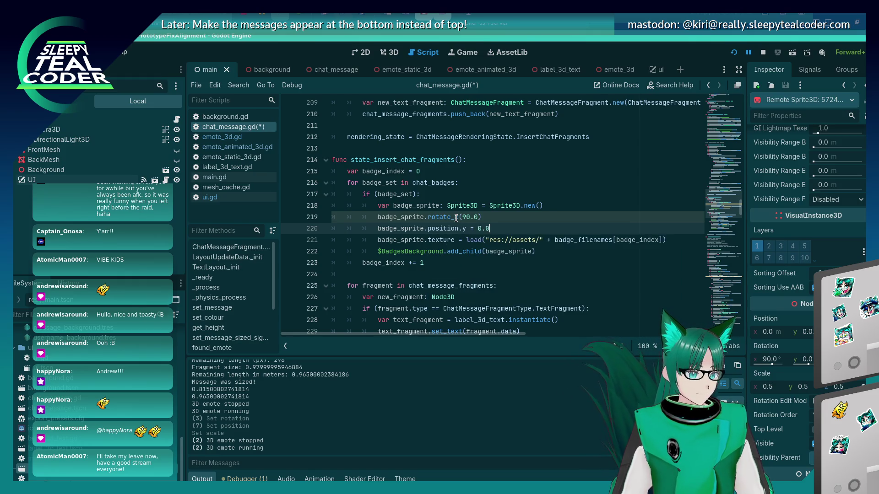
{"action": "key", "text": "ctrl+s"}
{"action": "key", "text": "Down"}
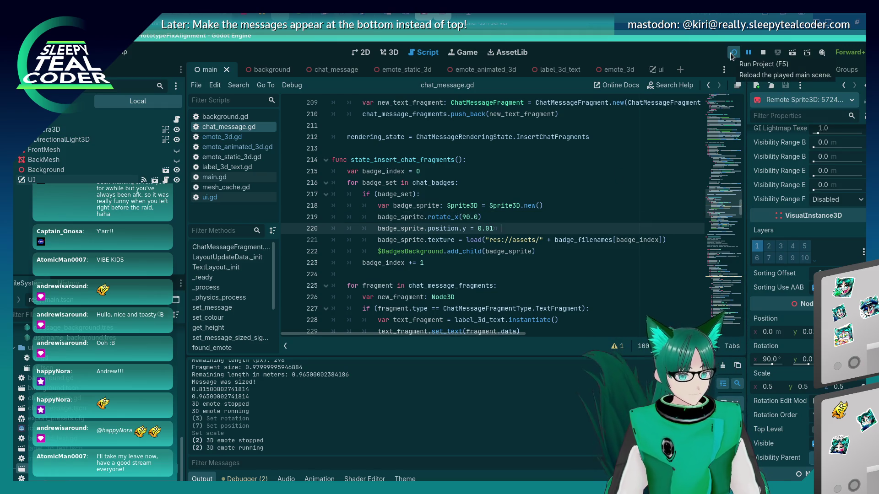
{"action": "left_click", "coordinate": [733, 53]}
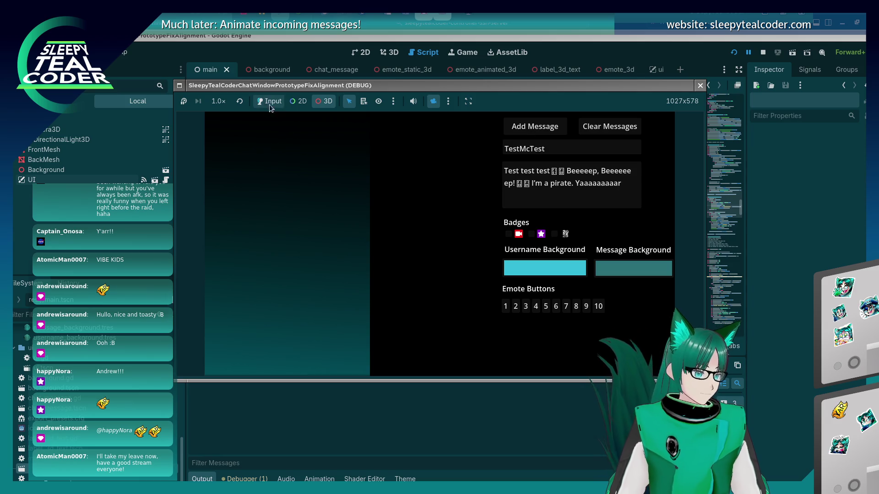
{"action": "left_click", "coordinate": [534, 126]}
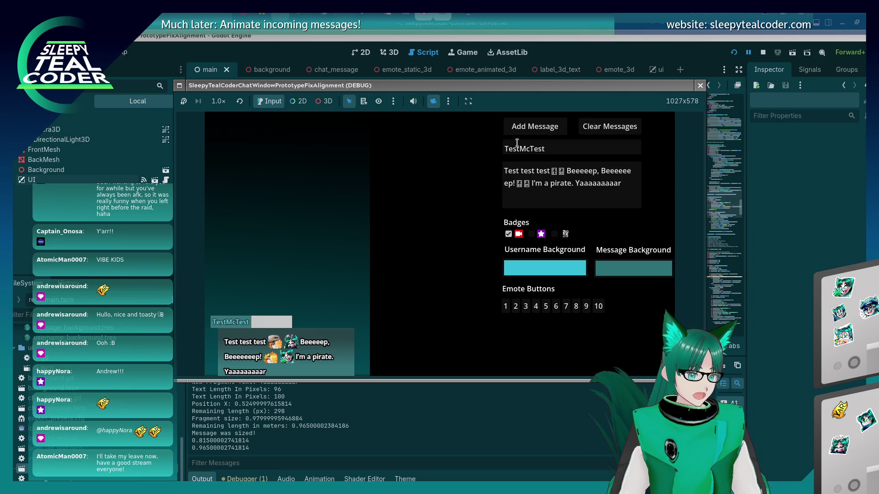
{"action": "left_click", "coordinate": [534, 126]}
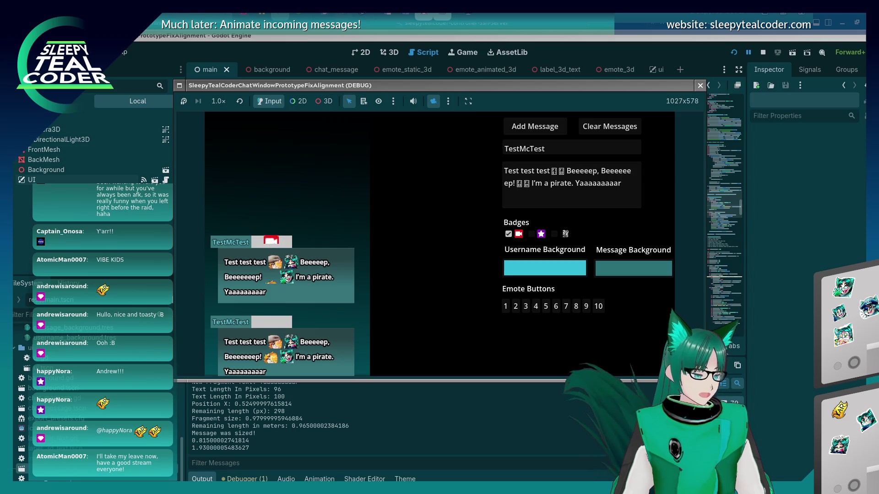
{"action": "key", "text": "F8"}
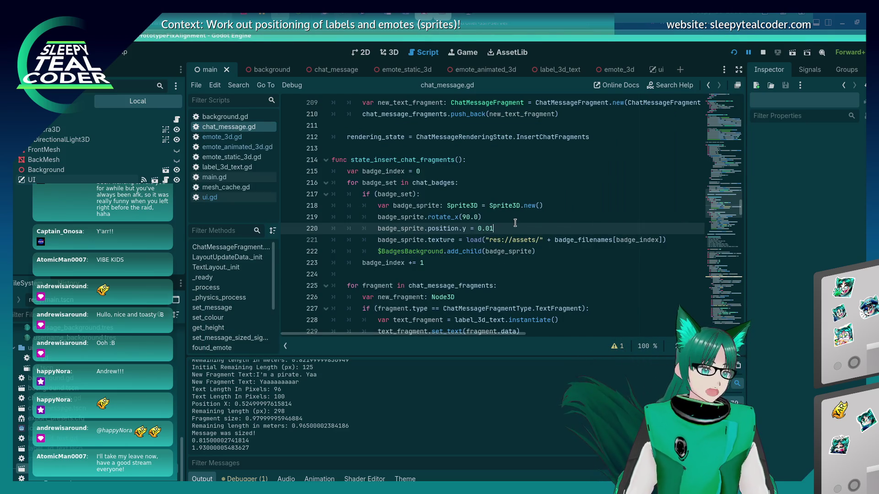
Step: Add a badge_sprite.scale = Vector3(0.5, 0.5, 0.5) line and launch the game with F5
{"action": "key", "text": "Return"}
{"action": "type", "text": "badge_sprite"}
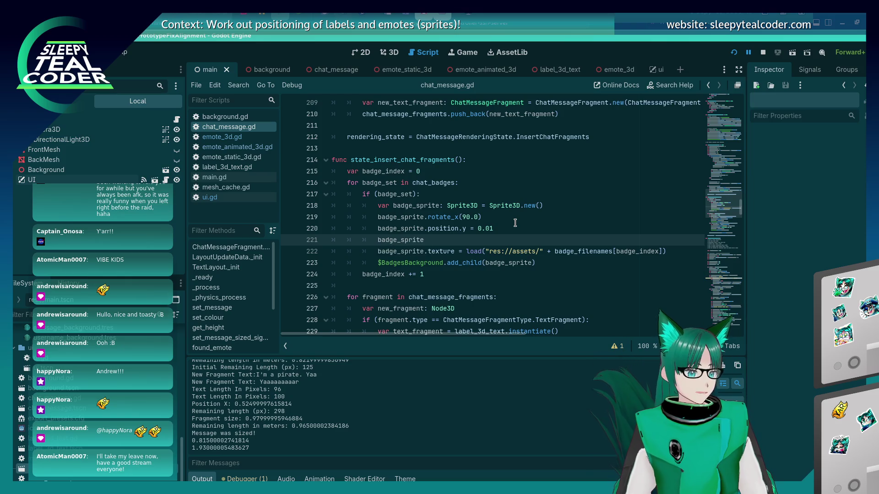
{"action": "type", "text": ".scale"}
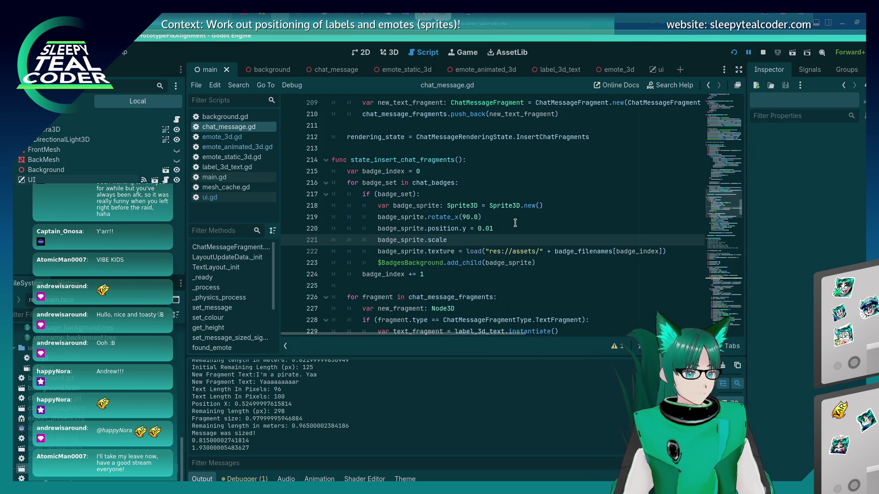
{"action": "type", "text": " ="}
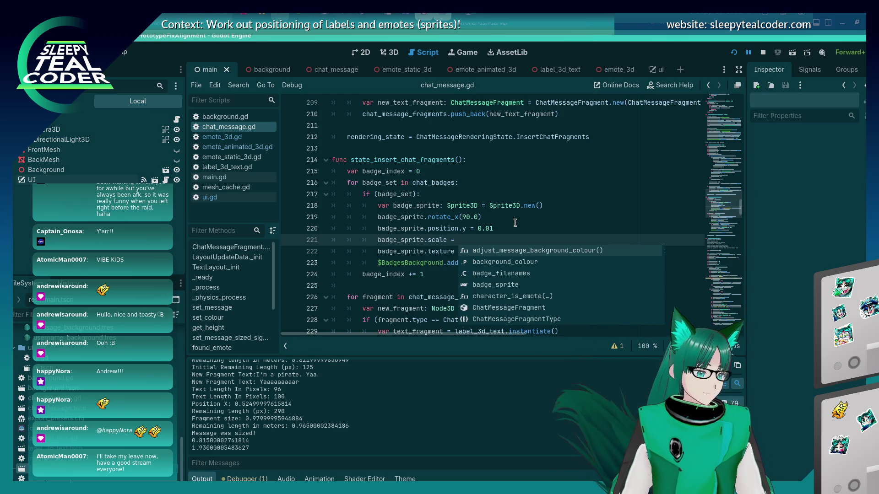
{"action": "left_click", "coordinate": [515, 223]}
{"action": "mouse_move", "coordinate": [435, 241]}
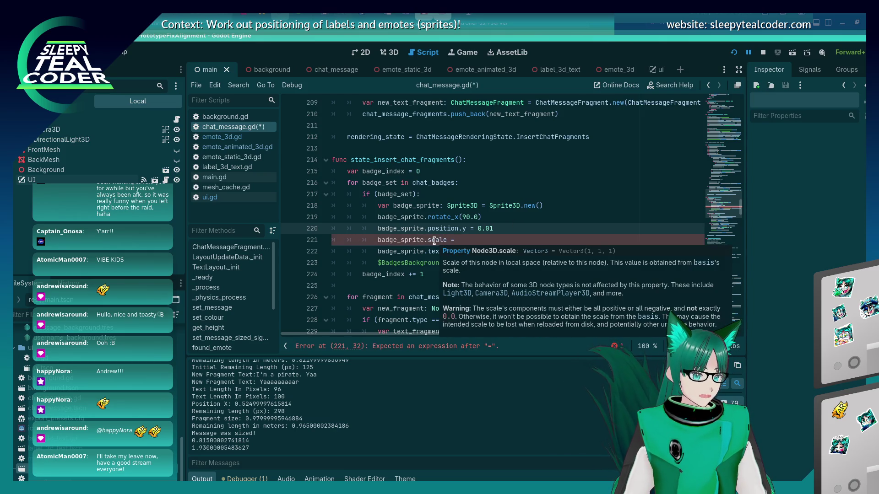
{"action": "left_click", "coordinate": [478, 240]}
{"action": "type", "text": "r3(0.05"}
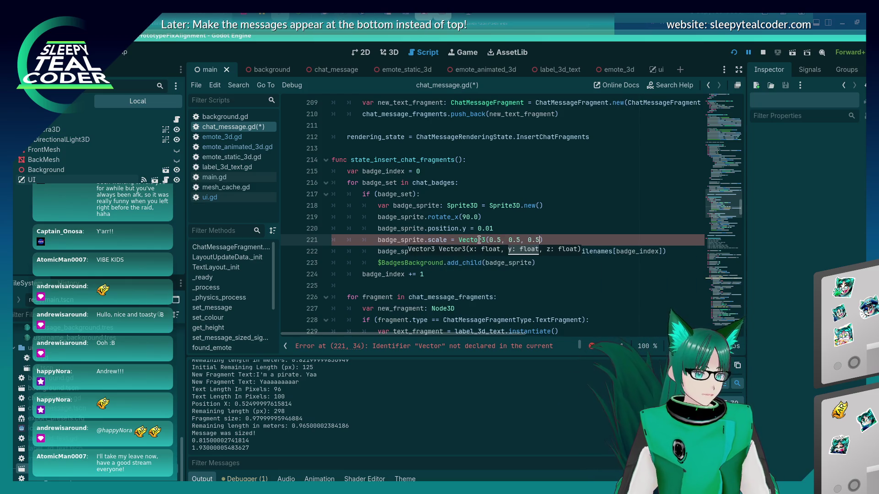
{"action": "key", "text": "F5"}
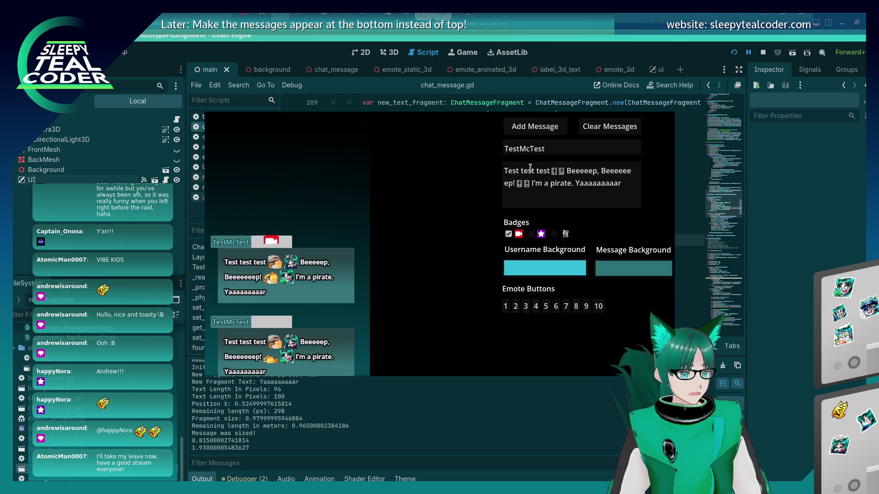
Step: Add a test chat message and enable 3D picking in the running game's debug window
{"action": "left_click", "coordinate": [525, 131]}
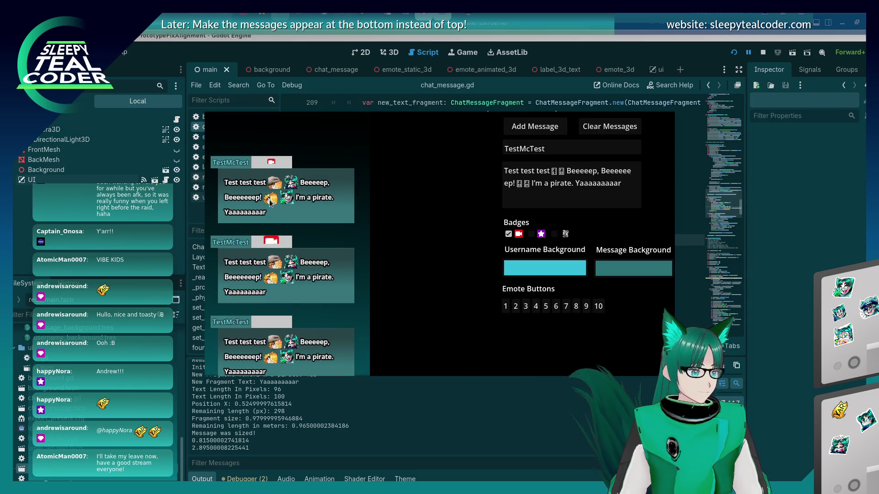
{"action": "key", "text": "alt+Tab"}
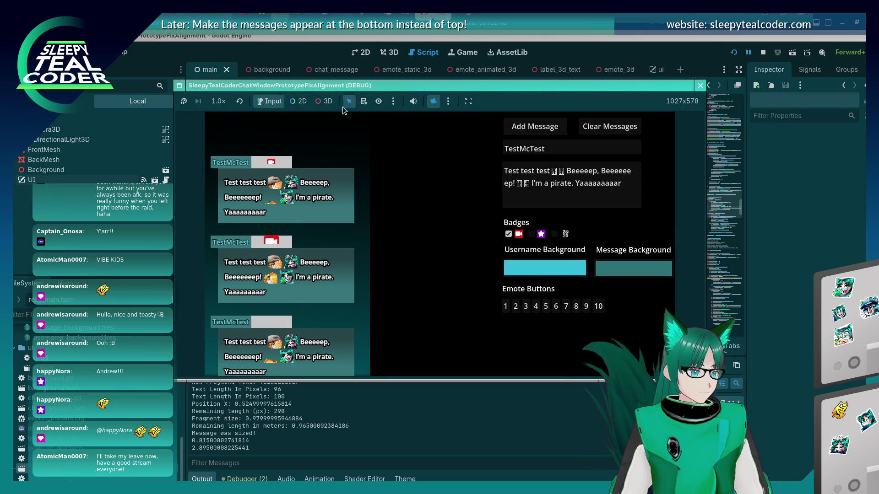
{"action": "left_click", "coordinate": [328, 212]}
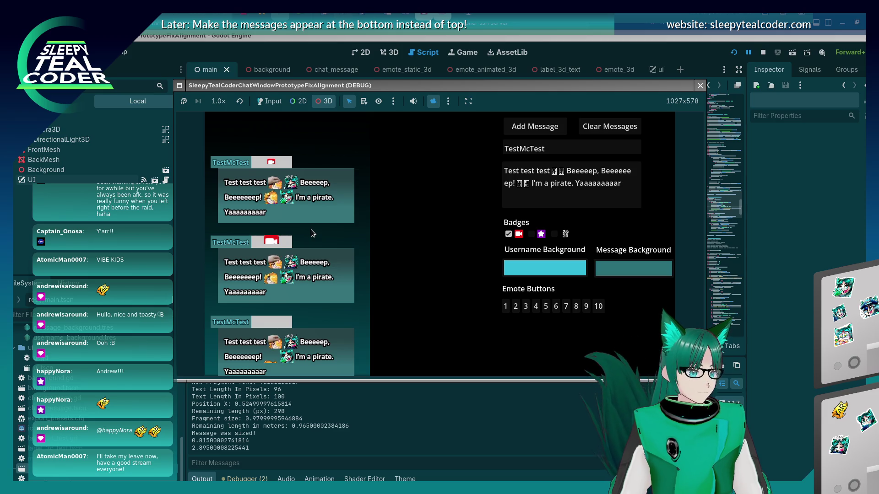
{"action": "left_click", "coordinate": [268, 164]}
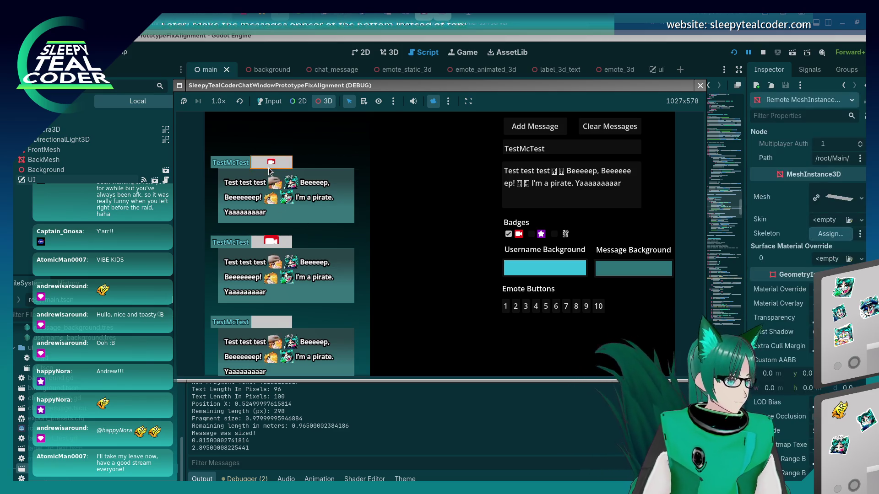
{"action": "scroll", "coordinate": [312, 188], "scroll_direction": "down", "scroll_amount": 3}
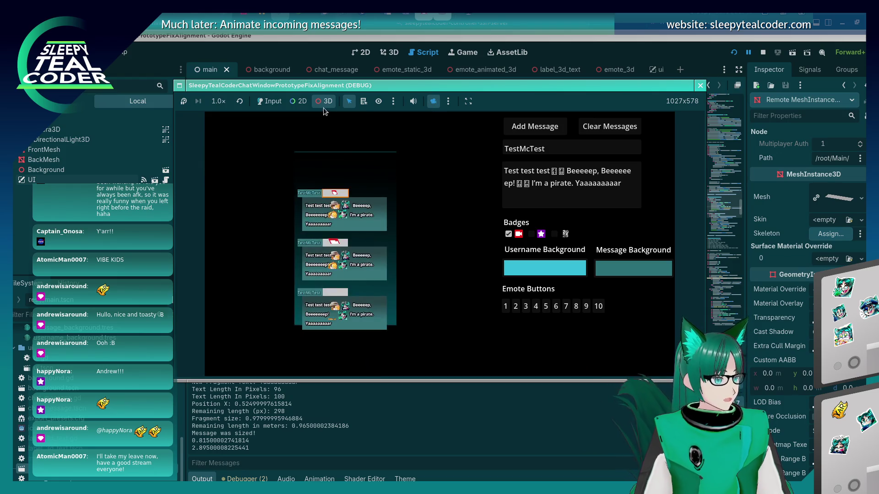
{"action": "left_click", "coordinate": [285, 193]}
Step: Select the red badge sprite and scroll the remote Inspector to its Transform properties
{"action": "scroll", "coordinate": [280, 190], "scroll_direction": "up", "scroll_amount": 3}
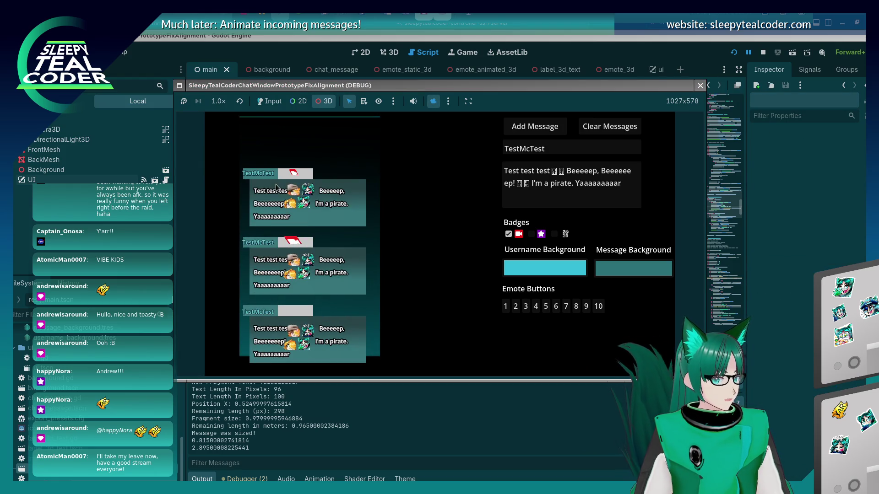
{"action": "scroll", "coordinate": [377, 221], "scroll_direction": "up", "scroll_amount": 5}
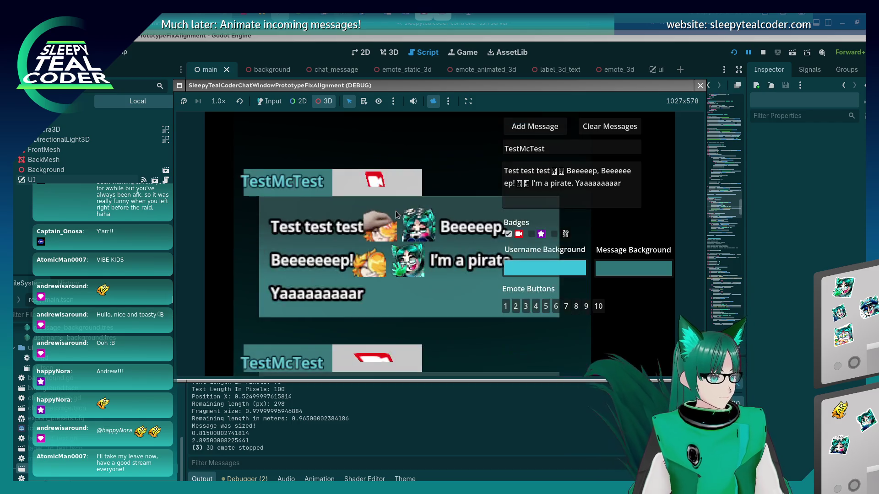
{"action": "scroll", "coordinate": [395, 210], "scroll_direction": "up", "scroll_amount": 5}
{"action": "scroll", "coordinate": [395, 210], "scroll_direction": "down", "scroll_amount": 5}
{"action": "left_click", "coordinate": [376, 185]}
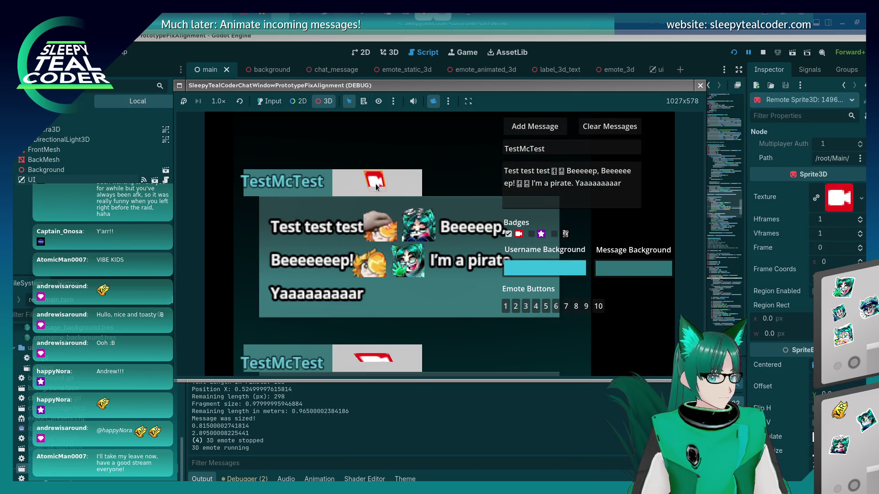
{"action": "scroll", "coordinate": [784, 388], "scroll_direction": "down", "scroll_amount": 5}
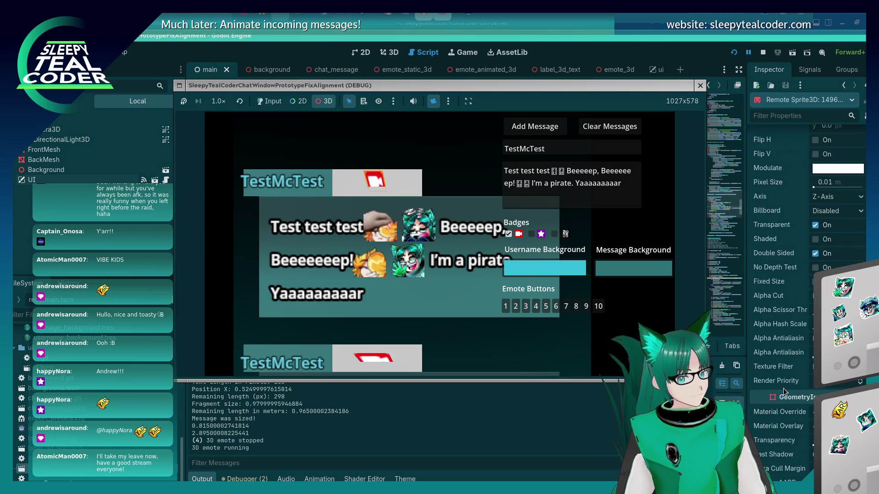
{"action": "scroll", "coordinate": [783, 389], "scroll_direction": "down", "scroll_amount": 10}
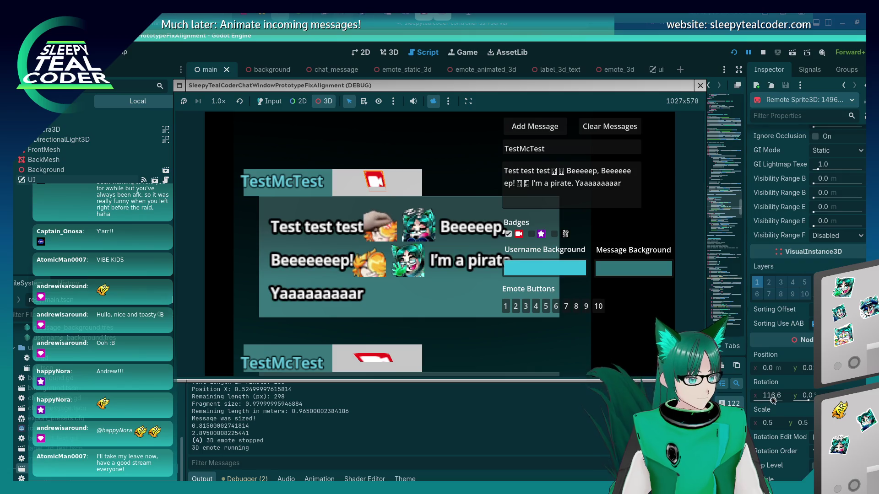
Step: Change the remote badge sprite's X rotation and inspect the message background mesh
{"action": "left_click", "coordinate": [771, 397]}
{"action": "type", "text": "9"}
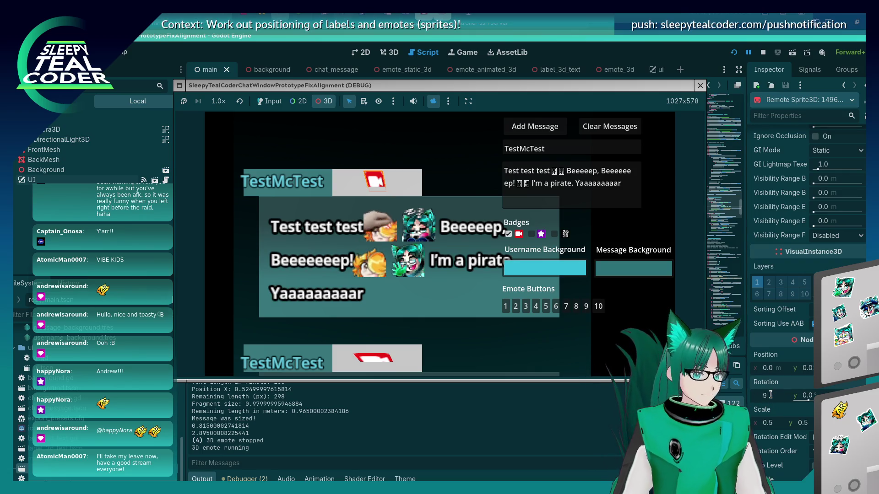
{"action": "key", "text": "Return"}
{"action": "left_click", "coordinate": [394, 153]}
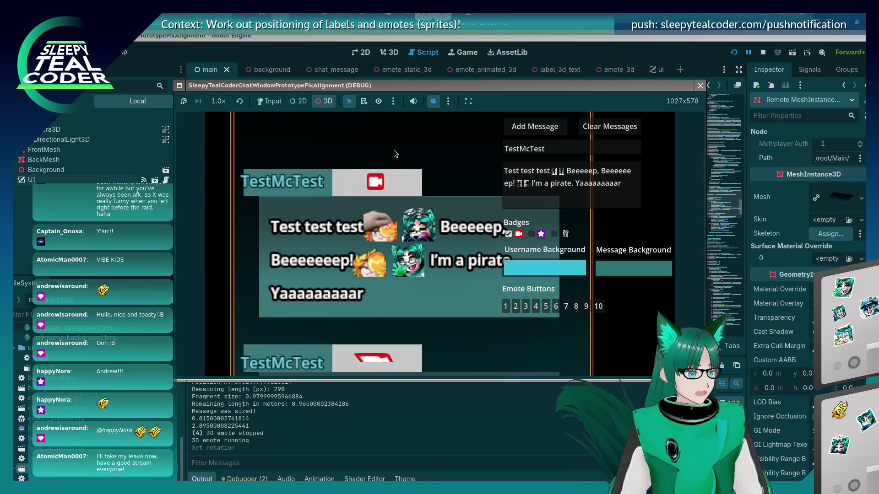
{"action": "scroll", "coordinate": [381, 213], "scroll_direction": "down", "scroll_amount": 3}
{"action": "scroll", "coordinate": [380, 214], "scroll_direction": "up", "scroll_amount": 3}
{"action": "scroll", "coordinate": [381, 213], "scroll_direction": "down", "scroll_amount": 2}
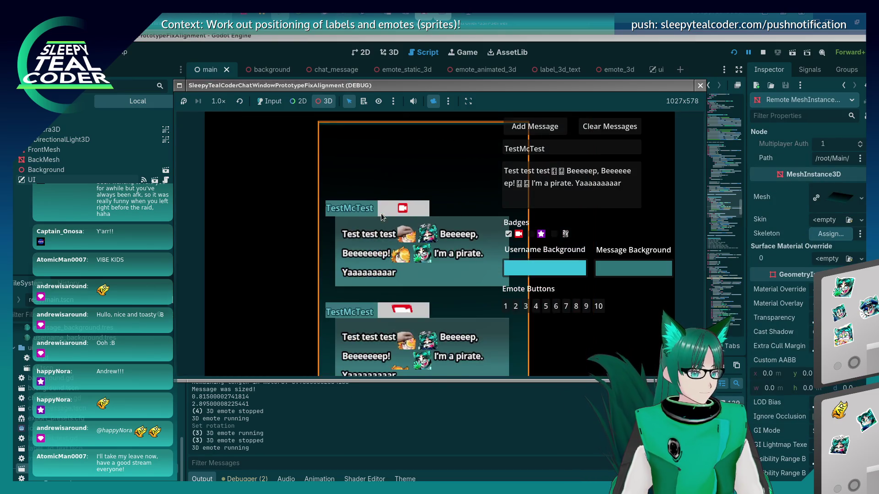
{"action": "scroll", "coordinate": [381, 214], "scroll_direction": "down", "scroll_amount": 2}
Step: Reset the game's input mode and camera, then restart the game from the script editor
{"action": "left_click", "coordinate": [274, 104]}
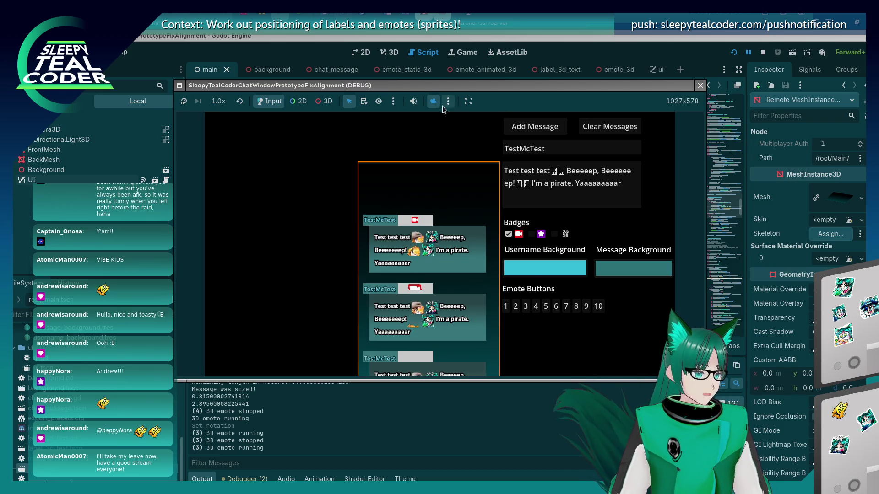
{"action": "left_click", "coordinate": [324, 104]}
{"action": "left_click", "coordinate": [433, 105]}
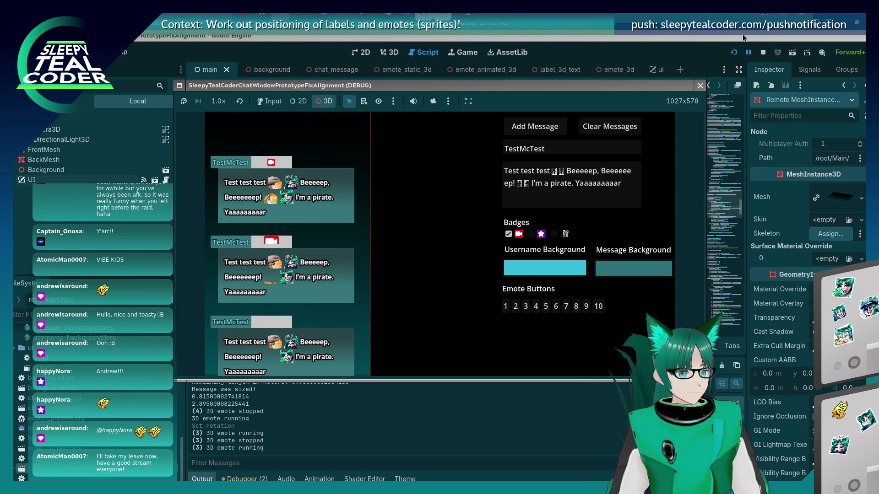
{"action": "key", "text": "ctrl+F3"}
{"action": "key", "text": "F5"}
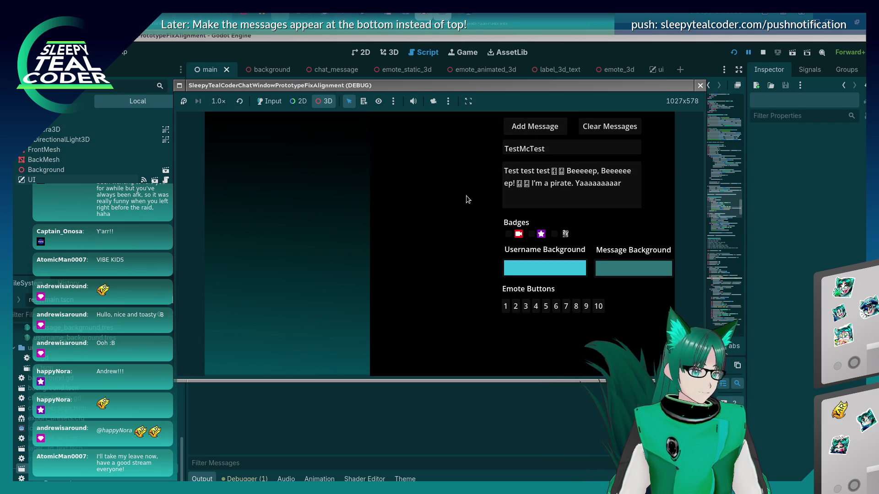
Step: Add a test message with the first badge enabled and select its badge sprite
{"action": "left_click", "coordinate": [508, 234]}
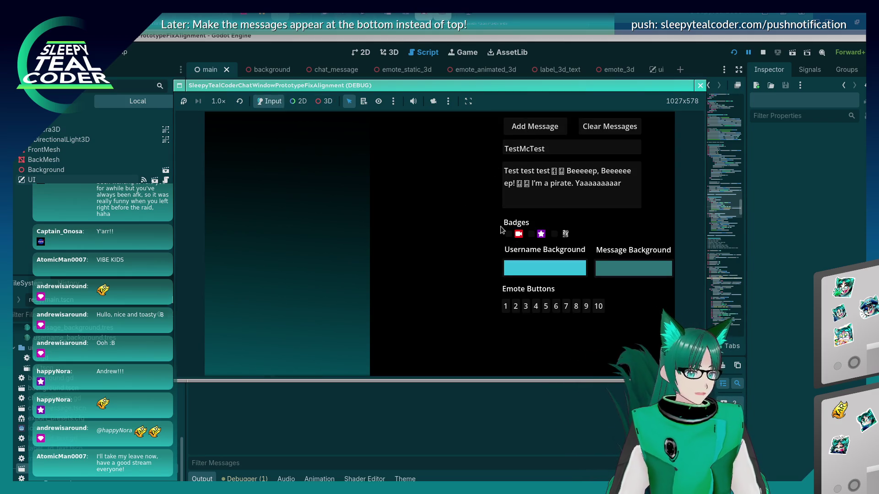
{"action": "left_click", "coordinate": [525, 127]}
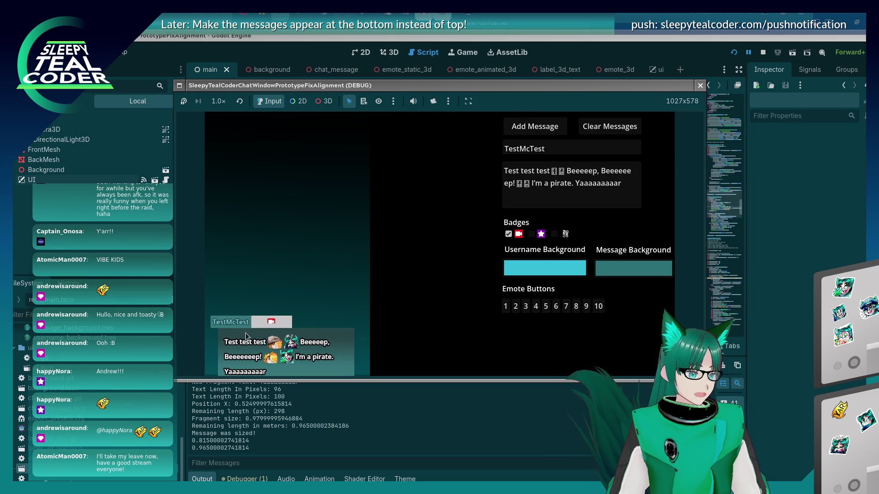
{"action": "left_click", "coordinate": [327, 101]}
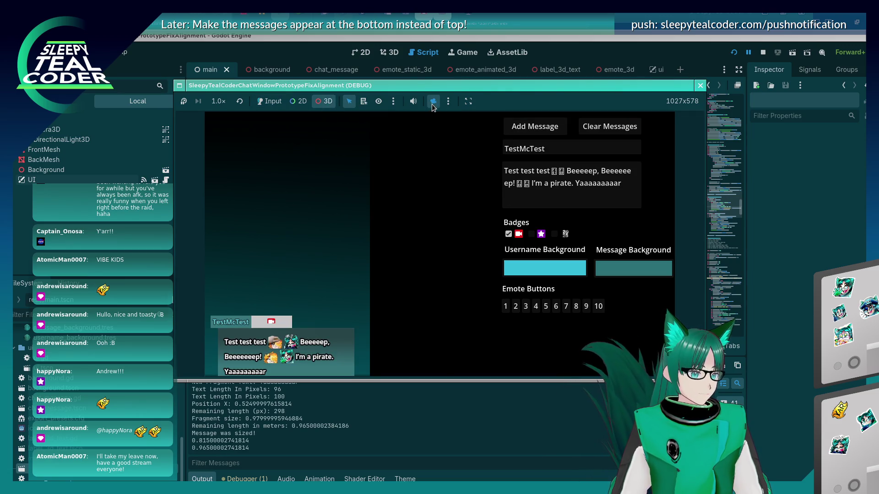
{"action": "left_click", "coordinate": [432, 102]}
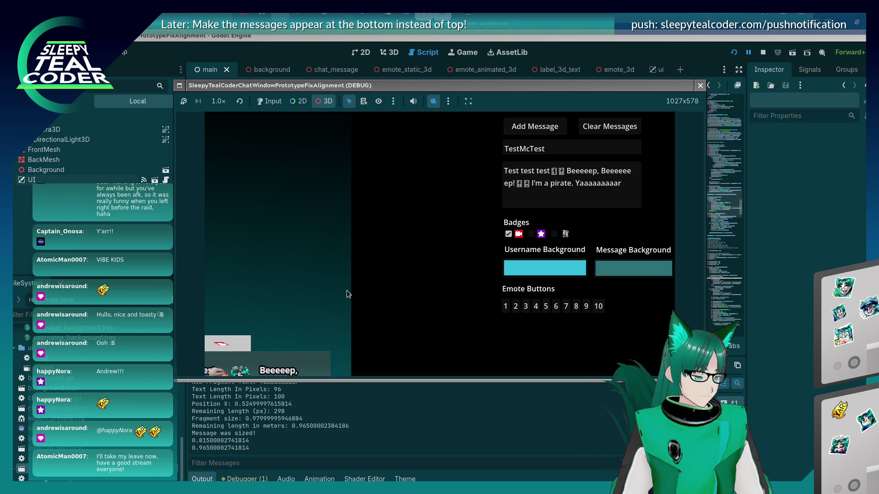
{"action": "scroll", "coordinate": [344, 295], "scroll_direction": "up", "scroll_amount": 5}
{"action": "left_click", "coordinate": [273, 295]}
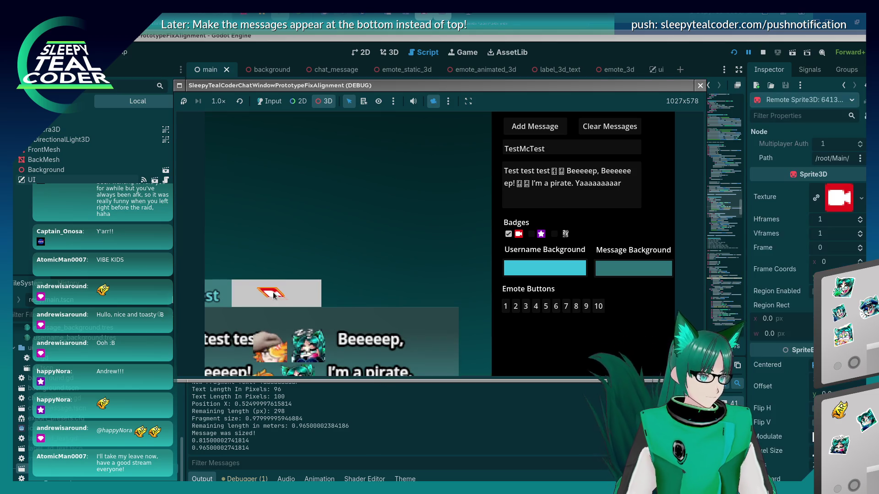
Step: Move the badge_sprite.rotate_x(90.0) line below the 0.5 scale line
{"action": "left_click", "coordinate": [655, 61]}
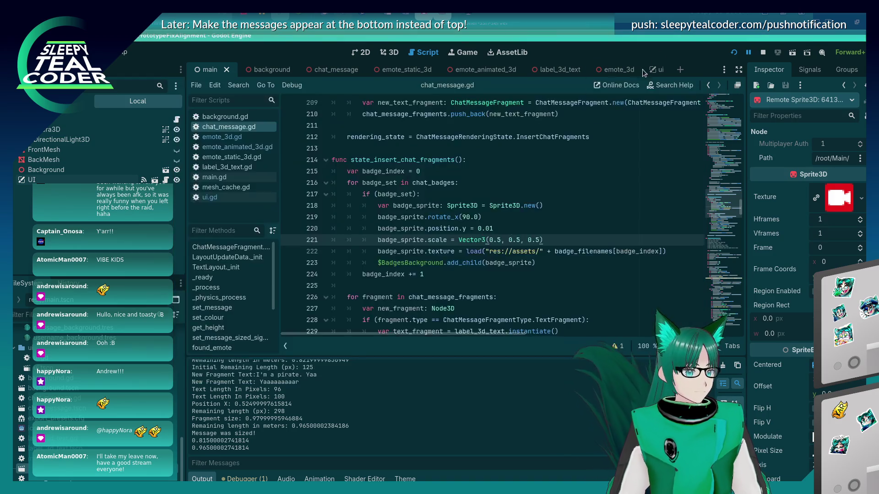
{"action": "key", "text": "Up"}
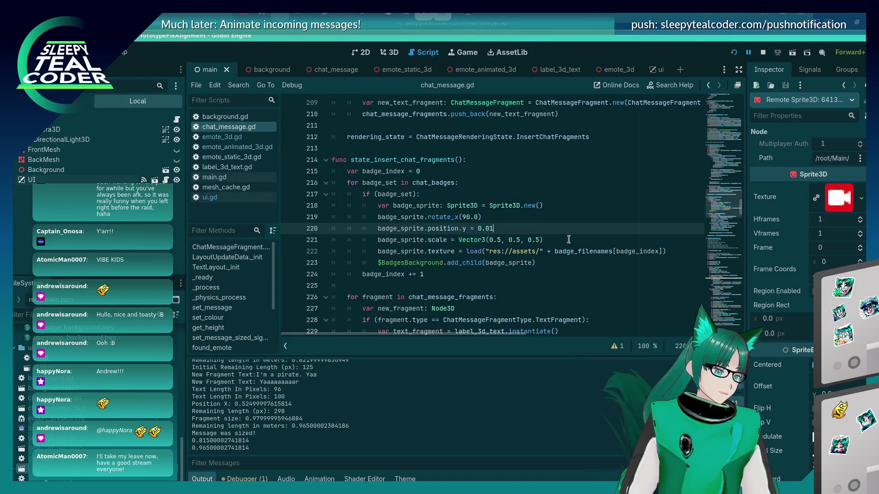
{"action": "key", "text": "Up"}
{"action": "key", "text": "ctrl+shift+k"}
{"action": "key", "text": "Down"}
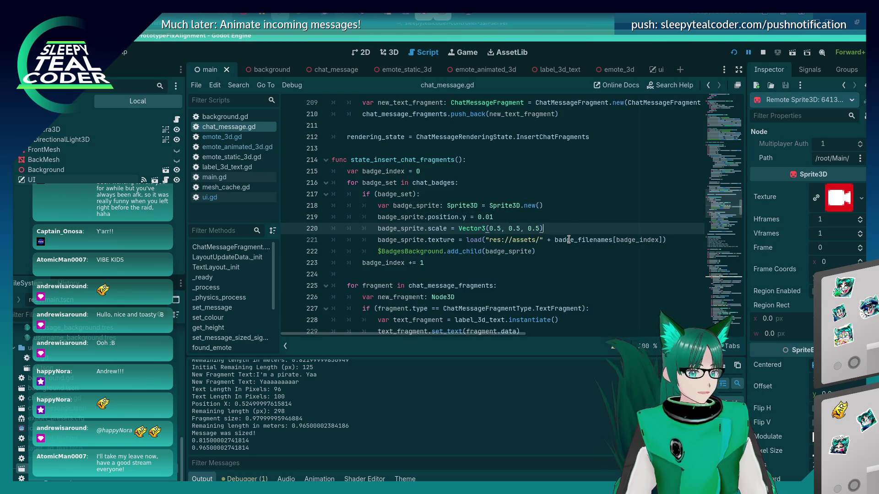
{"action": "key", "text": "ctrl+v"}
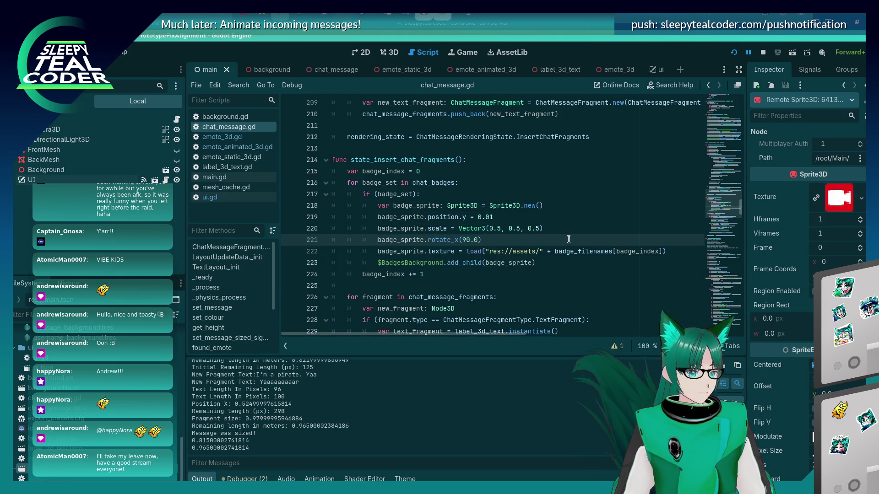
Step: Rerun the game and add a test message with the first badge enabled
{"action": "key", "text": "F5"}
{"action": "left_click", "coordinate": [734, 53]}
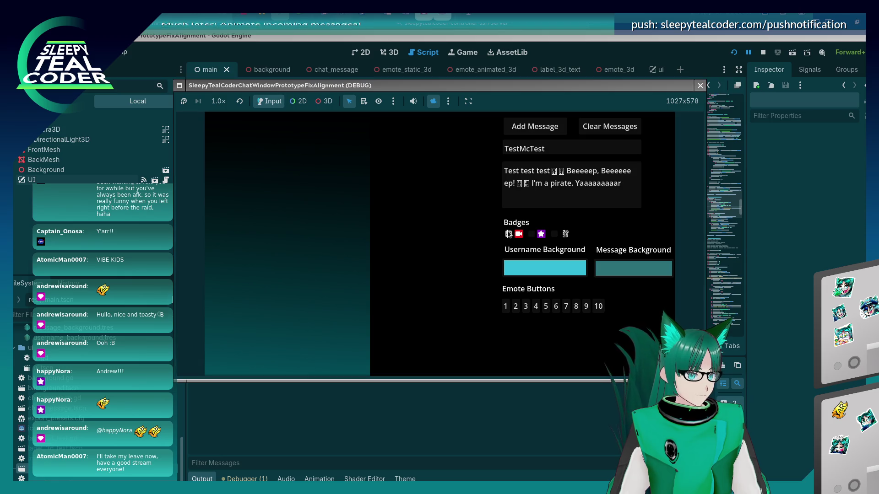
{"action": "left_click", "coordinate": [508, 234]}
{"action": "left_click", "coordinate": [534, 126]}
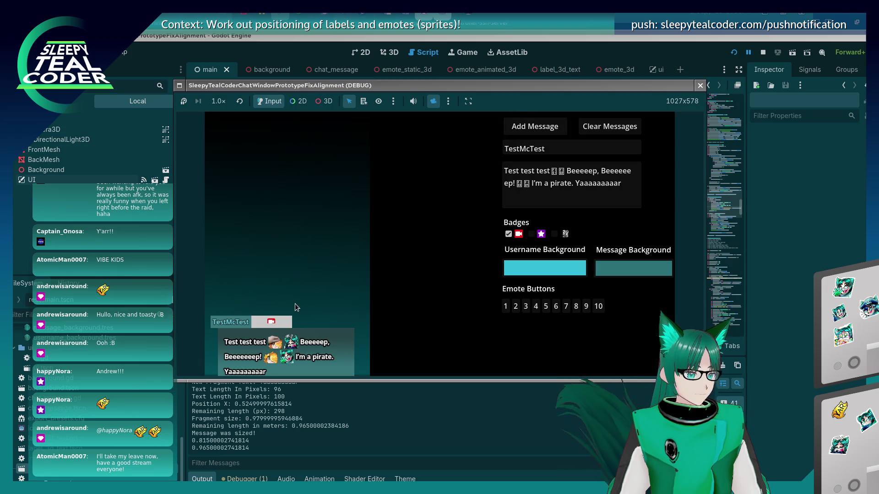
Step: Zoom the game camera onto the message, select the red badge sprite, then return to the script
{"action": "left_click", "coordinate": [324, 101]}
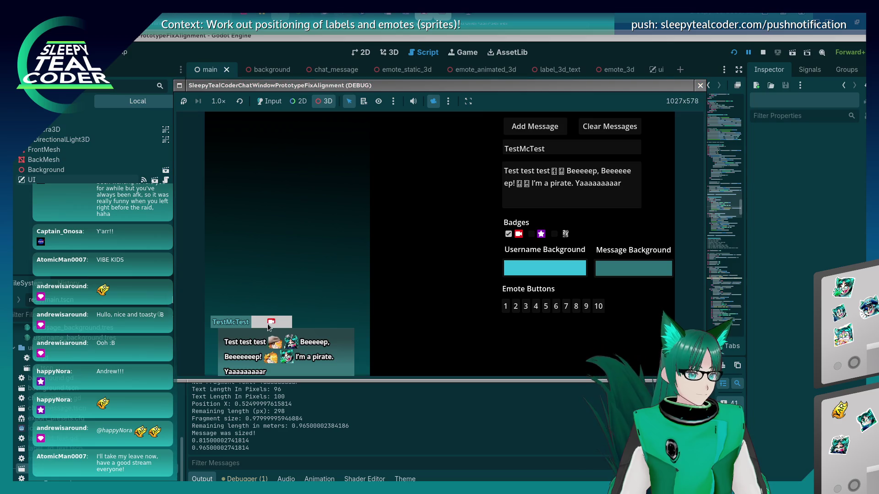
{"action": "scroll", "coordinate": [426, 114], "scroll_direction": "down", "scroll_amount": 3}
{"action": "scroll", "coordinate": [317, 306], "scroll_direction": "up", "scroll_amount": 5}
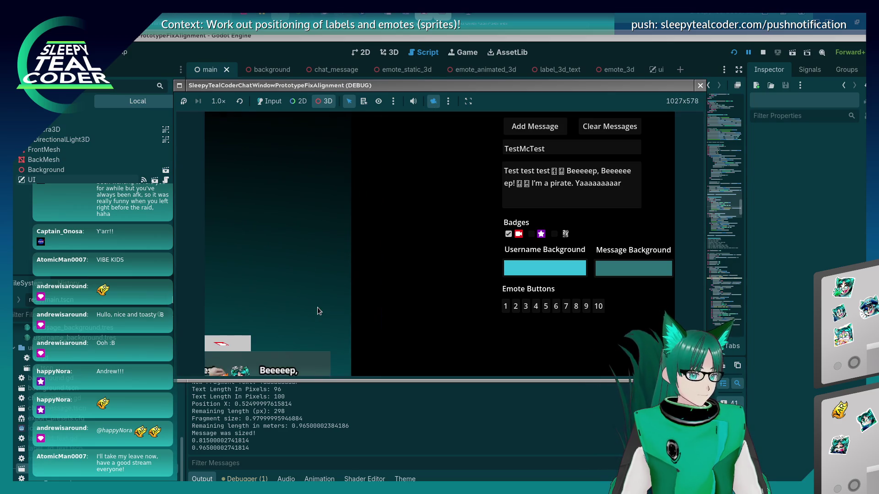
{"action": "left_click_drag", "start_coordinate": [316, 306], "coordinate": [350, 254]}
{"action": "scroll", "coordinate": [350, 253], "scroll_direction": "up", "scroll_amount": 2}
{"action": "left_click", "coordinate": [299, 253]}
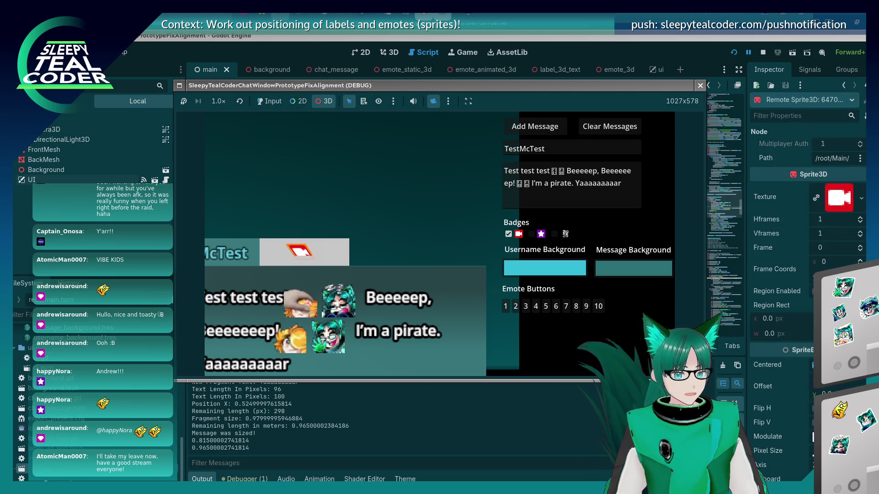
{"action": "key", "text": "alt+Tab"}
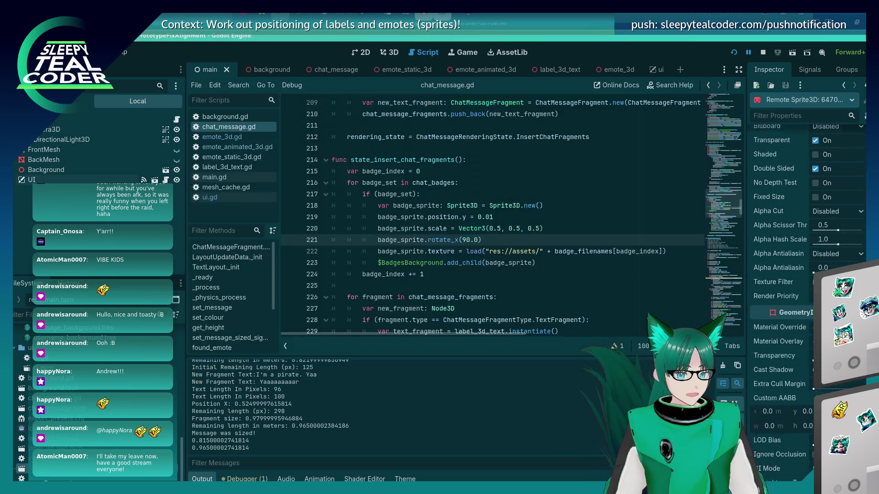
{"action": "scroll", "coordinate": [808, 298], "scroll_direction": "down", "scroll_amount": 10}
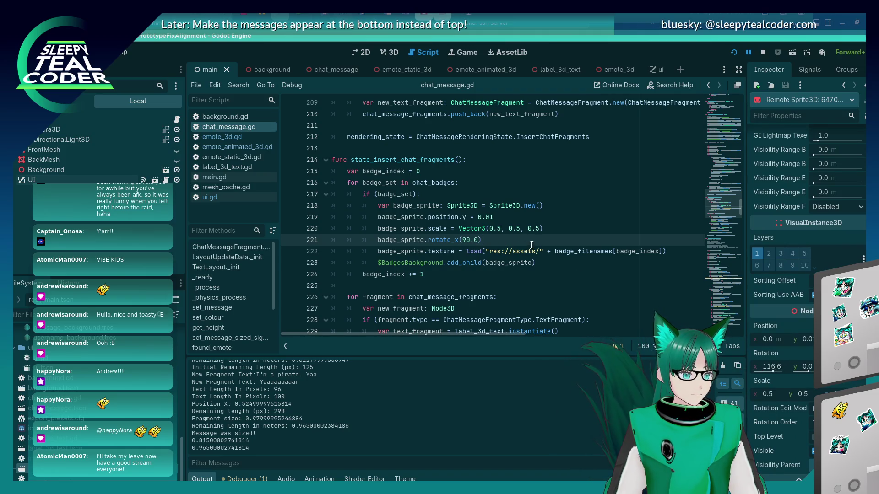
Step: Move badge_sprite.rotate_x(90.0) to directly under the Sprite3D.new() line and save
{"action": "key", "text": "shift+Home"}
{"action": "key", "text": "shift+Home"}
{"action": "key", "text": "ctrl+x"}
{"action": "key", "text": "Up"}
{"action": "key", "text": "Up"}
{"action": "key", "text": "End"}
{"action": "key", "text": "Return"}
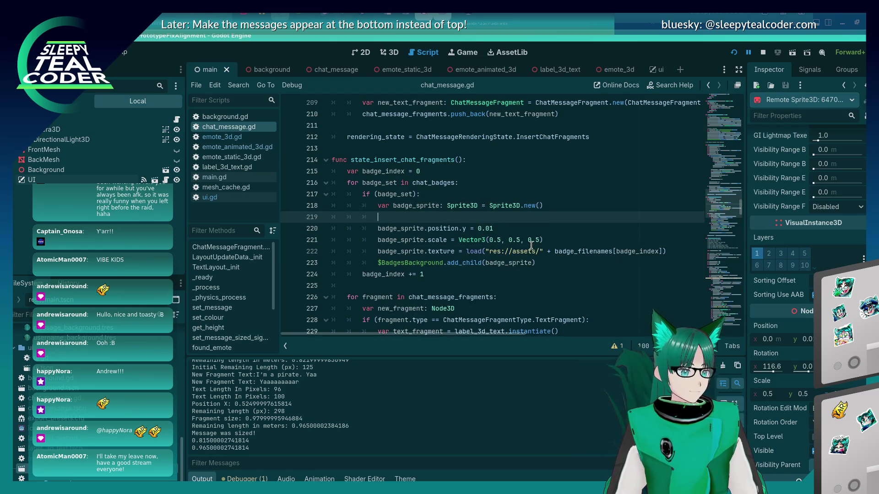
{"action": "type", "text": "badge_sprite.rotate_x(90.0)"}
{"action": "key", "text": "ctrl+s"}
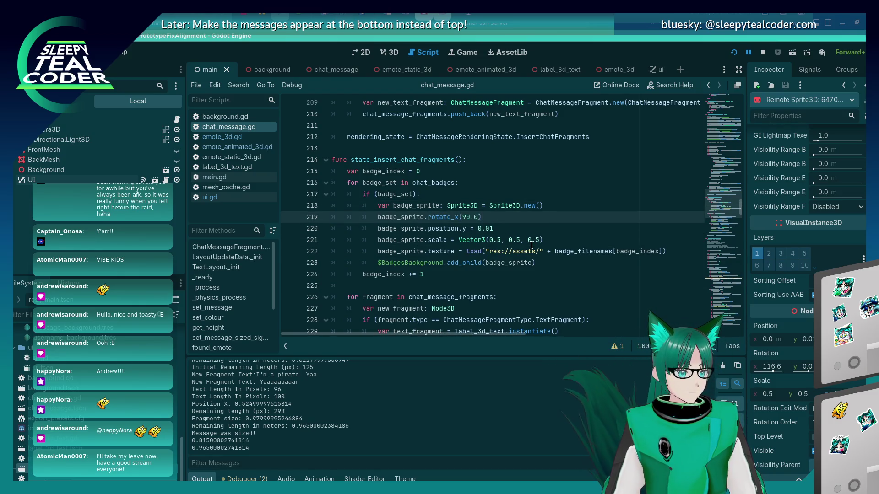
{"action": "key", "text": "Down"}
{"action": "key", "text": "Down"}
{"action": "key", "text": "Down"}
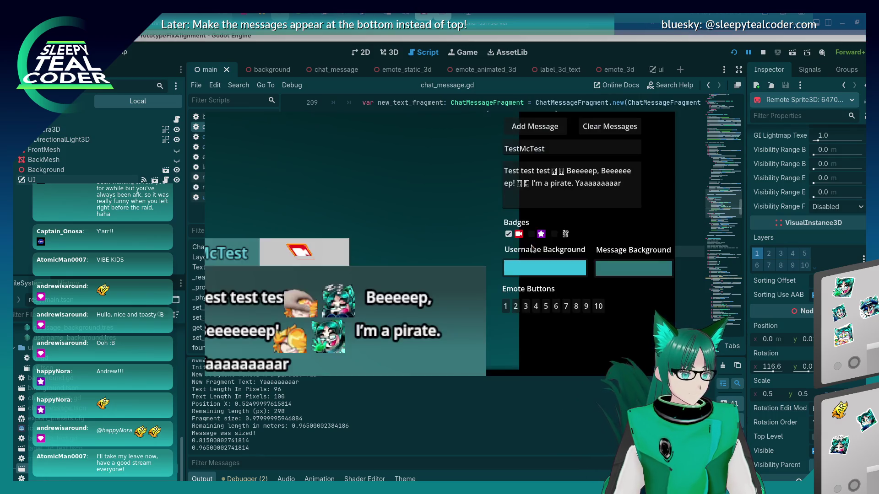
Step: Restart the game and add two test messages, the second with a badge enabled
{"action": "key", "text": "alt+Tab"}
{"action": "key", "text": "alt+Tab"}
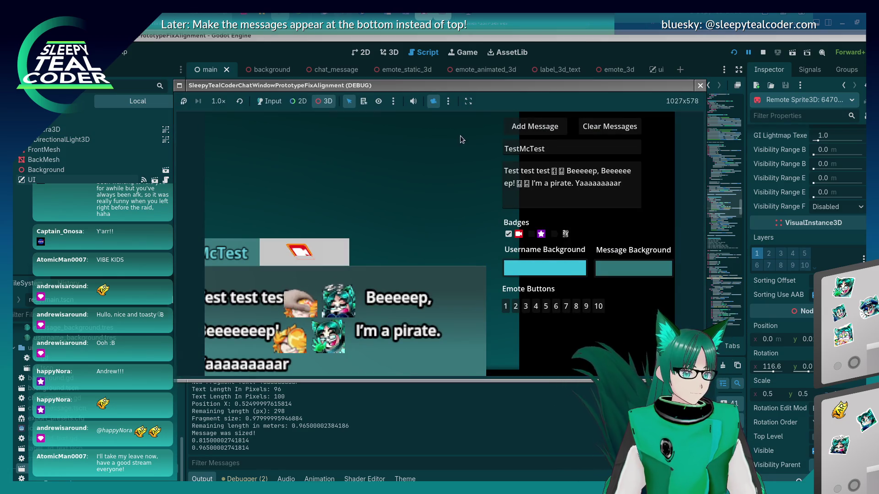
{"action": "left_click", "coordinate": [700, 85]}
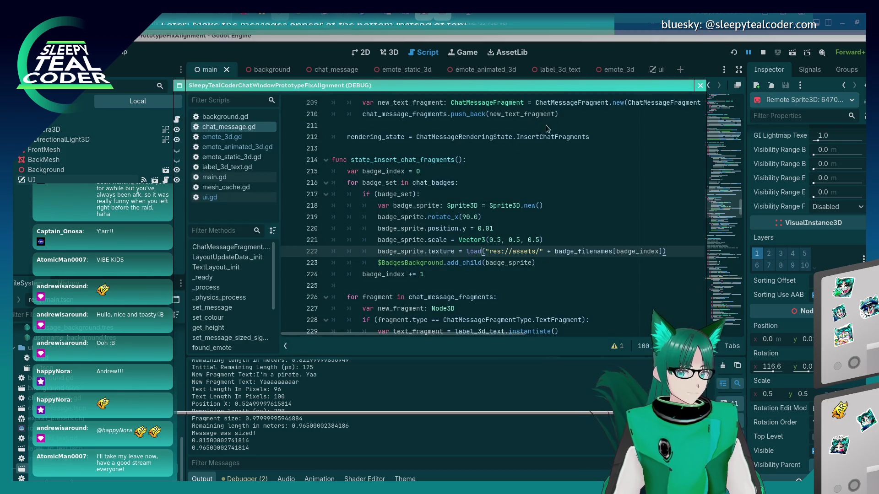
{"action": "key", "text": "F5"}
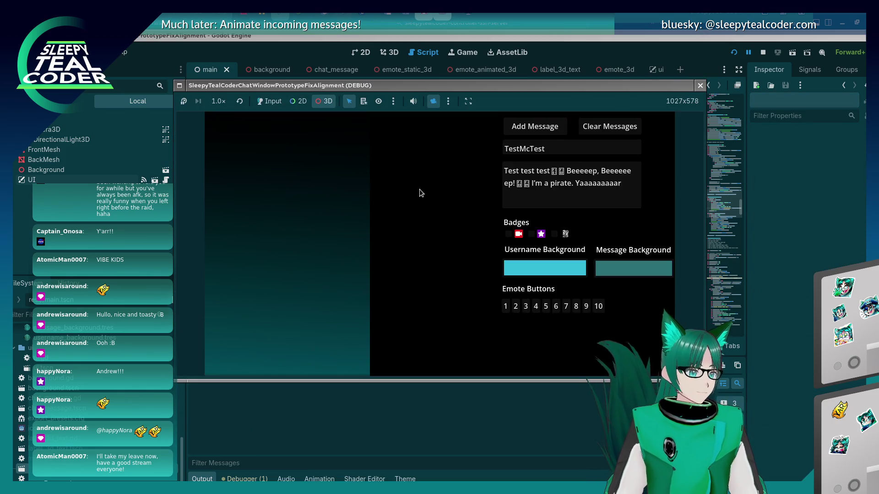
{"action": "left_click", "coordinate": [274, 101]}
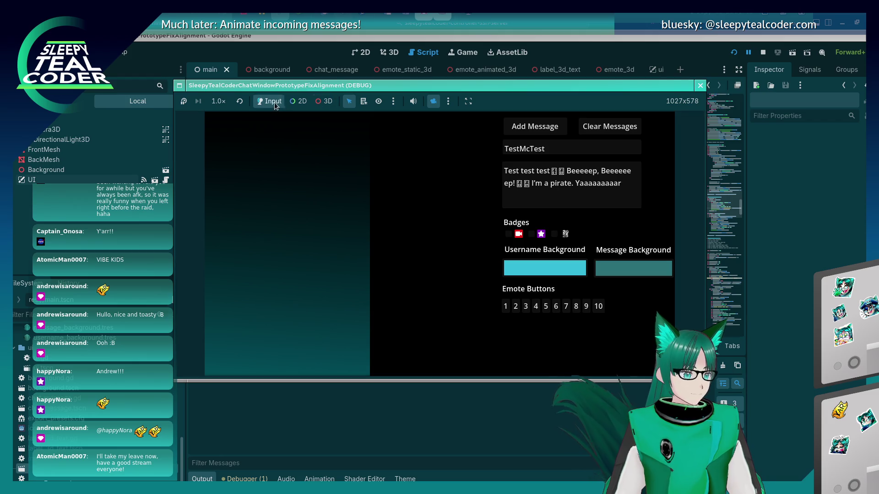
{"action": "left_click", "coordinate": [534, 127]}
{"action": "left_click", "coordinate": [531, 234]}
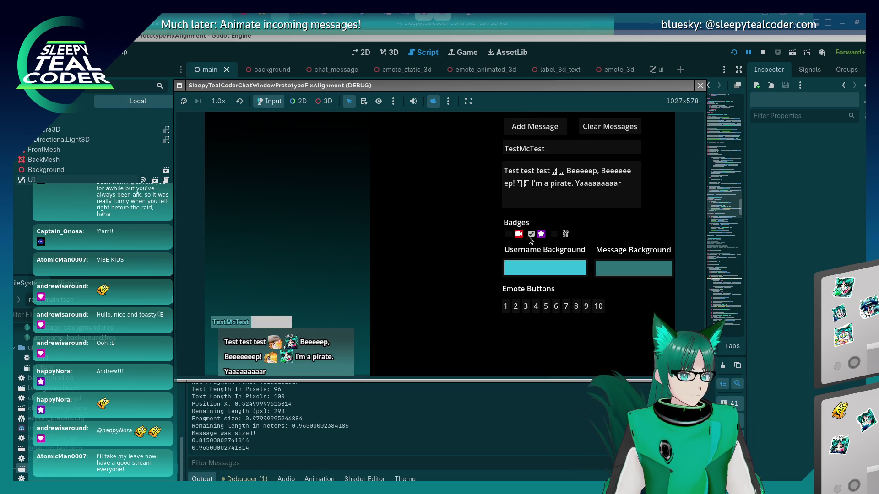
{"action": "left_click", "coordinate": [534, 131]}
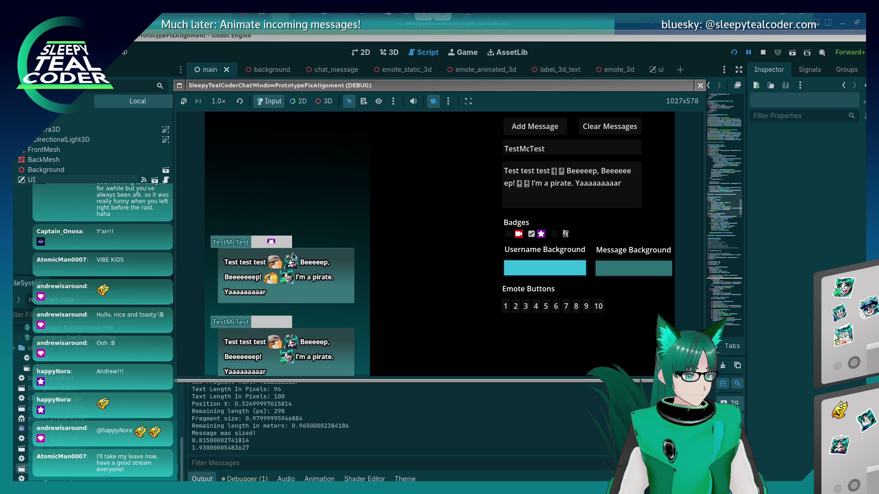
Step: Toggle the game's 3D selection and camera override to view the new purple badge
{"action": "left_click", "coordinate": [325, 101]}
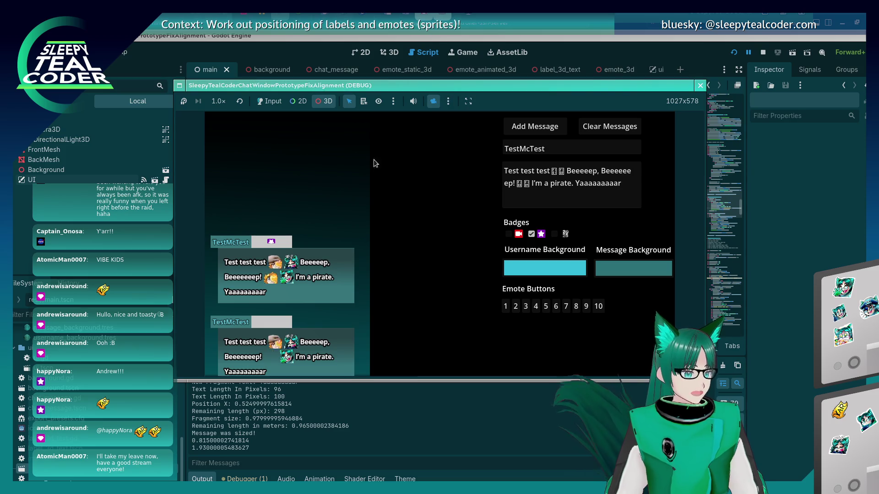
{"action": "left_click", "coordinate": [264, 106]}
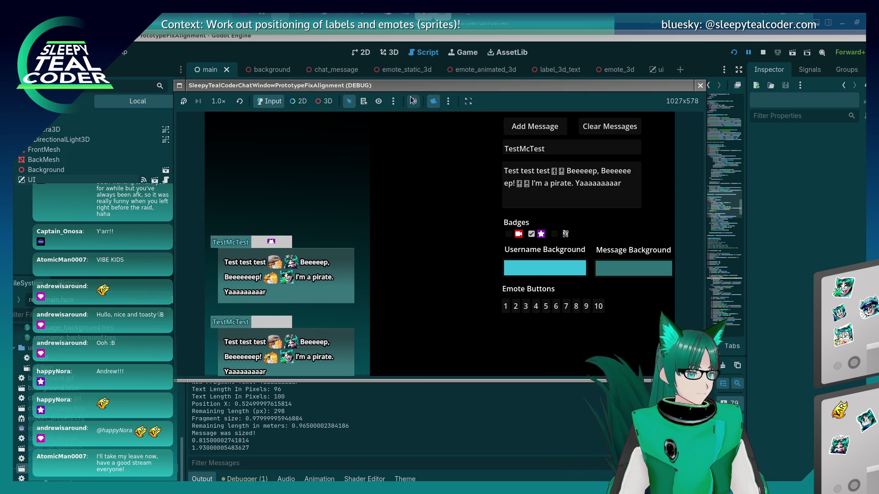
{"action": "left_click", "coordinate": [433, 102]}
{"action": "left_click", "coordinate": [328, 101]}
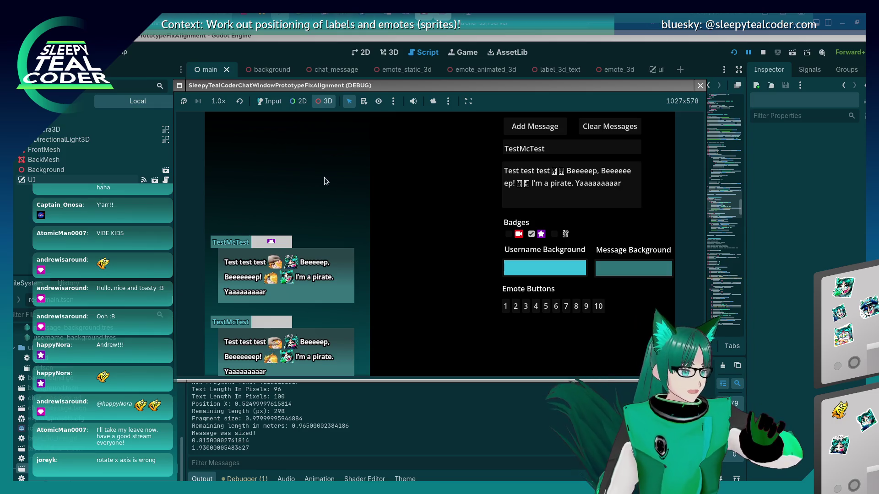
{"action": "left_click", "coordinate": [433, 101]}
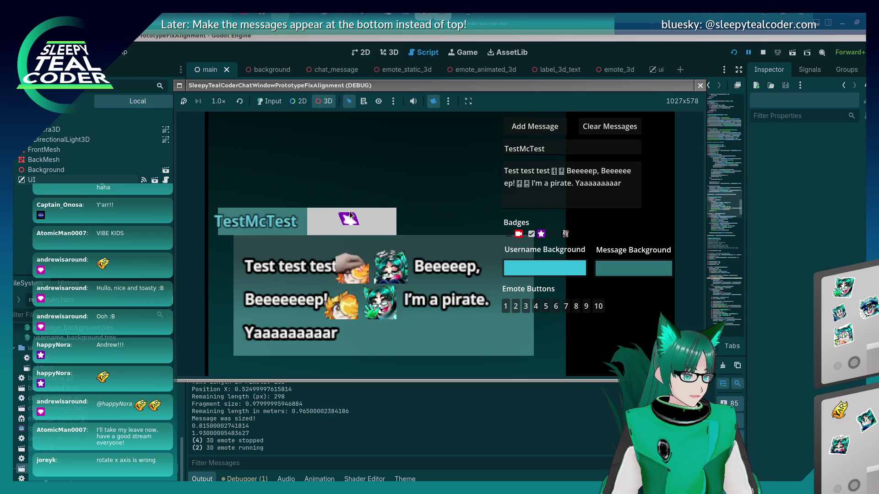
Step: Select the purple badge in the game and try Inspector x rotation 90, then -90
{"action": "left_click", "coordinate": [380, 227]}
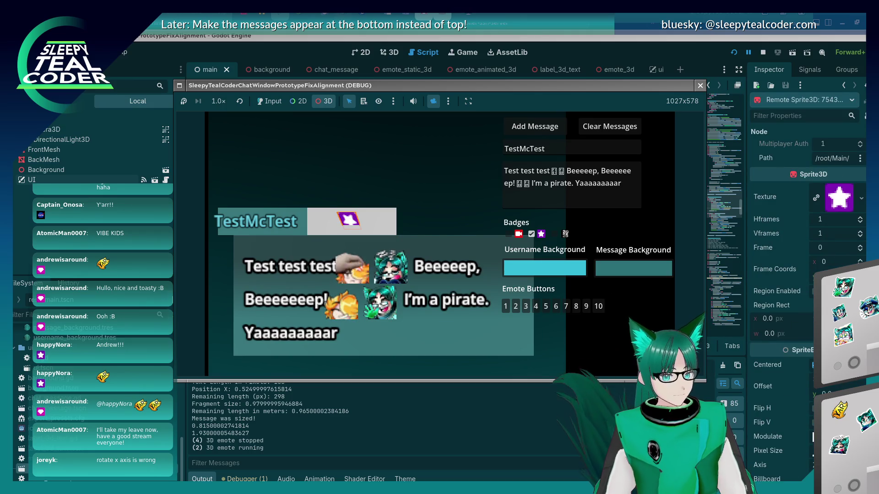
{"action": "scroll", "coordinate": [806, 298], "scroll_direction": "down", "scroll_amount": 8}
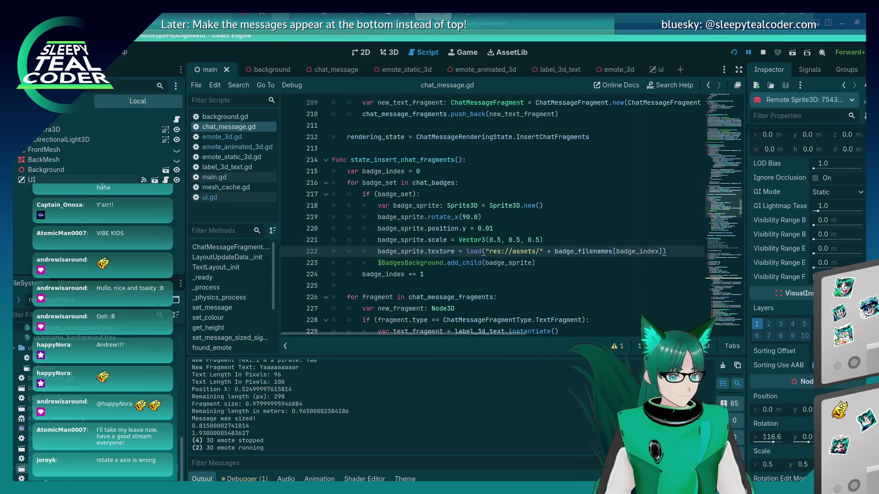
{"action": "left_click", "coordinate": [775, 432]}
{"action": "type", "text": "90"}
{"action": "key", "text": "Return"}
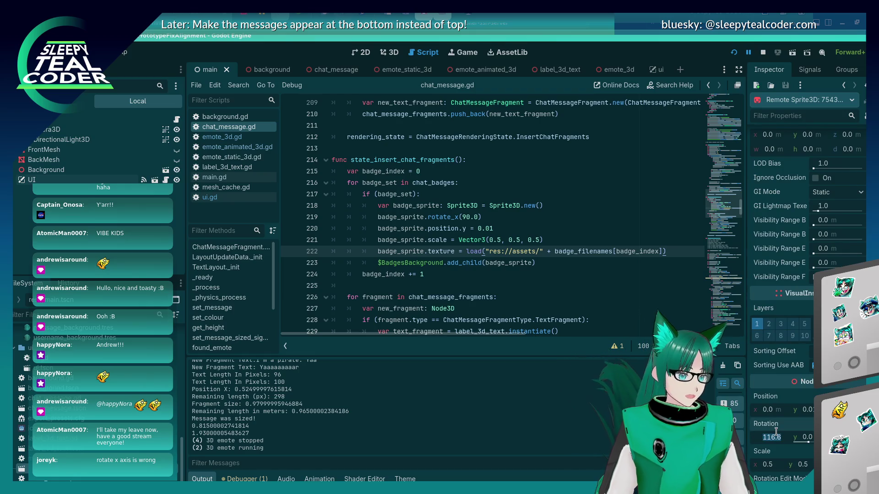
{"action": "key", "text": "alt+Tab"}
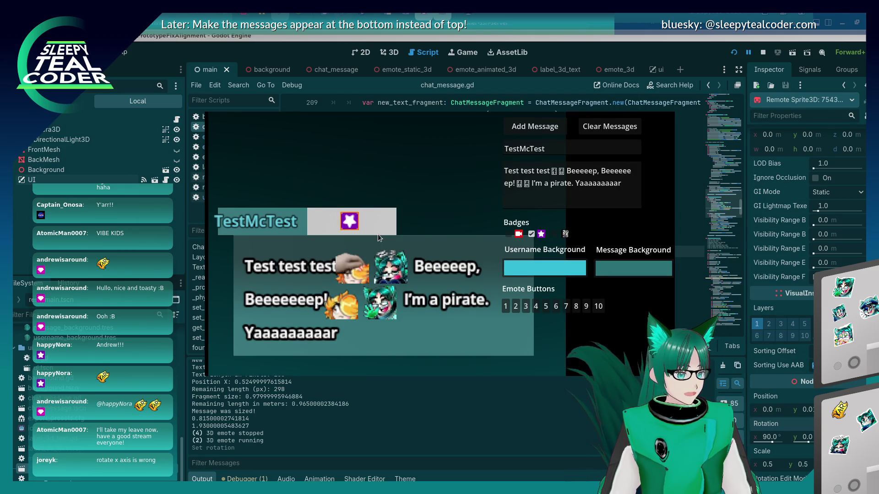
{"action": "left_click", "coordinate": [763, 438]}
{"action": "left_click", "coordinate": [763, 438]}
{"action": "type", "text": "-"}
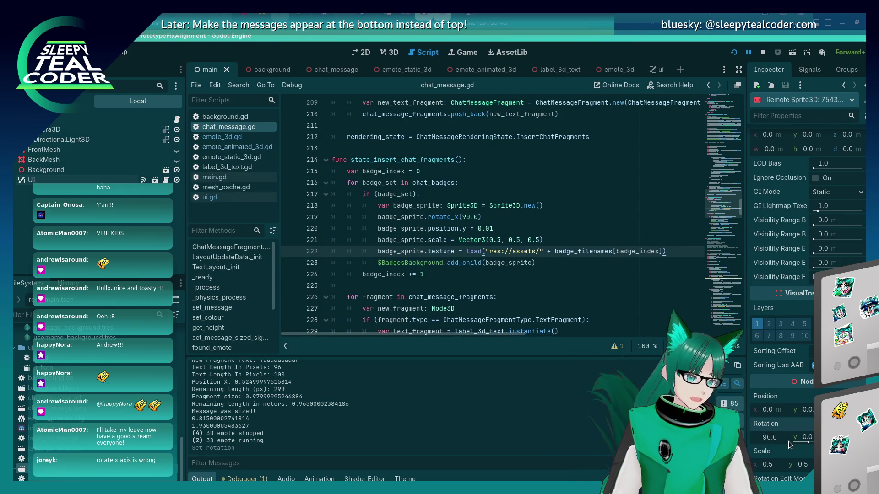
{"action": "key", "text": "Return"}
{"action": "key", "text": "alt+Tab"}
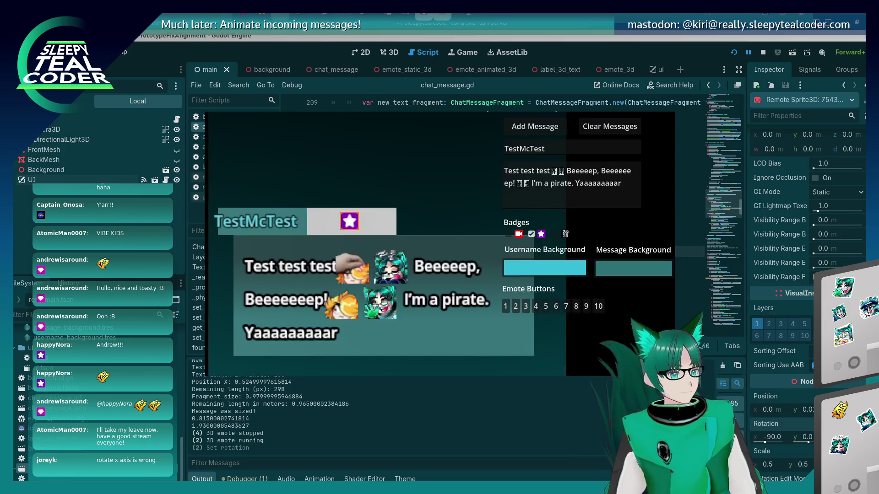
Step: Change line 219 to rotate_x(-90.0) and save chat_message.gd
{"action": "left_click", "coordinate": [591, 40]}
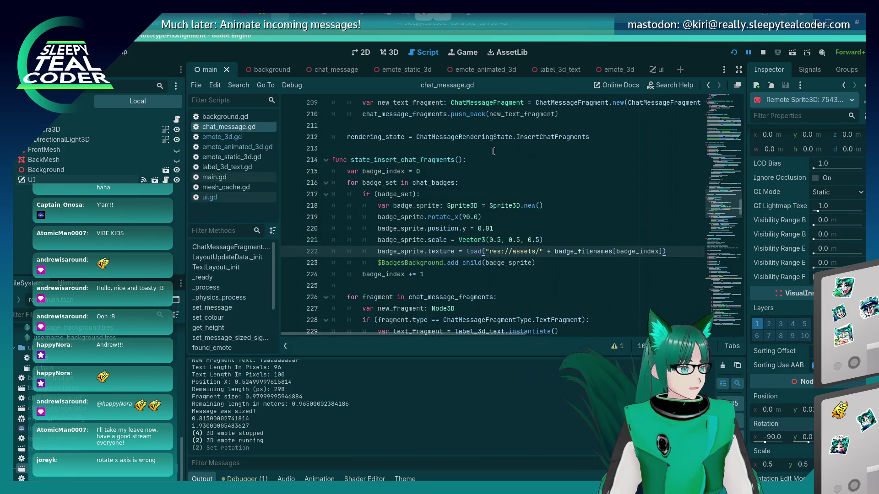
{"action": "left_click", "coordinate": [463, 217]}
{"action": "type", "text": "-"}
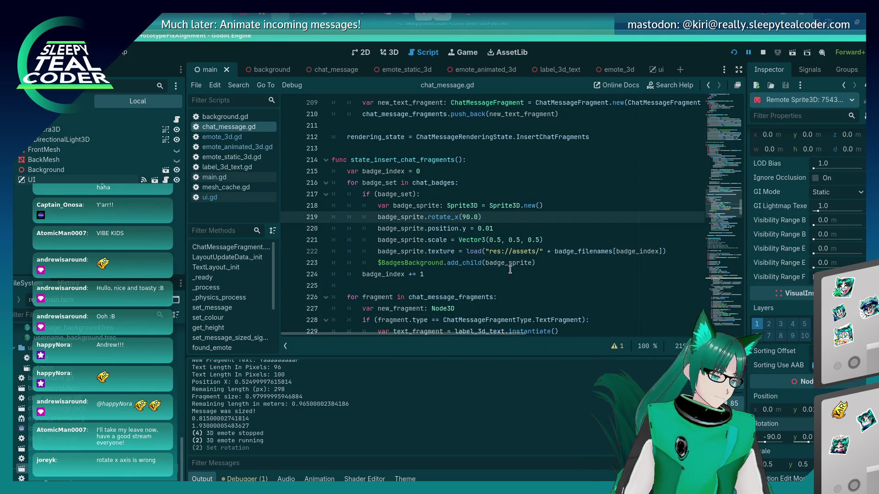
{"action": "key", "text": "ctrl+s"}
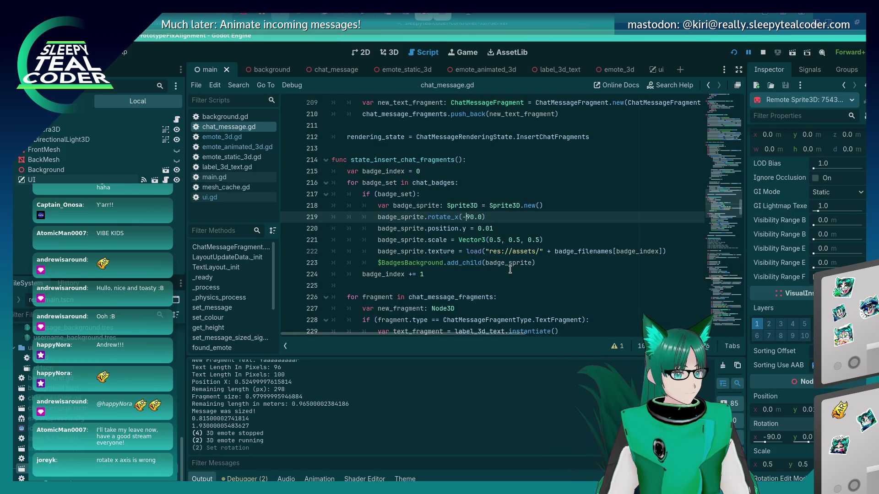
Step: Move the badge texture loading line up to just under the sprite creation line
{"action": "key", "text": "Down"}
{"action": "key", "text": "Down"}
{"action": "key", "text": "Home"}
{"action": "key", "text": "shift+End"}
{"action": "key", "text": "ctrl+shift+k"}
{"action": "key", "text": "Up"}
{"action": "key", "text": "Up"}
{"action": "key", "text": "Up"}
{"action": "key", "text": "End"}
{"action": "key", "text": "Return"}
{"action": "key", "text": "ctrl+v"}
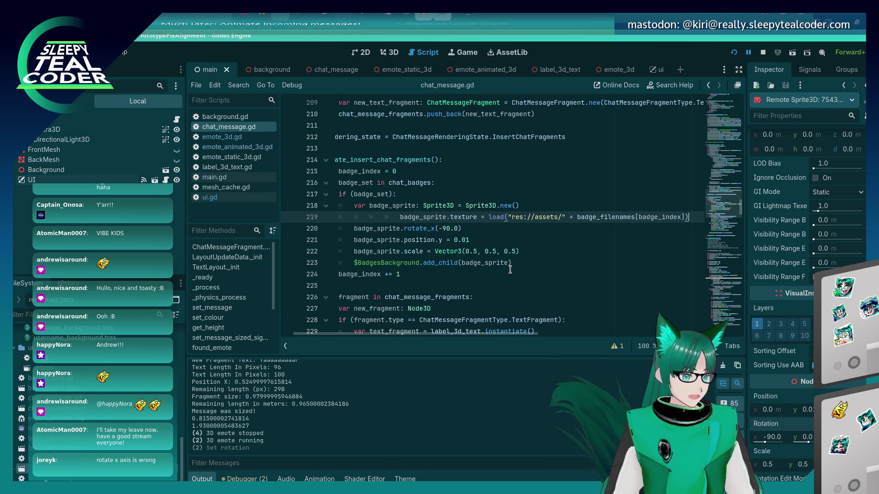
{"action": "key", "text": "Home"}
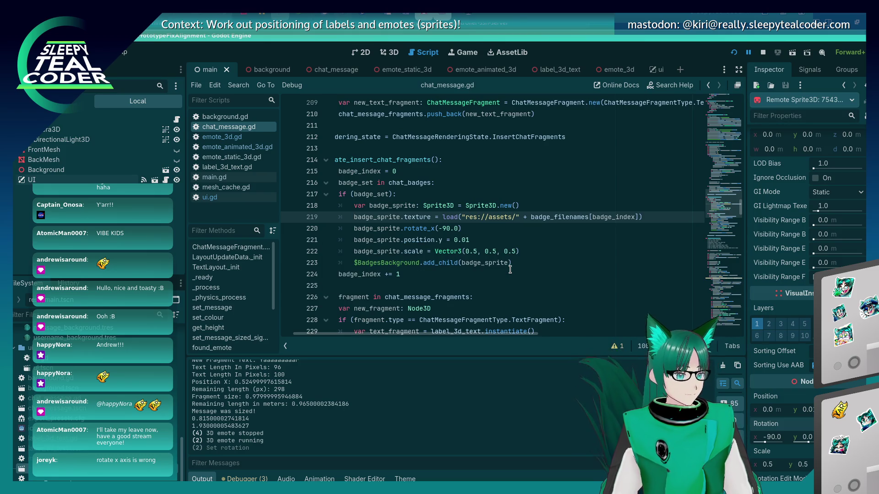
Step: Restart the game, add a message with the first badge, and inspect its Sprite3D
{"action": "key", "text": "alt+Tab"}
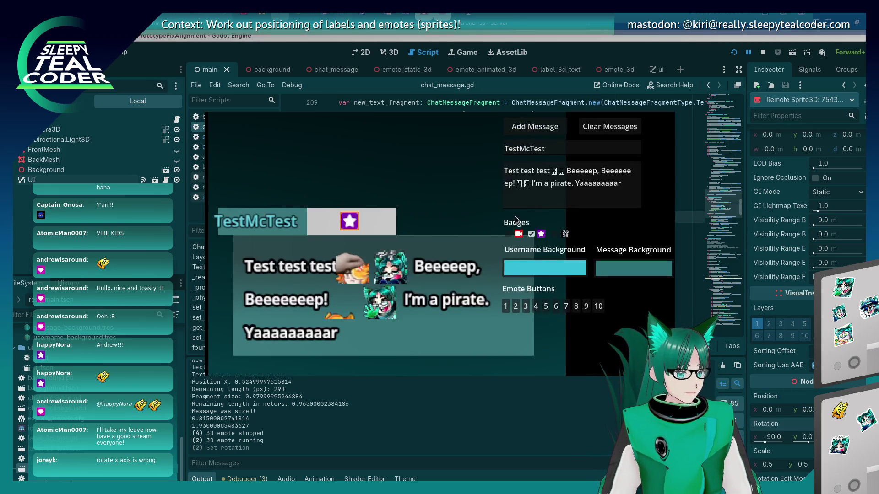
{"action": "key", "text": "F5"}
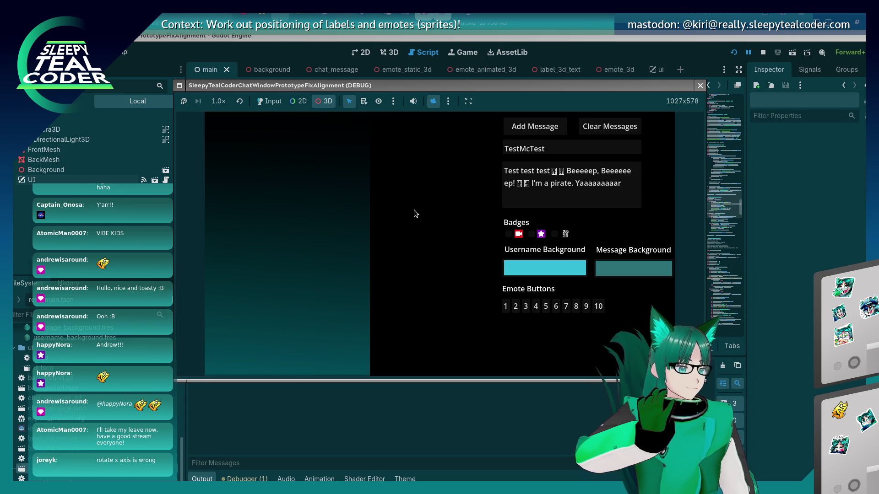
{"action": "left_click", "coordinate": [270, 101]}
{"action": "left_click", "coordinate": [537, 129]}
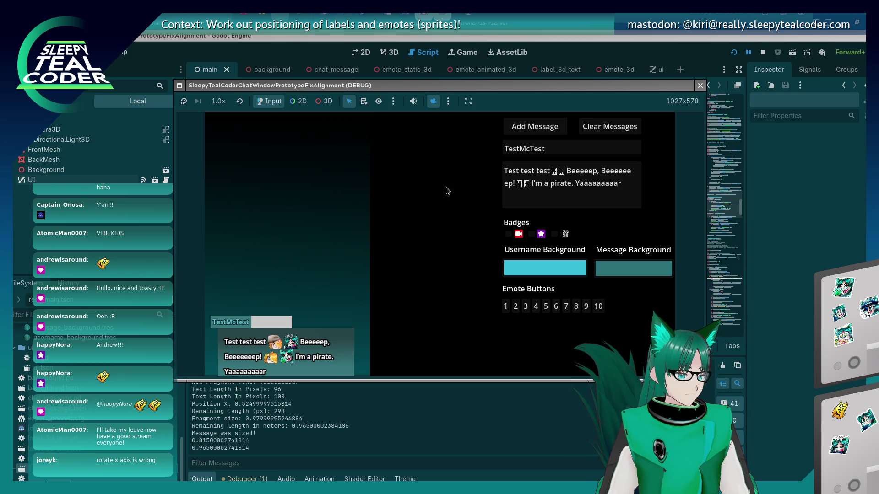
{"action": "left_click", "coordinate": [508, 234]}
{"action": "left_click", "coordinate": [535, 126]}
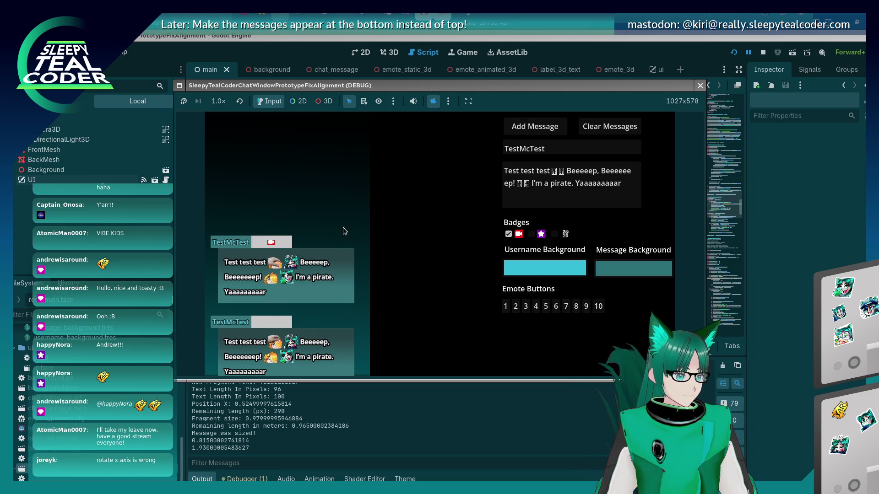
{"action": "left_click", "coordinate": [324, 101]}
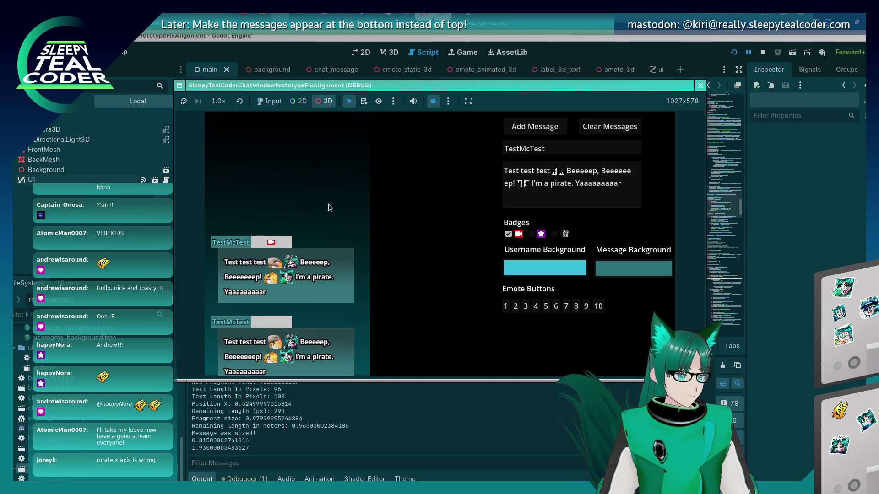
{"action": "scroll", "coordinate": [304, 232], "scroll_direction": "up", "scroll_amount": 2}
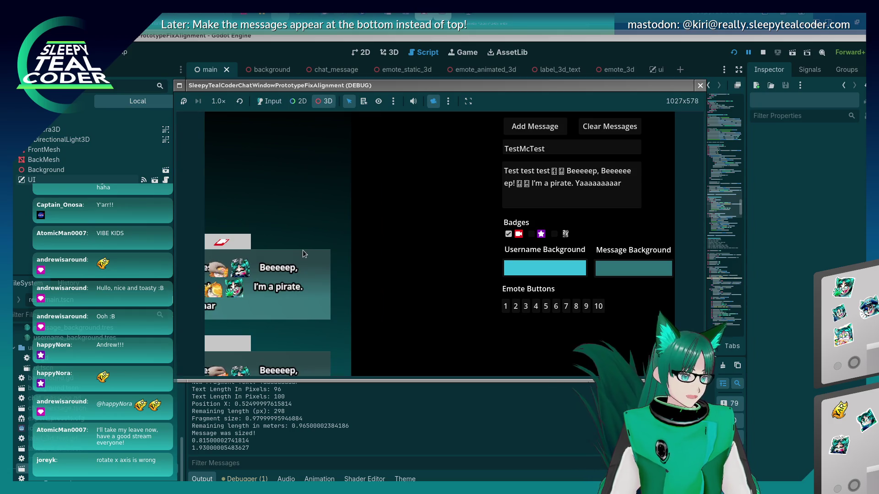
{"action": "left_click", "coordinate": [285, 236]}
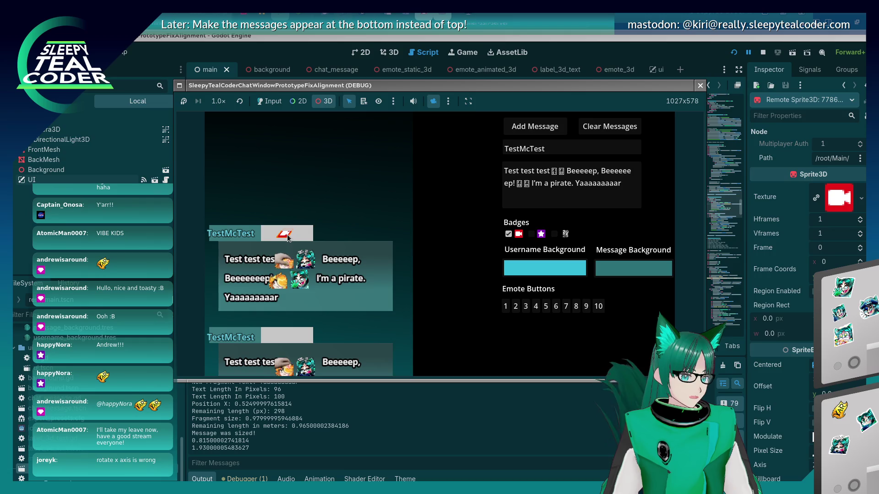
{"action": "scroll", "coordinate": [767, 296], "scroll_direction": "down", "scroll_amount": 5}
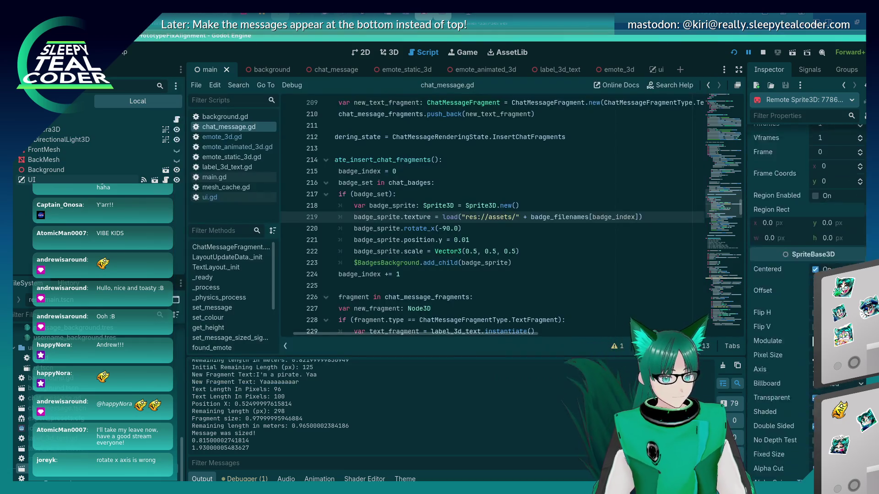
{"action": "scroll", "coordinate": [806, 298], "scroll_direction": "down", "scroll_amount": 10}
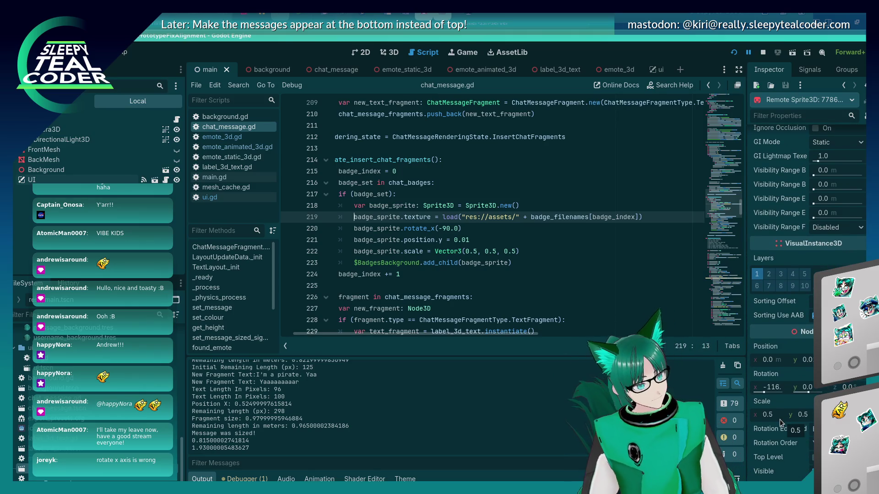
Step: Comment out the badge scale and position.y lines with #
{"action": "left_click", "coordinate": [518, 253]}
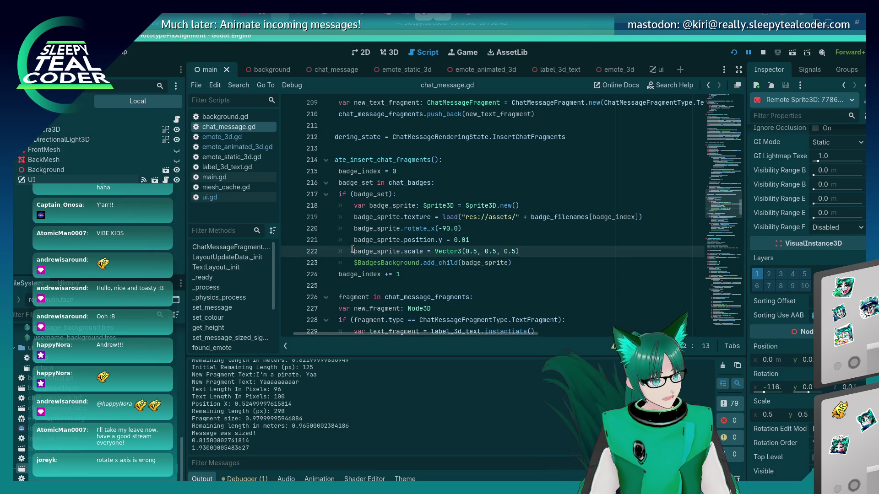
{"action": "type", "text": "#"}
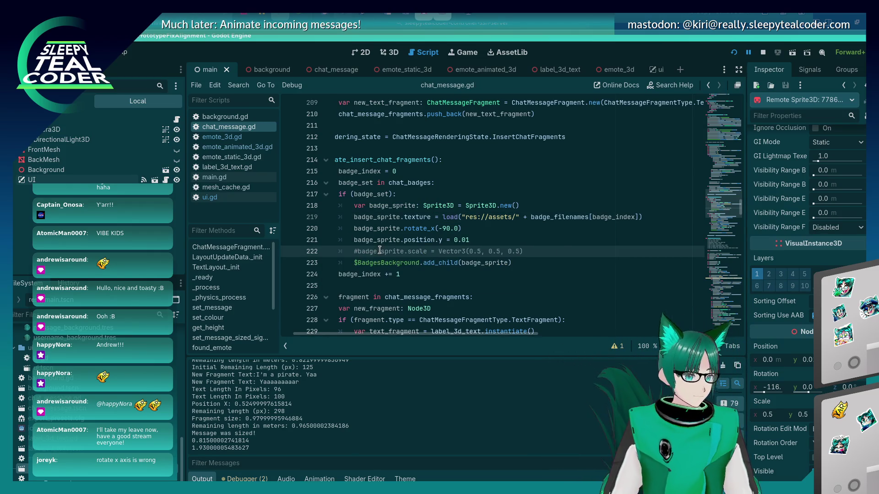
{"action": "left_click", "coordinate": [355, 240]}
{"action": "type", "text": "#"}
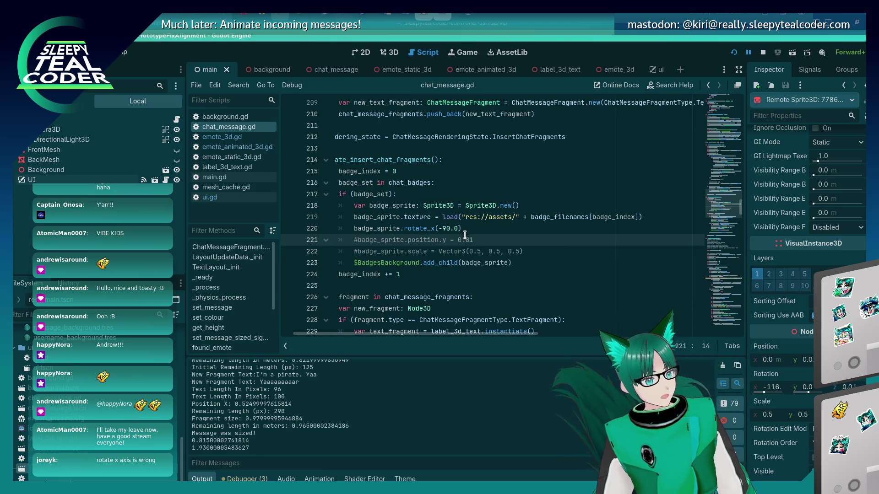
Step: Restart the game, add a star-badge message, and inspect the star badge sprite
{"action": "key", "text": "alt+Tab"}
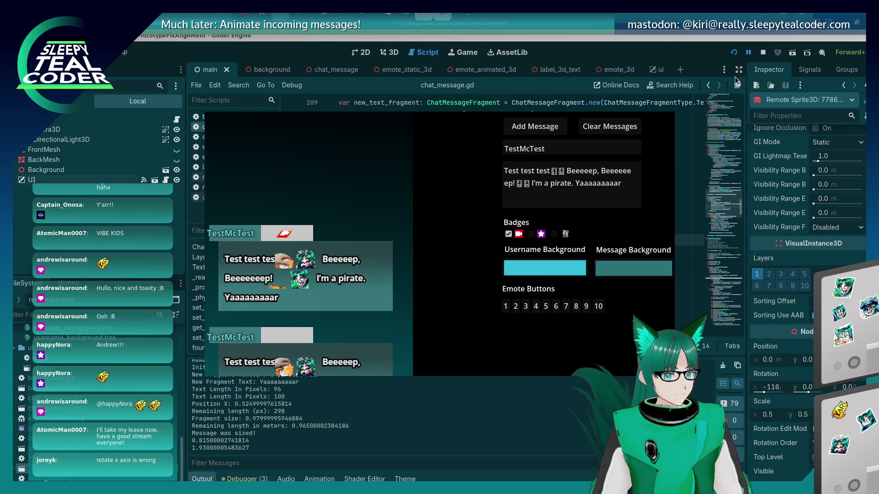
{"action": "left_click", "coordinate": [734, 52]}
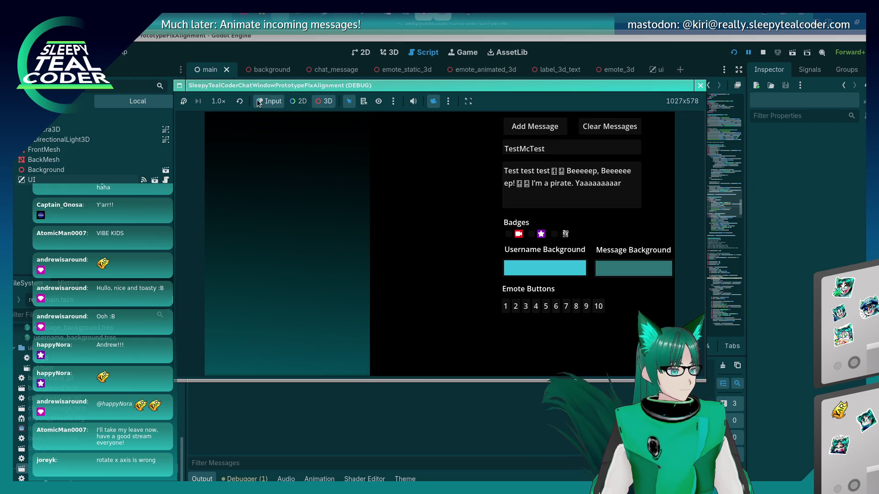
{"action": "left_click", "coordinate": [535, 126]}
{"action": "left_click", "coordinate": [531, 234]}
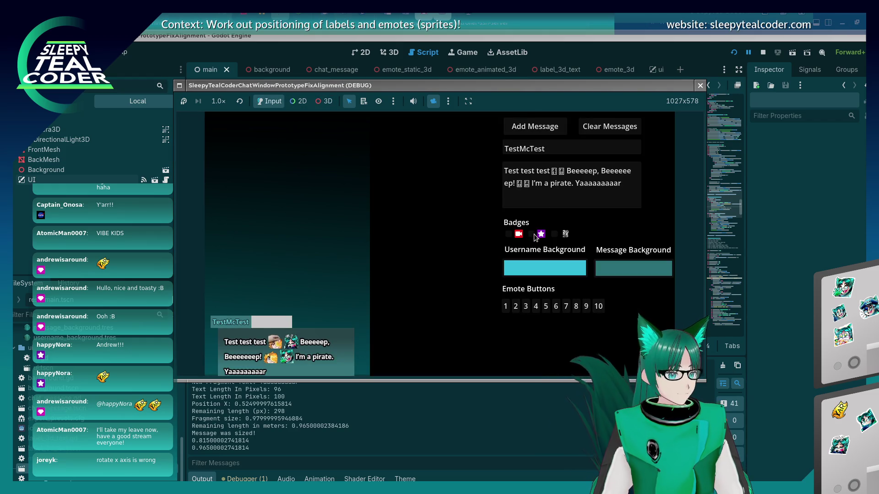
{"action": "left_click", "coordinate": [535, 127]}
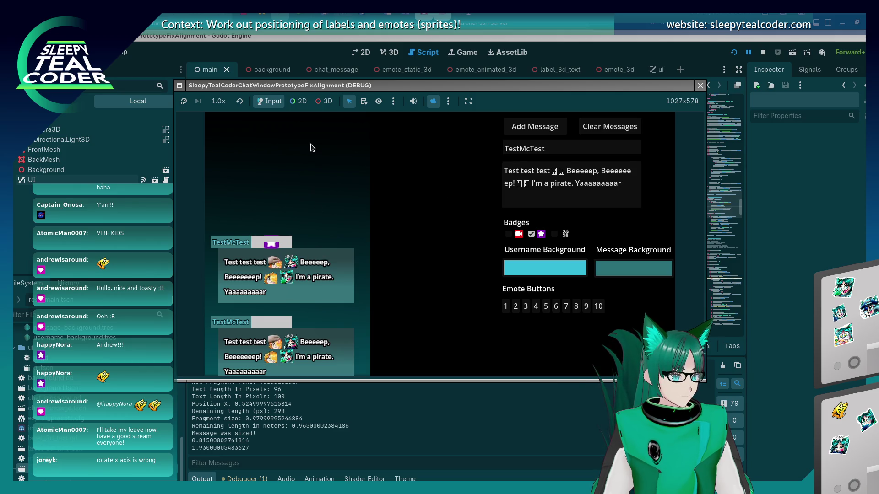
{"action": "left_click", "coordinate": [324, 101]}
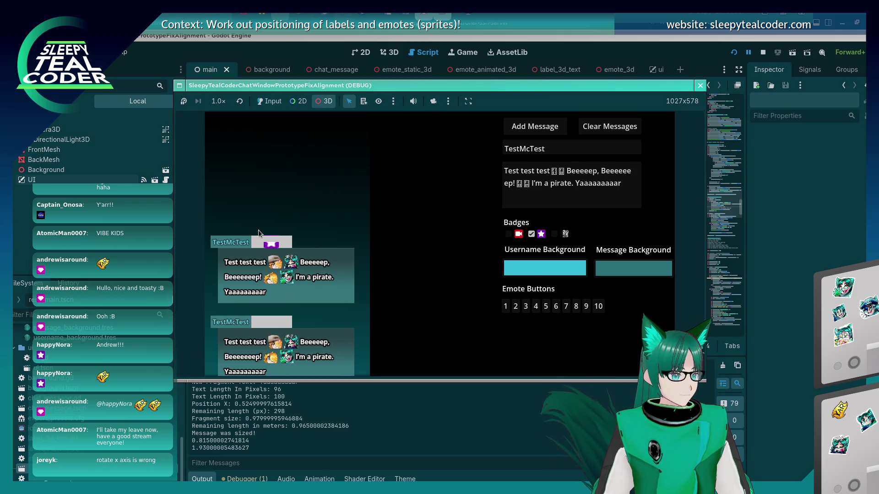
{"action": "left_click", "coordinate": [432, 101]}
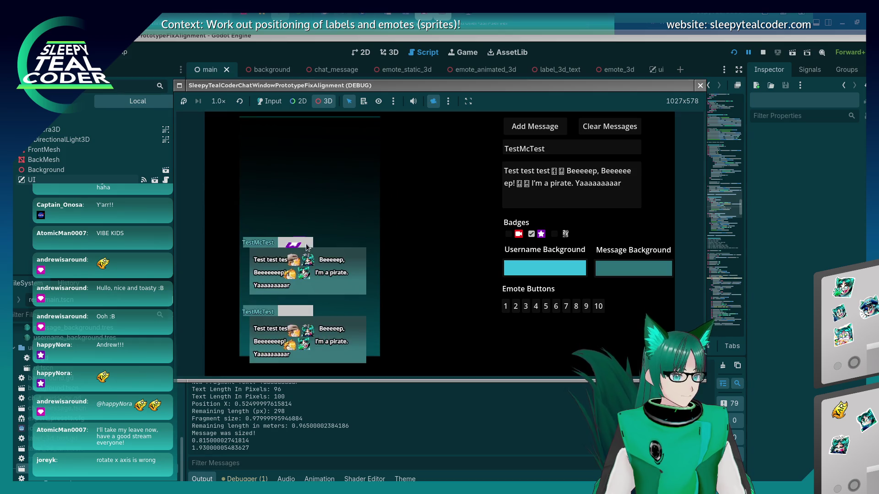
{"action": "left_click", "coordinate": [293, 246]}
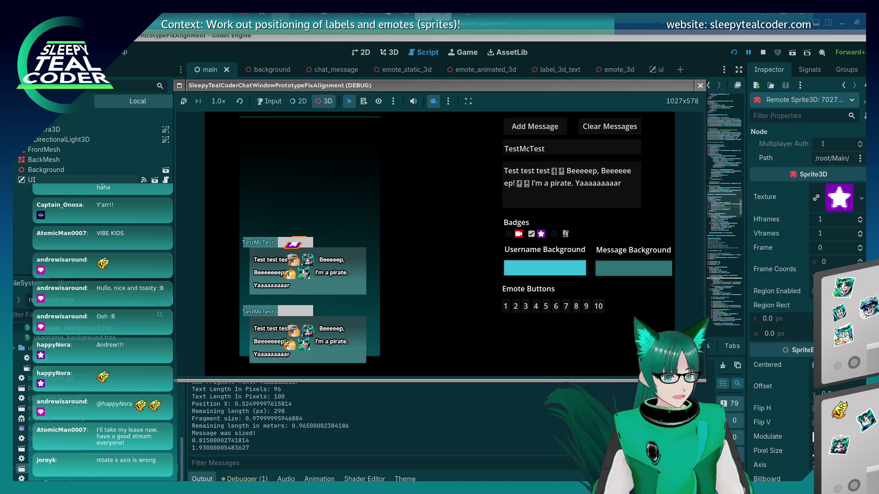
{"action": "scroll", "coordinate": [860, 384], "scroll_direction": "down", "scroll_amount": 5}
{"action": "scroll", "coordinate": [762, 344], "scroll_direction": "down", "scroll_amount": 5}
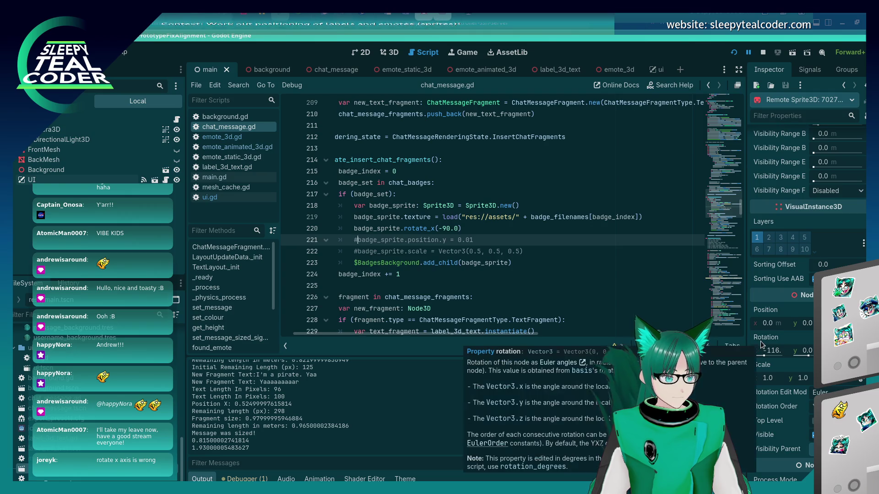
Step: Replace line 220's rotate_x call with rotate() and test x rotation 90 in the Inspector
{"action": "mouse_move", "coordinate": [411, 228]}
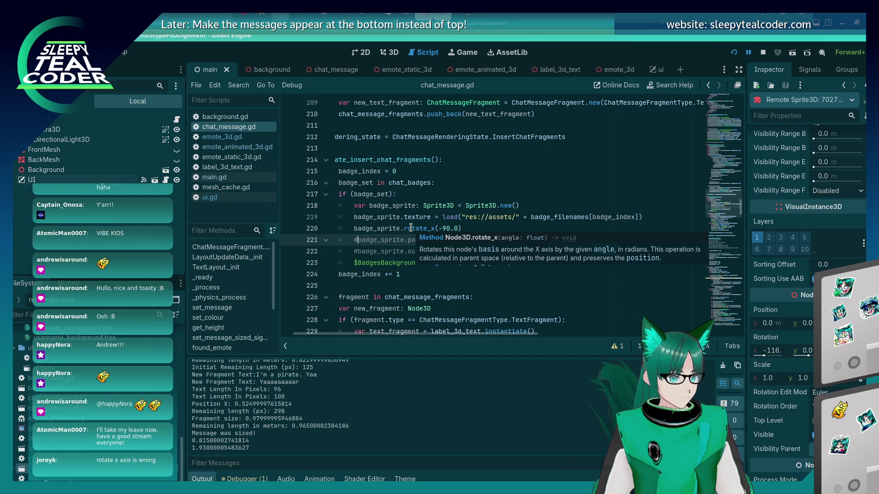
{"action": "left_click", "coordinate": [467, 229]}
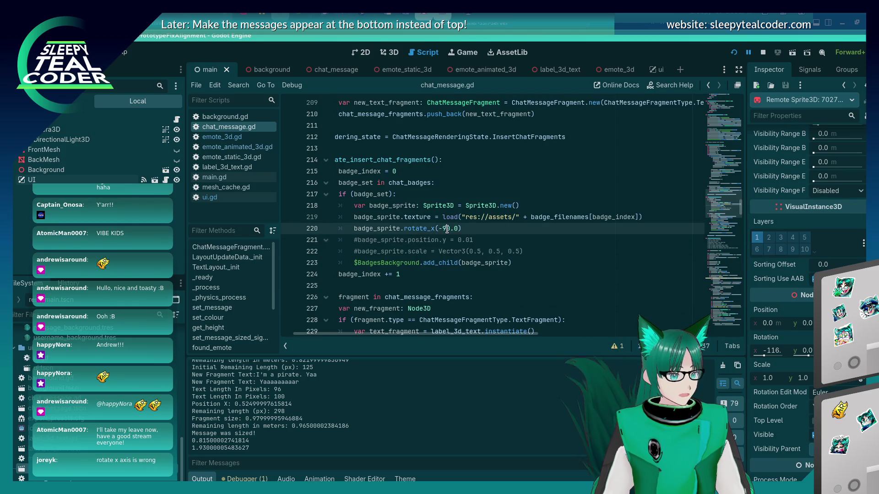
{"action": "key", "text": "ctrl+shift+Left"}
{"action": "key", "text": "ctrl+shift+Left"}
{"action": "key", "text": "ctrl+shift+Left"}
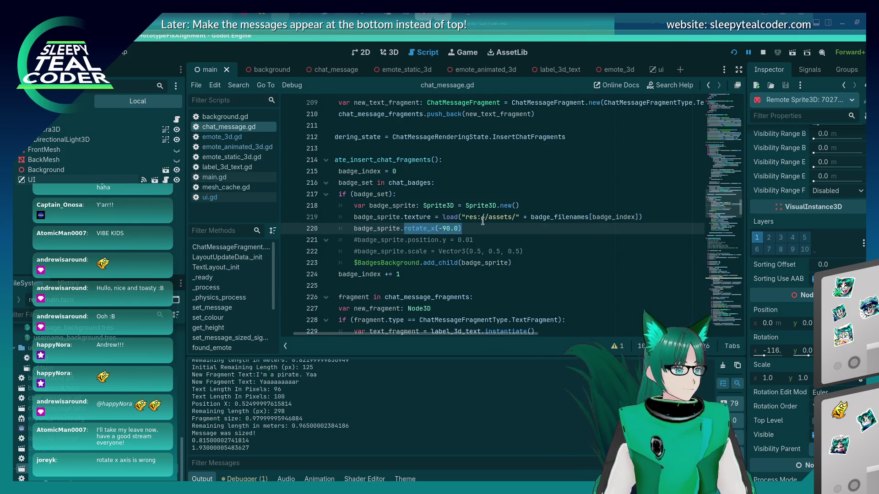
{"action": "key", "text": "BackSpace"}
{"action": "type", "text": "roate"}
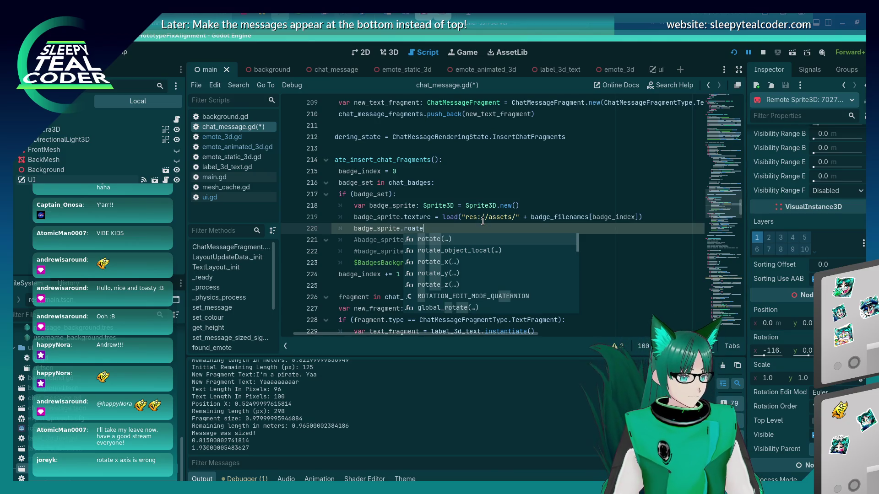
{"action": "type", "text": "("}
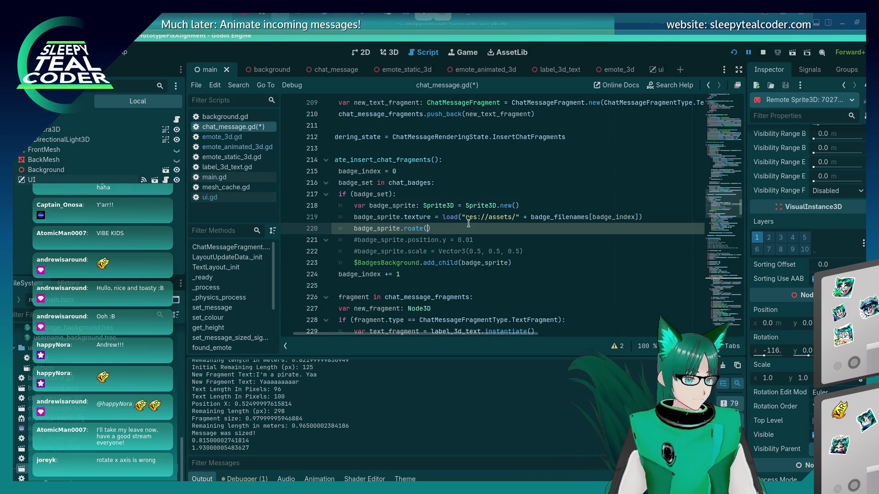
{"action": "key", "text": "BackSpace"}
{"action": "key", "text": "BackSpace"}
{"action": "key", "text": "BackSpace"}
{"action": "type", "text": "tat"}
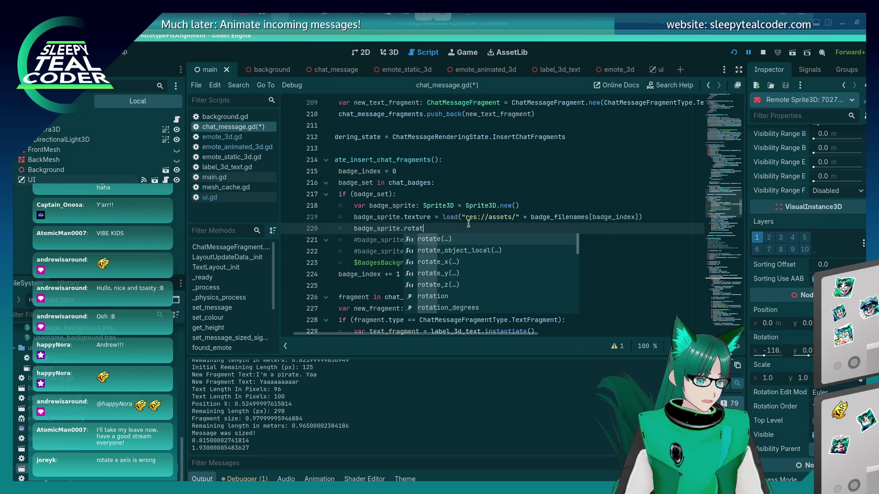
{"action": "key", "text": "Return"}
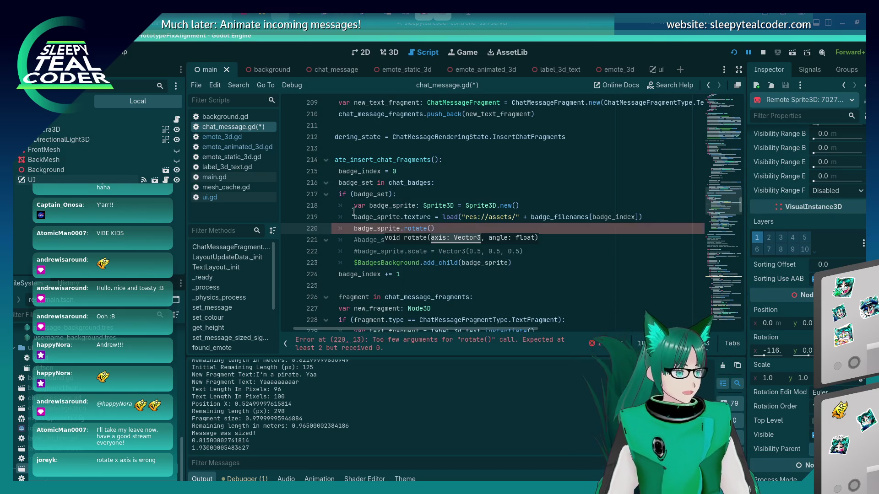
{"action": "left_click", "coordinate": [453, 207]}
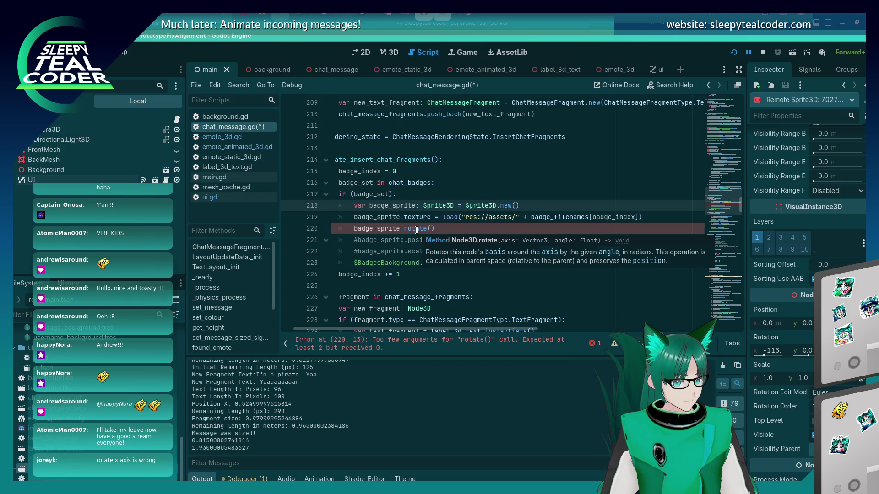
{"action": "left_click", "coordinate": [777, 352]}
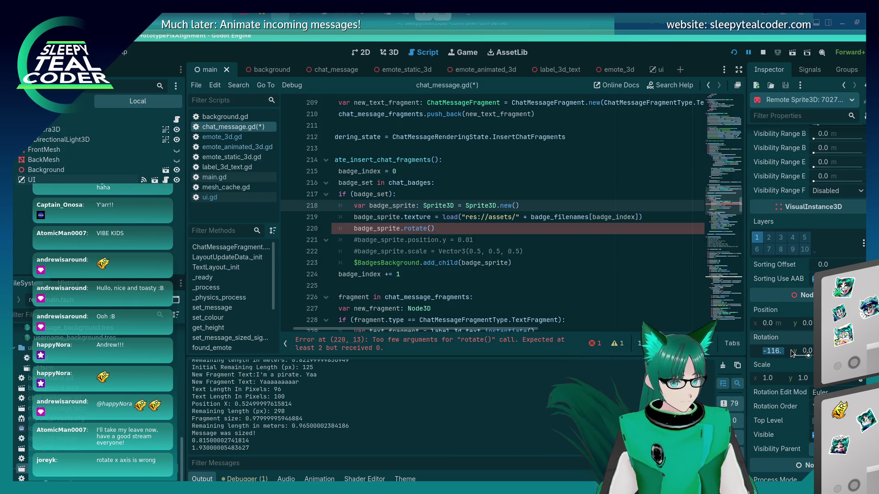
{"action": "type", "text": "90"}
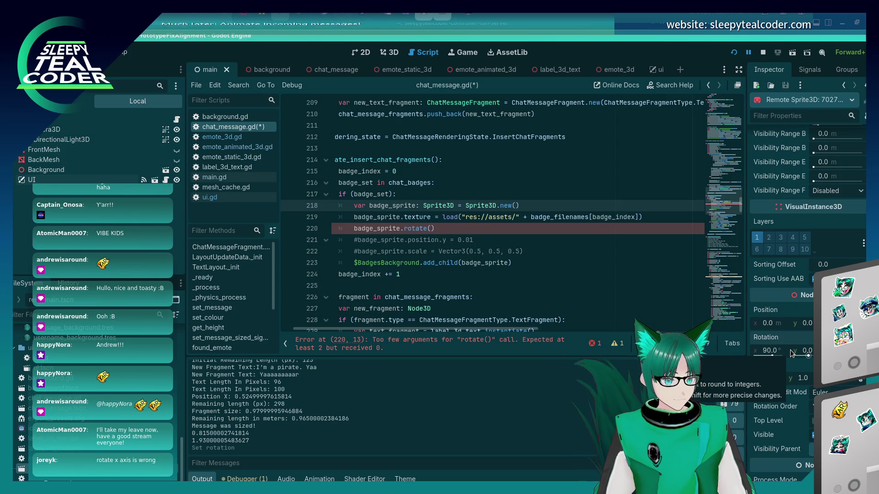
{"action": "key", "text": "Return"}
Step: Rewrite line 220 as badge_sprite.rotation_degrees.x = -90.0
{"action": "left_click", "coordinate": [484, 232]}
{"action": "key", "text": "ctrl+shift+Left"}
{"action": "key", "text": "ctrl+shift+Left"}
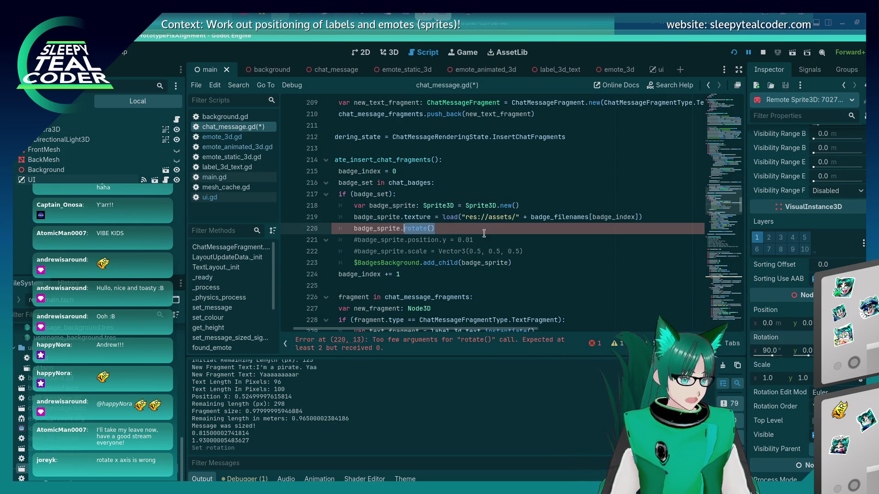
{"action": "key", "text": "BackSpace"}
{"action": "type", "text": "rotate"}
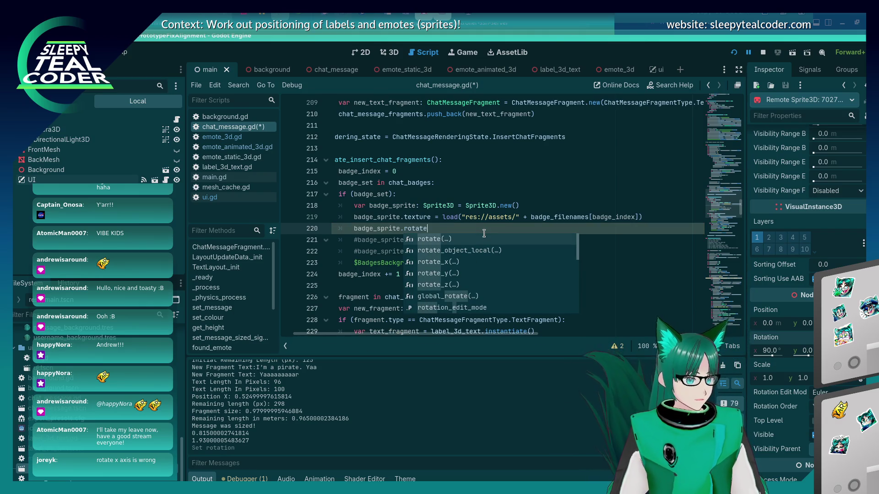
{"action": "scroll", "coordinate": [468, 267], "scroll_direction": "down", "scroll_amount": 3}
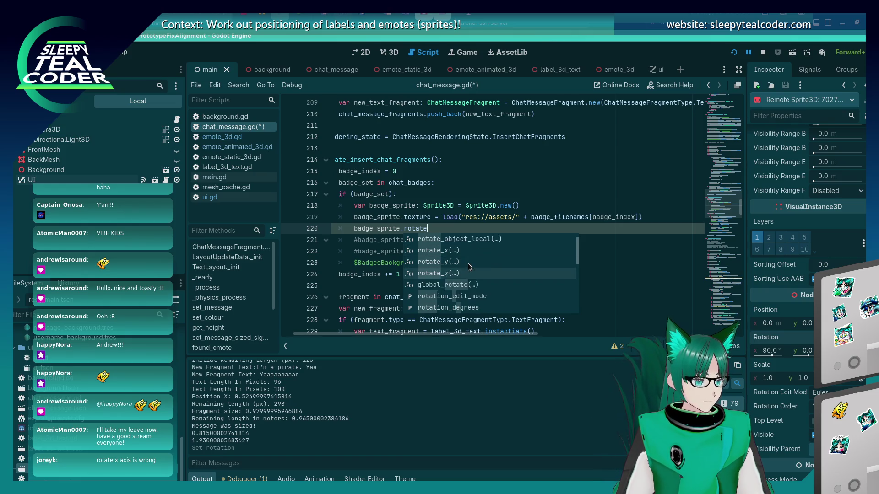
{"action": "double_click", "coordinate": [468, 286]}
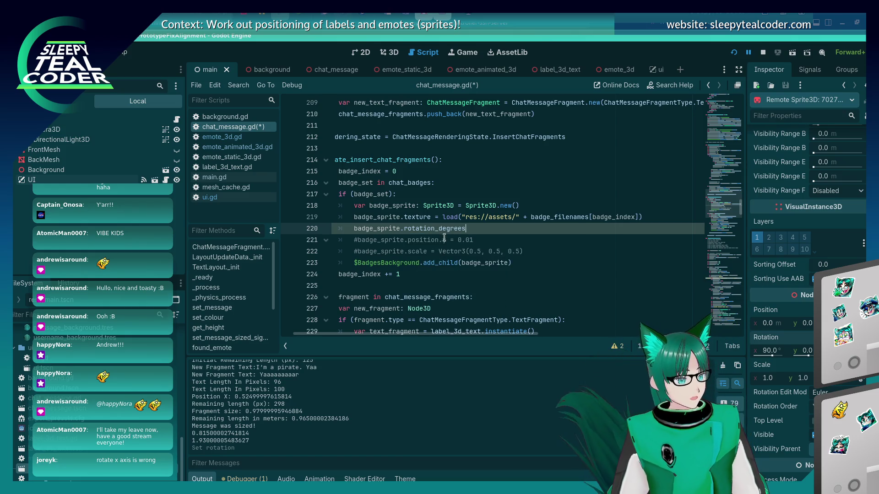
{"action": "mouse_move", "coordinate": [773, 341]}
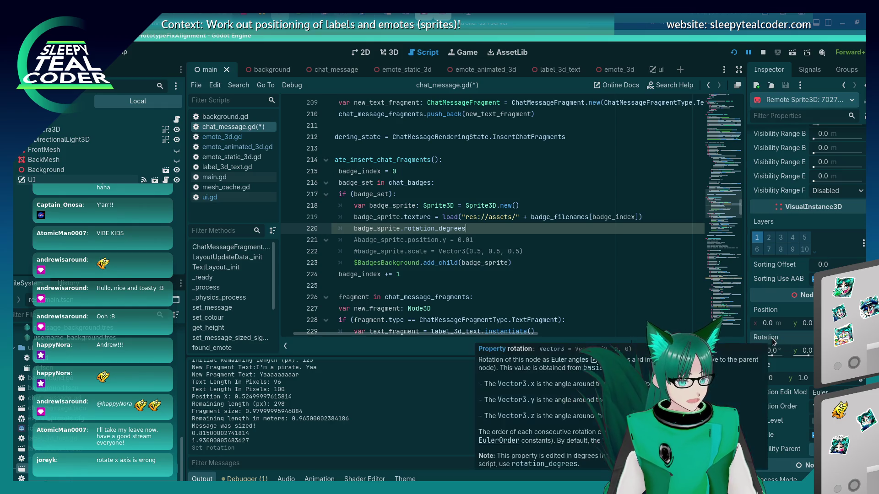
{"action": "left_click", "coordinate": [511, 244]}
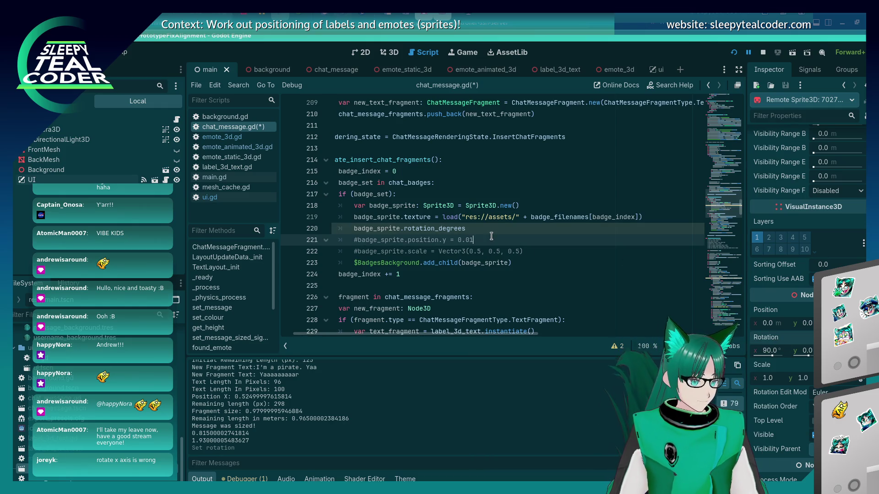
{"action": "left_click", "coordinate": [491, 234]}
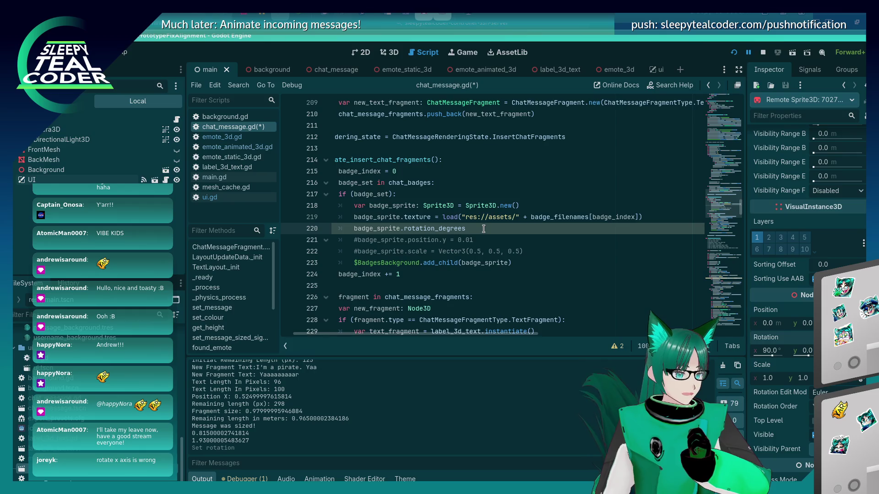
{"action": "type", "text": " ="}
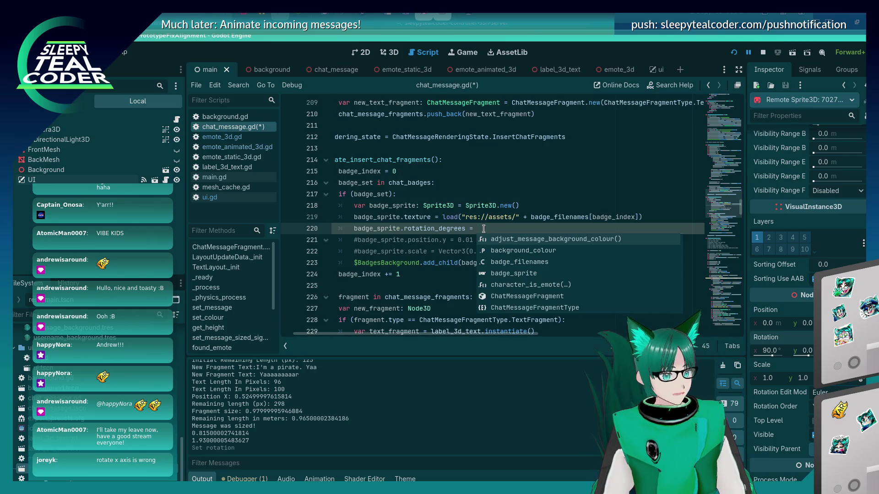
{"action": "key", "text": "BackSpace"}
{"action": "key", "text": "BackSpace"}
{"action": "key", "text": "BackSpace"}
{"action": "type", "text": ".x"}
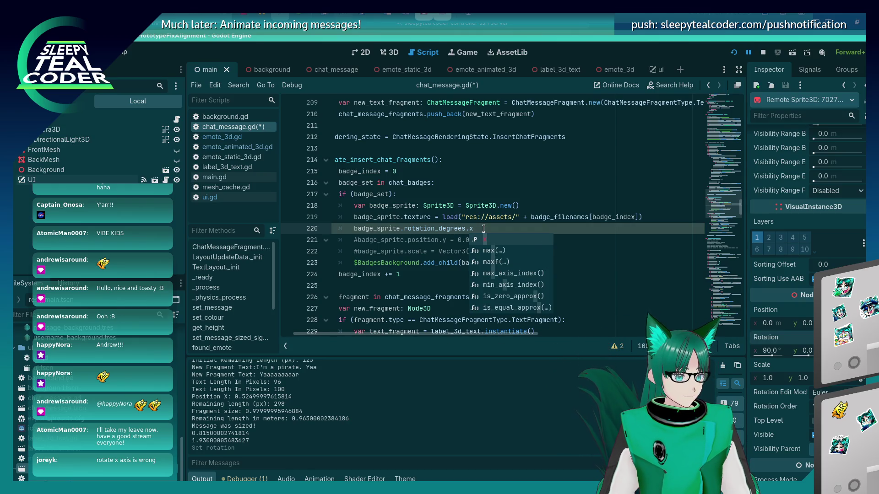
{"action": "type", "text": " = -90."}
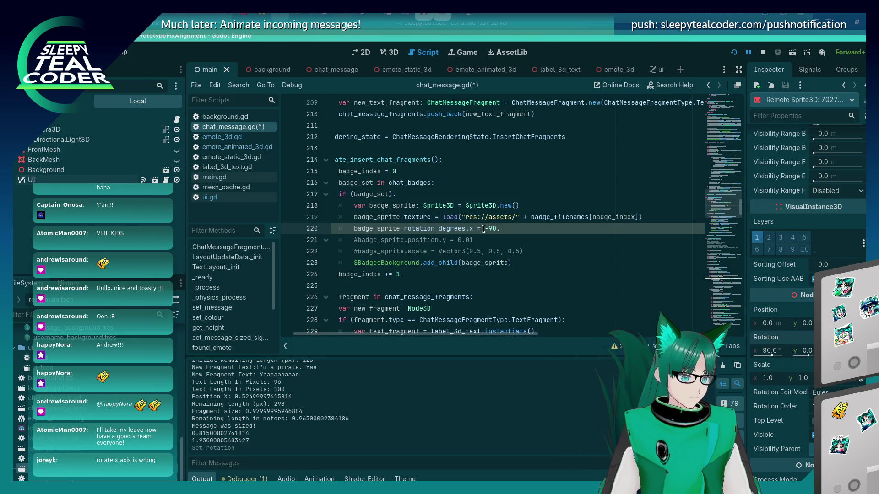
Step: Uncomment the badge position and scale lines with Ctrl+K
{"action": "key", "text": "Down"}
{"action": "key", "text": "shift+Down"}
{"action": "key", "text": "ctrl+k"}
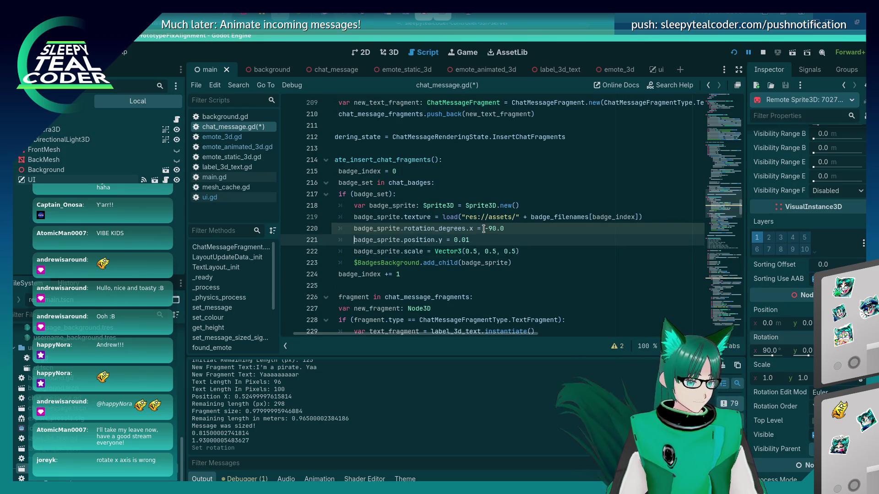
{"action": "key", "text": "Up"}
{"action": "key", "text": "alt+Tab"}
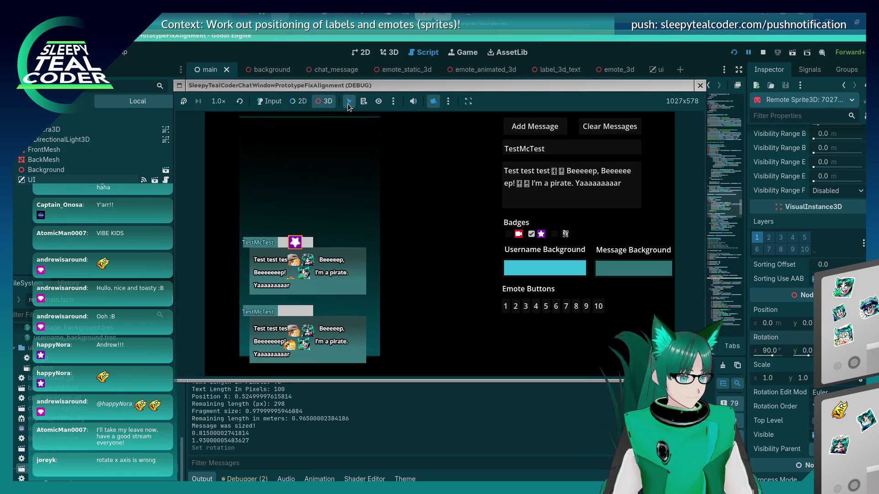
Step: Add a test message and select the star badge sprite via the 3D camera override
{"action": "left_click", "coordinate": [266, 103]}
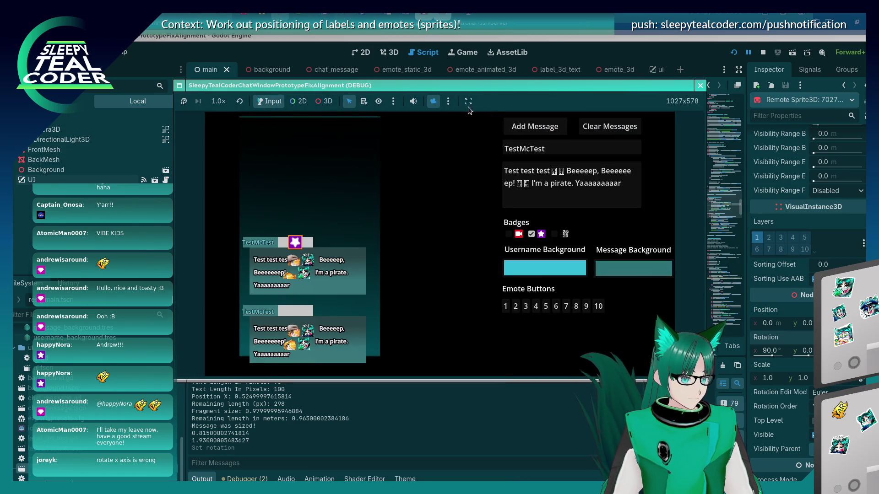
{"action": "left_click", "coordinate": [521, 127]}
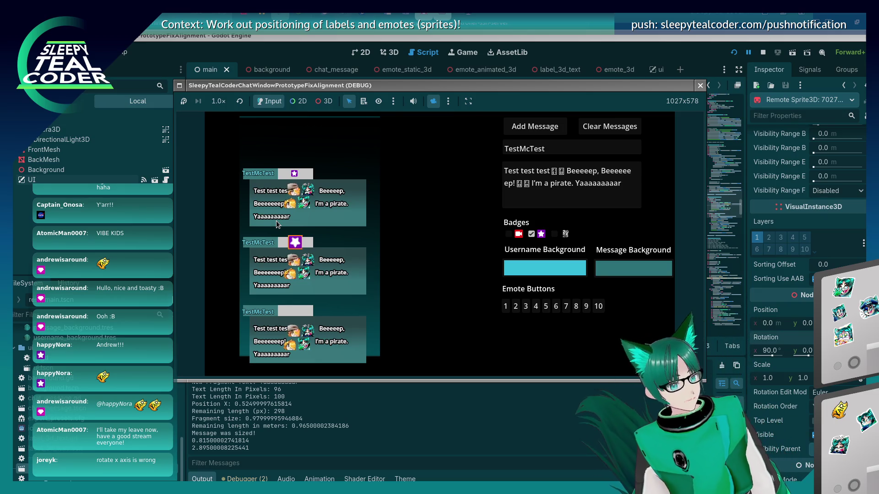
{"action": "left_click", "coordinate": [433, 100]}
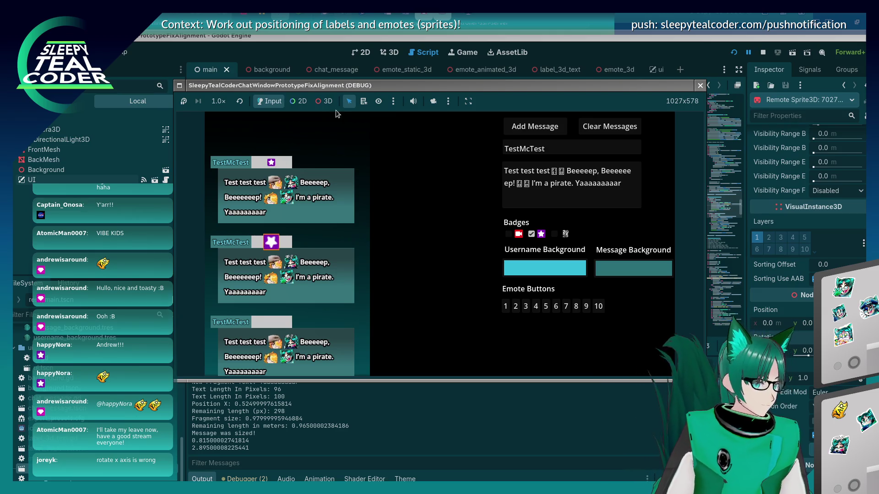
{"action": "left_click", "coordinate": [326, 102]}
{"action": "left_click", "coordinate": [433, 101]}
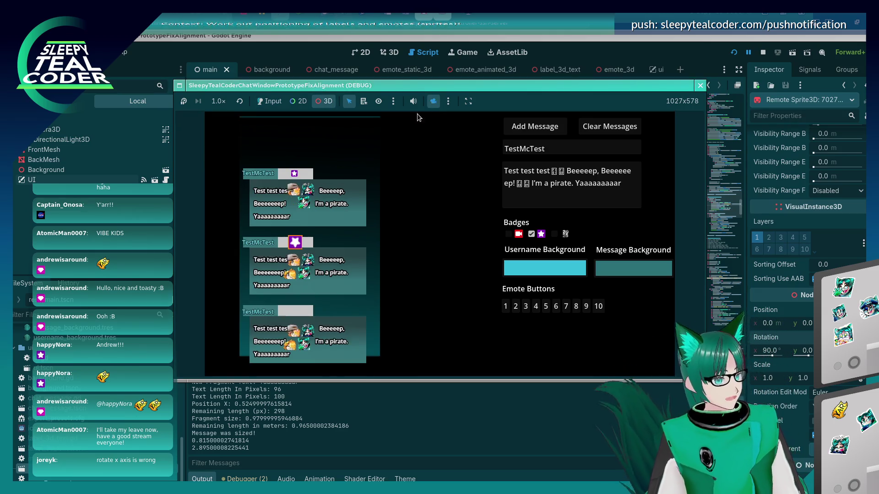
{"action": "mouse_move", "coordinate": [251, 174]}
{"action": "left_mouse_down"}
{"action": "mouse_move", "coordinate": [312, 183]}
{"action": "mouse_move", "coordinate": [344, 205]}
{"action": "mouse_move", "coordinate": [400, 195]}
{"action": "left_mouse_up"}
{"action": "left_click", "coordinate": [327, 185]}
{"action": "scroll", "coordinate": [327, 186], "scroll_direction": "up", "scroll_amount": 3}
{"action": "left_click", "coordinate": [401, 193]}
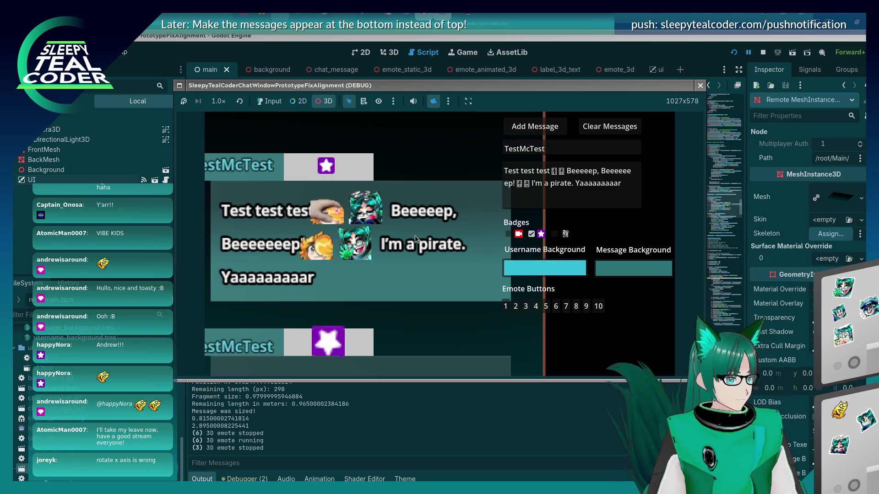
{"action": "left_click", "coordinate": [324, 168]}
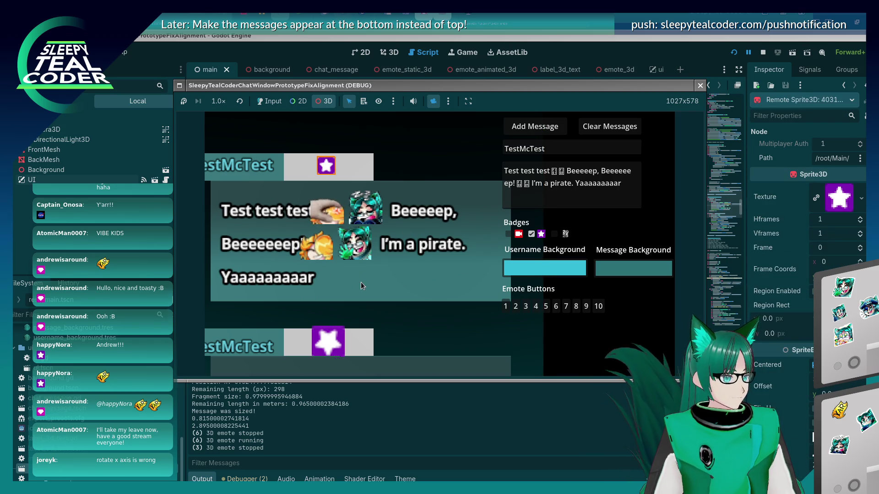
Step: Set the badge scale on line 222 to Vector3(0.6, 0.6, 0.6) and relaunch with F5
{"action": "left_click", "coordinate": [564, 56]}
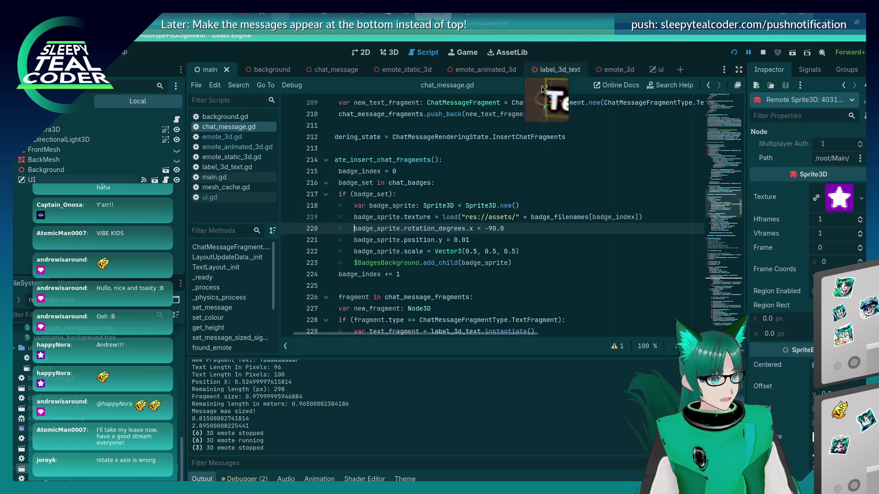
{"action": "left_click", "coordinate": [469, 251]}
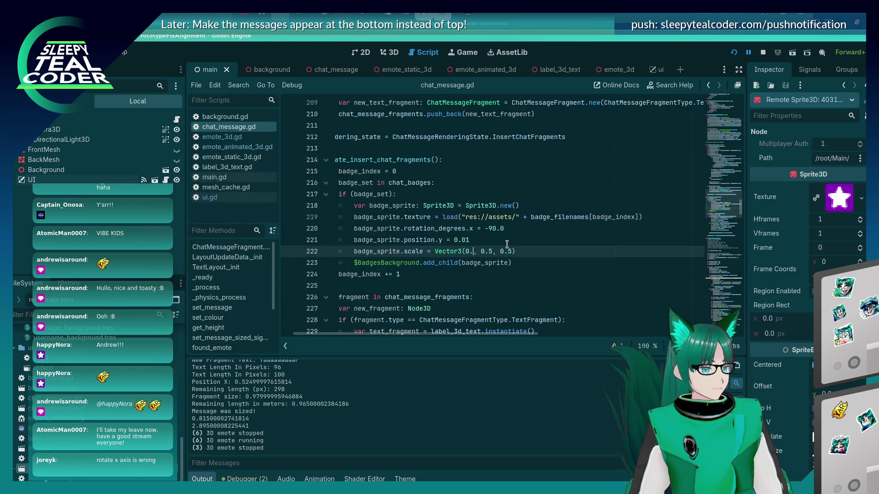
{"action": "type", "text": "6"}
{"action": "key", "text": "Right"}
{"action": "key", "text": "Right"}
{"action": "key", "text": "Right"}
{"action": "type", "text": "6"}
{"action": "key", "text": "Right"}
{"action": "key", "text": "Right"}
{"action": "key", "text": "Right"}
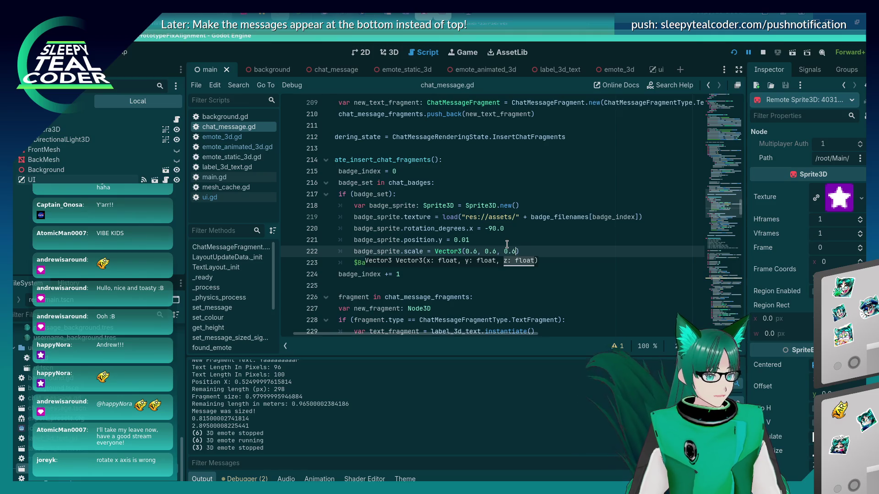
{"action": "key", "text": "F5"}
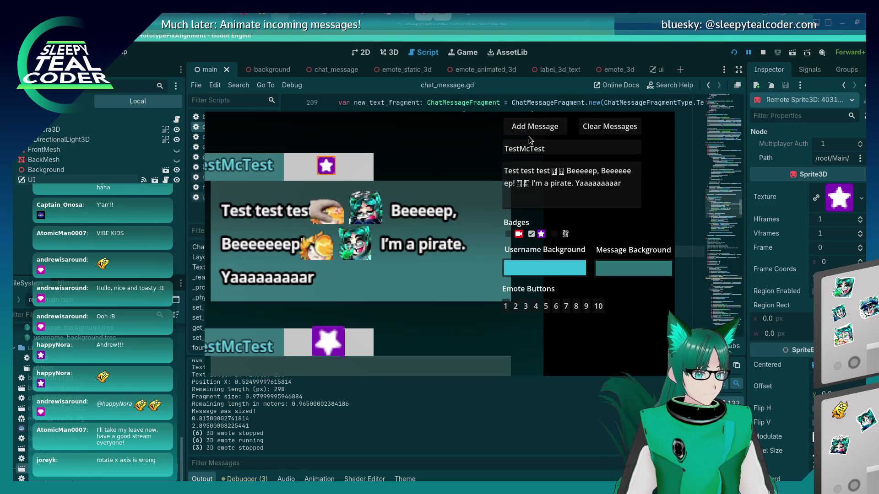
Step: Clear all test messages, add one fresh message, and drag the Twitch chat popup over the game
{"action": "key", "text": "alt+Tab"}
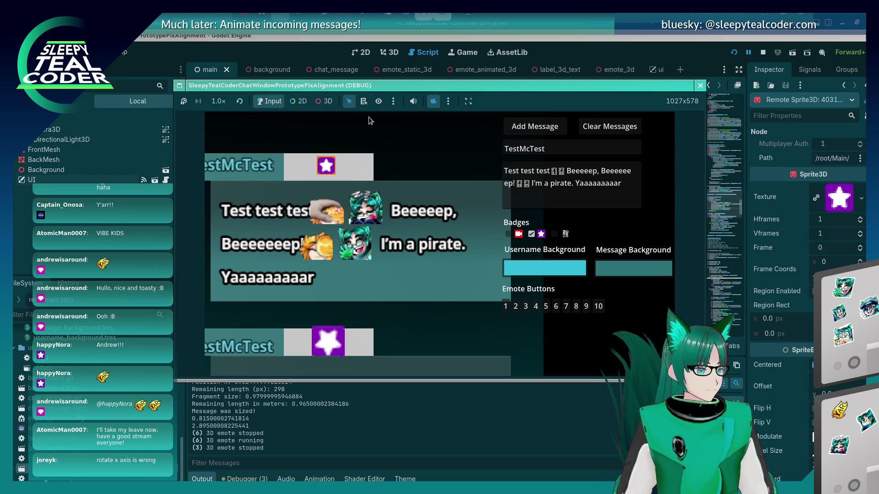
{"action": "left_click", "coordinate": [580, 130]}
{"action": "left_click", "coordinate": [327, 103]}
{"action": "left_click", "coordinate": [433, 104]}
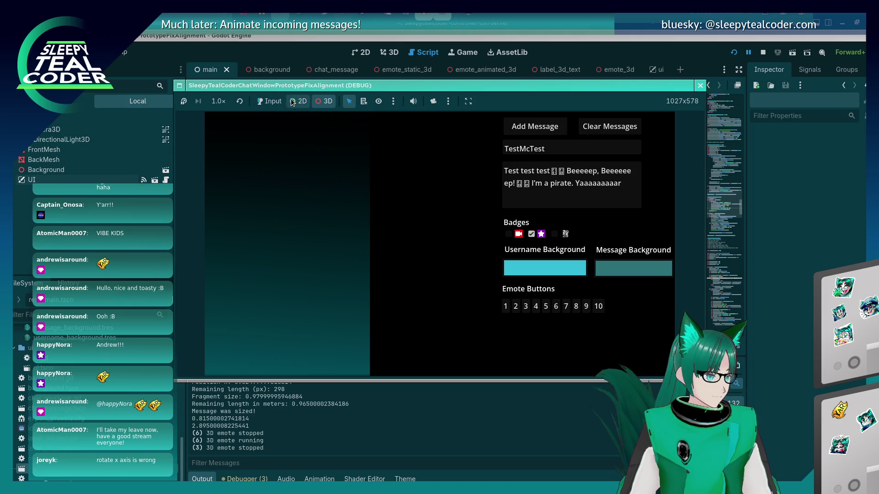
{"action": "left_click", "coordinate": [270, 101]}
{"action": "left_click", "coordinate": [534, 127]}
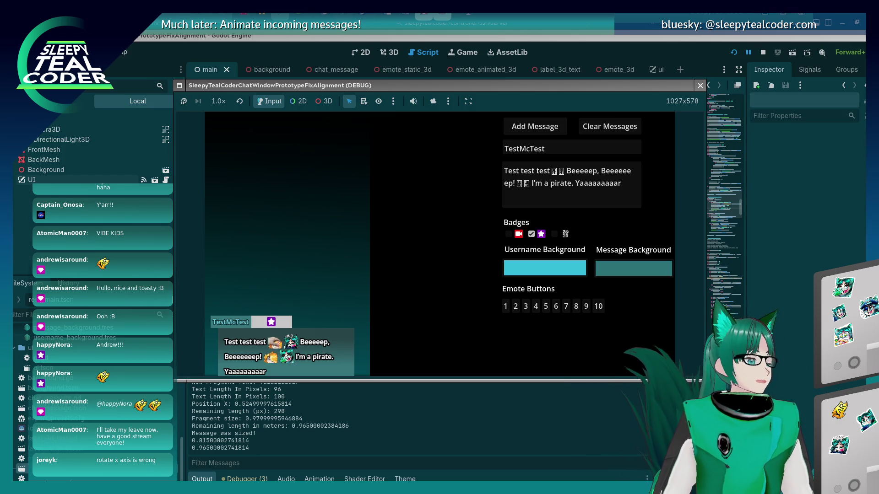
{"action": "mouse_move", "coordinate": [278, 120]}
{"action": "left_mouse_down"}
{"action": "mouse_move", "coordinate": [357, 185]}
{"action": "mouse_move", "coordinate": [337, 166]}
{"action": "mouse_move", "coordinate": [359, 167]}
{"action": "left_mouse_up"}
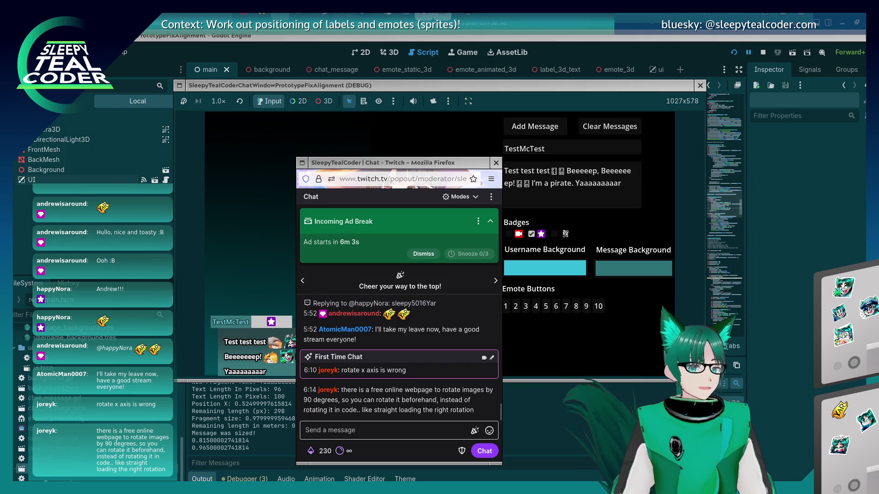
Step: Measure a chat badge's on-screen pixel width with the ruler, then move the ruler aside
{"action": "left_click_drag", "start_coordinate": [475, 438], "coordinate": [429, 341]}
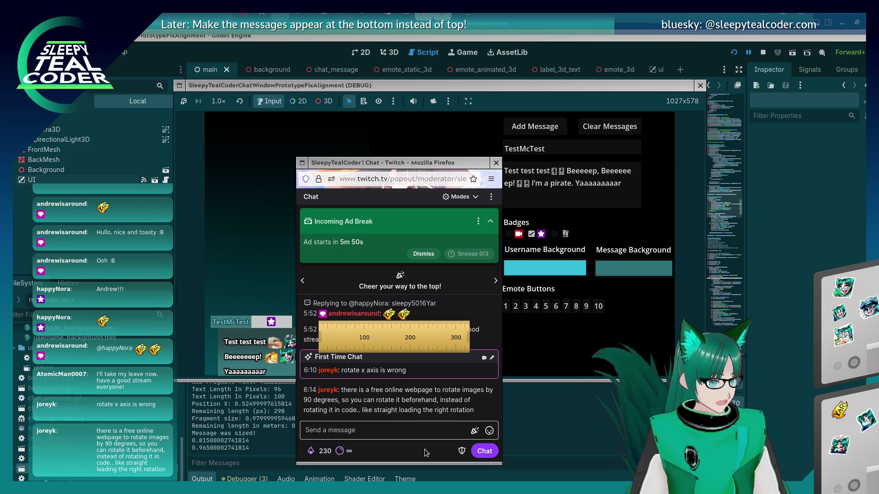
{"action": "left_click_drag", "start_coordinate": [331, 333], "coordinate": [331, 330]}
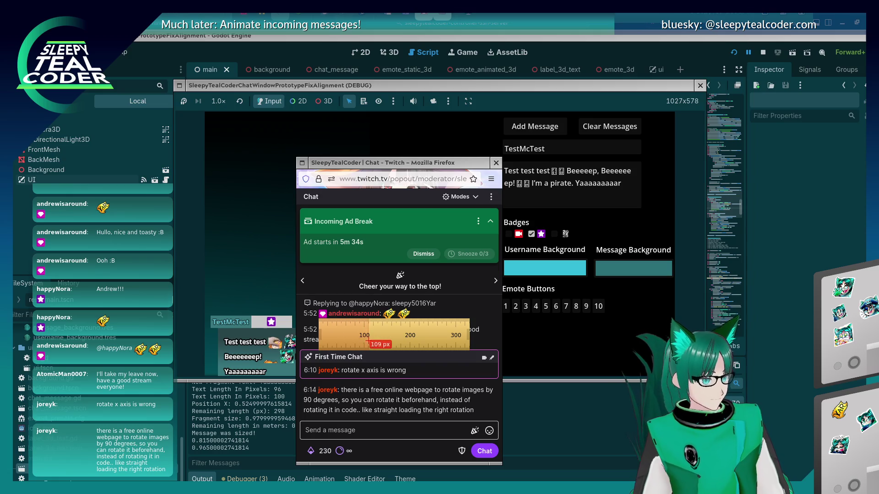
{"action": "mouse_move", "coordinate": [365, 340]}
{"action": "left_mouse_down"}
{"action": "mouse_move", "coordinate": [306, 365]}
{"action": "mouse_move", "coordinate": [312, 348]}
{"action": "left_mouse_up"}
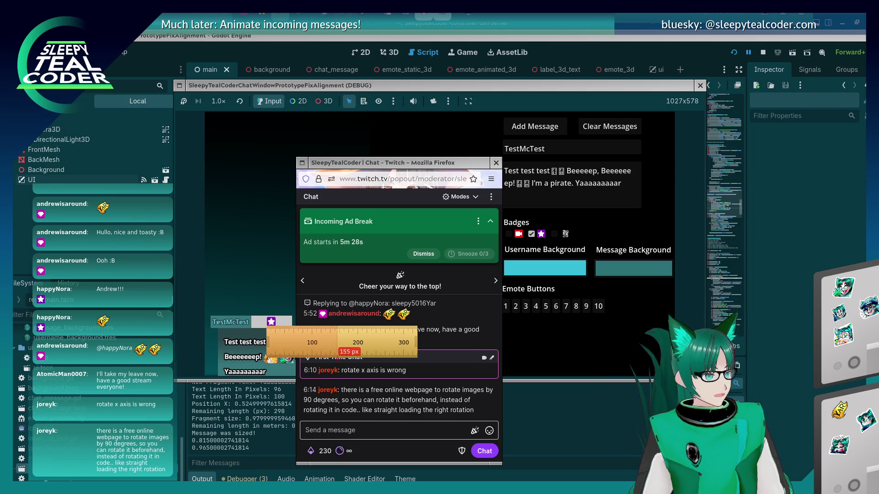
{"action": "left_click_drag", "start_coordinate": [278, 350], "coordinate": [330, 415]}
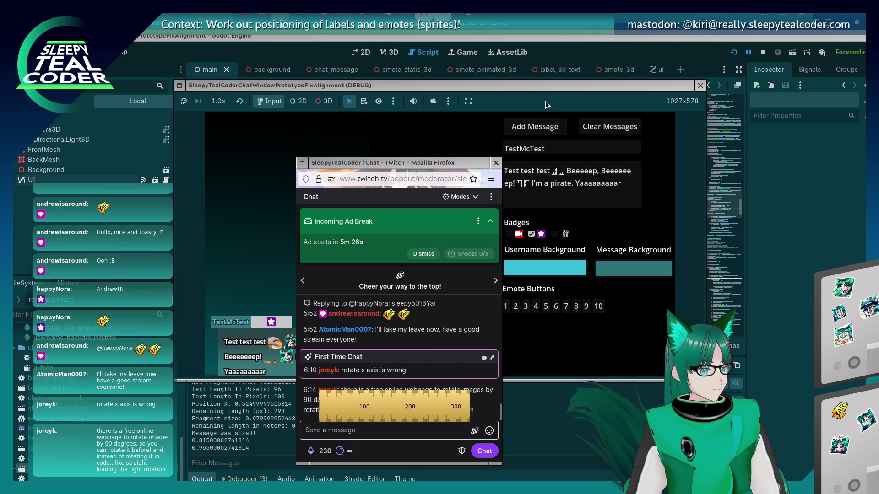
{"action": "left_click", "coordinate": [515, 194]}
{"action": "left_click", "coordinate": [359, 424]}
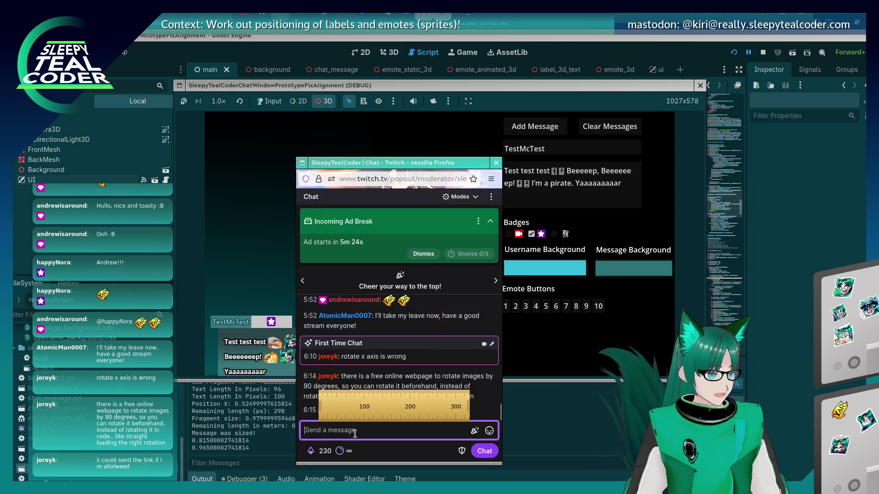
{"action": "mouse_move", "coordinate": [361, 410]}
{"action": "left_mouse_down"}
{"action": "mouse_move", "coordinate": [793, 310]}
{"action": "mouse_move", "coordinate": [659, 275]}
{"action": "mouse_move", "coordinate": [846, 270]}
{"action": "left_mouse_up"}
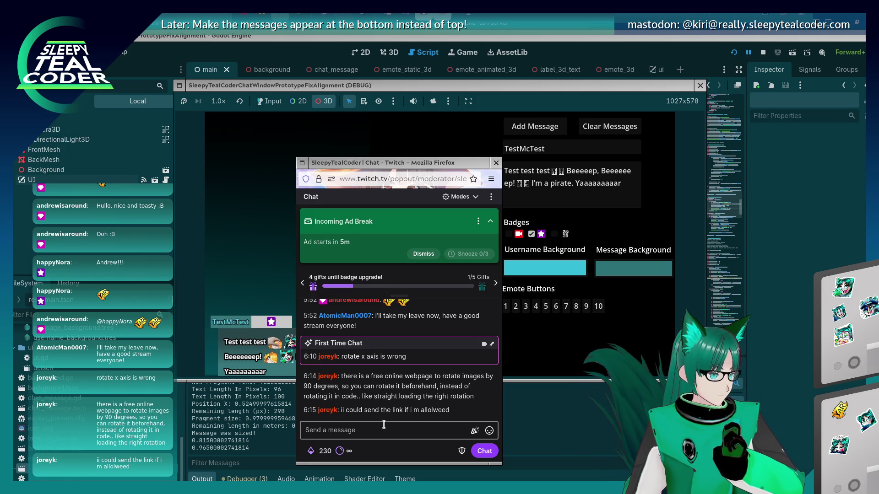
Step: Select the chat panel mesh in the game, review its Node3D rotation and scale, and return to chat_message.gd
{"action": "left_click", "coordinate": [233, 330]}
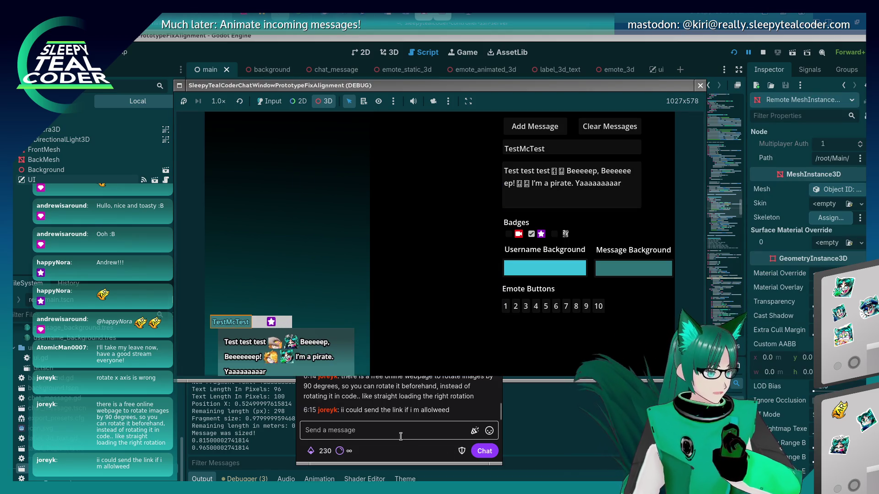
{"action": "left_click", "coordinate": [398, 428]}
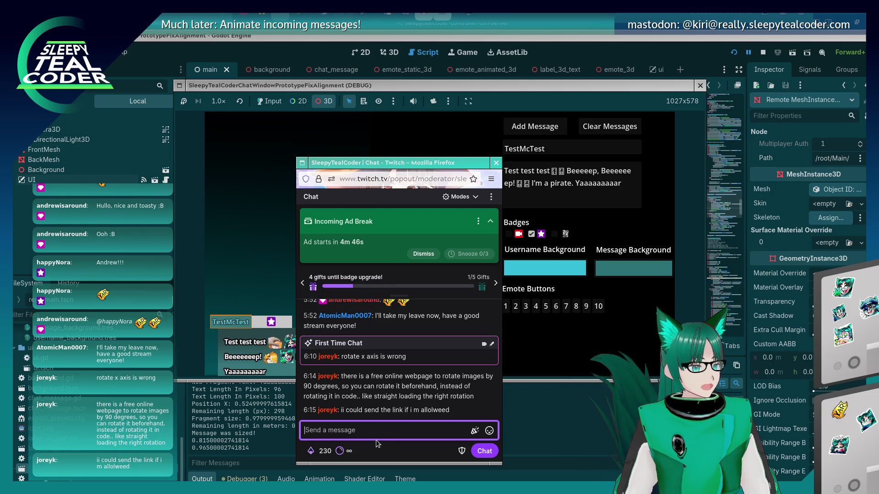
{"action": "left_click", "coordinate": [433, 101]}
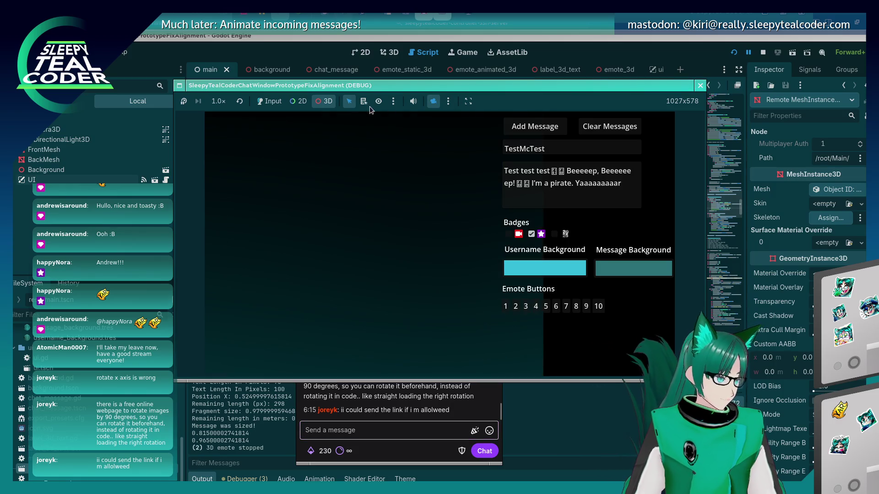
{"action": "left_click", "coordinate": [329, 104]}
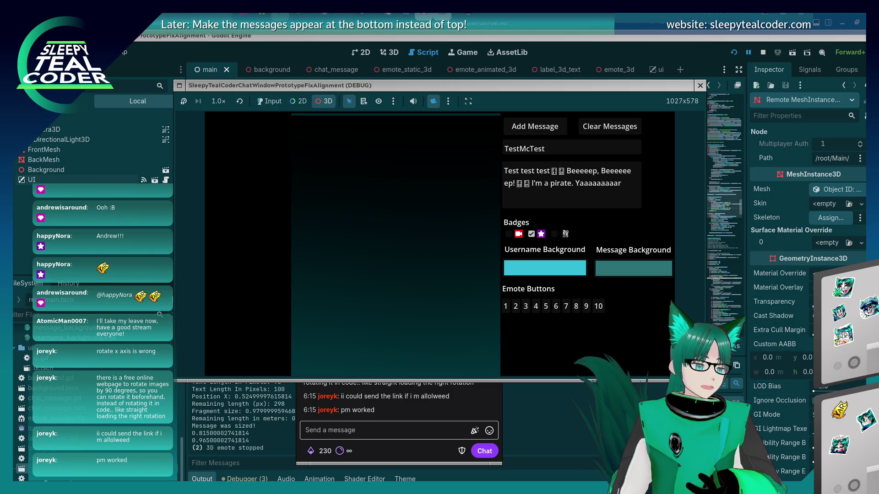
{"action": "left_click", "coordinate": [396, 238]}
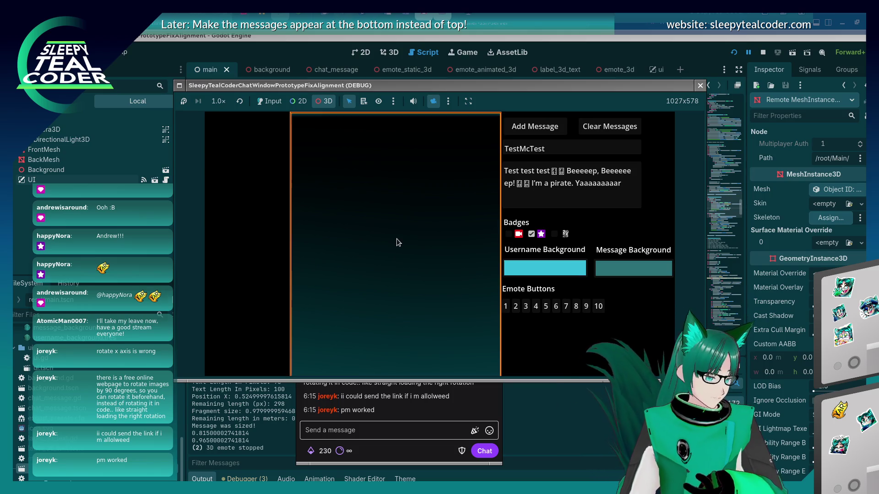
{"action": "scroll", "coordinate": [397, 249], "scroll_direction": "up", "scroll_amount": 3}
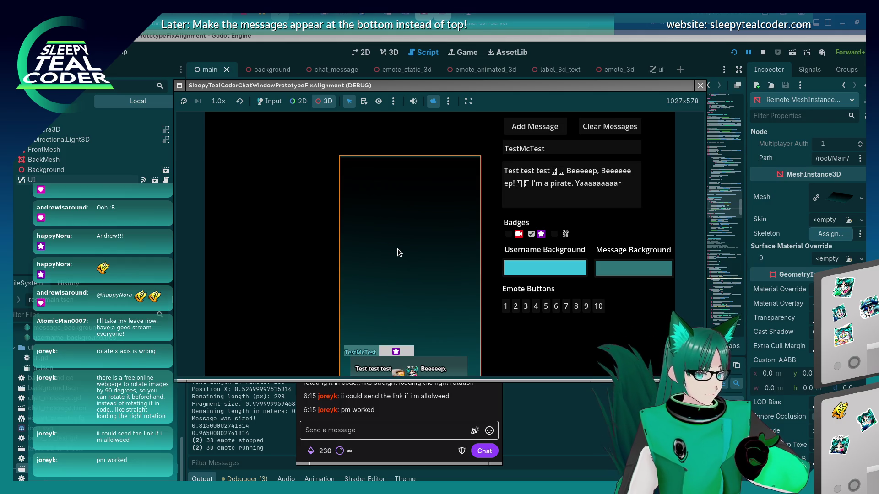
{"action": "scroll", "coordinate": [806, 274], "scroll_direction": "down", "scroll_amount": 5}
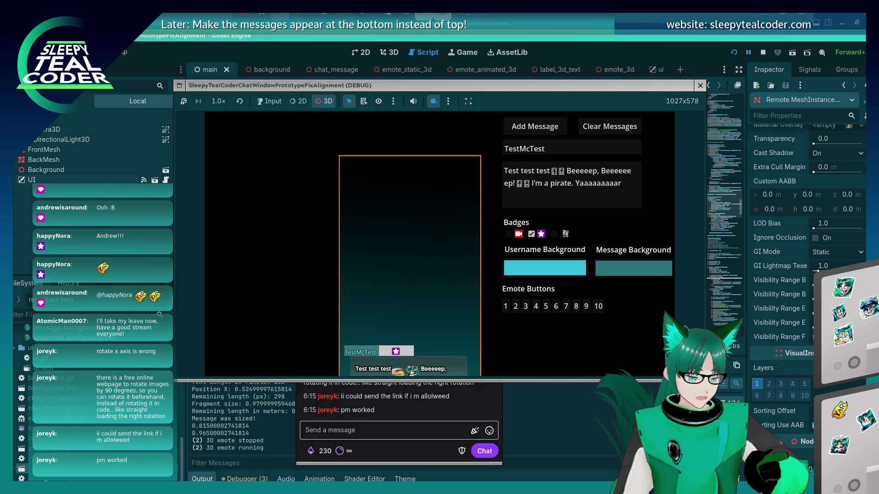
{"action": "scroll", "coordinate": [844, 224], "scroll_direction": "up", "scroll_amount": 3}
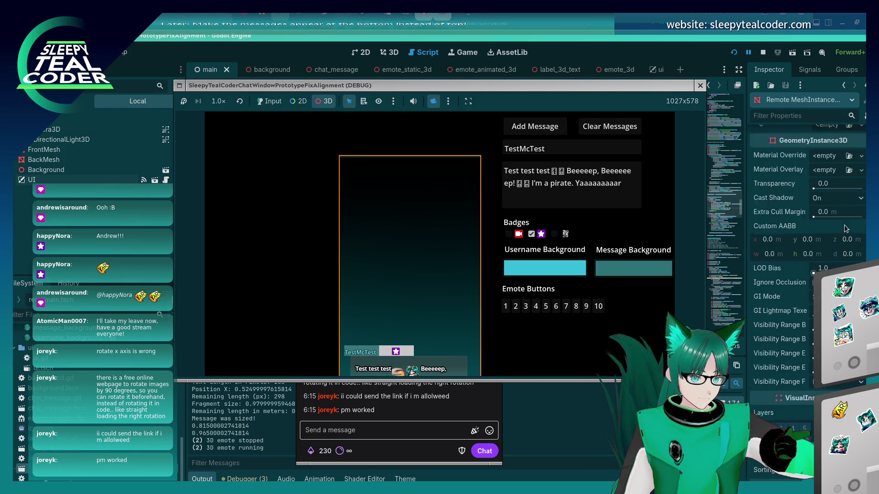
{"action": "scroll", "coordinate": [781, 344], "scroll_direction": "down", "scroll_amount": 6}
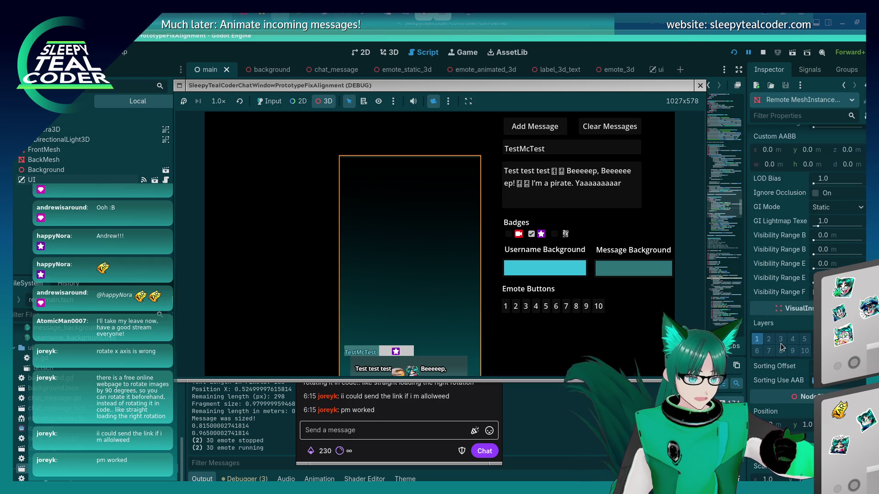
{"action": "scroll", "coordinate": [780, 344], "scroll_direction": "down", "scroll_amount": 1}
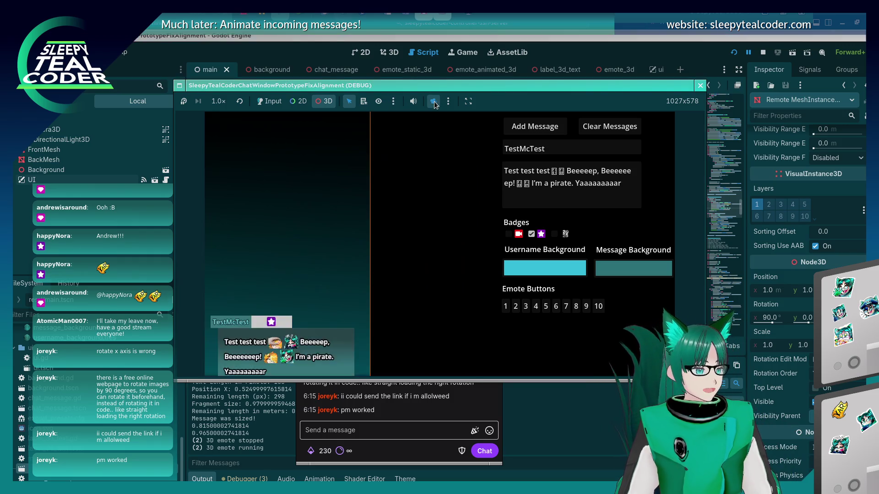
{"action": "left_click", "coordinate": [53, 231]}
Step: Select OverrideCamera3D, then measure the chat panel's message text and badge with the screen ruler
{"action": "left_click", "coordinate": [54, 220]}
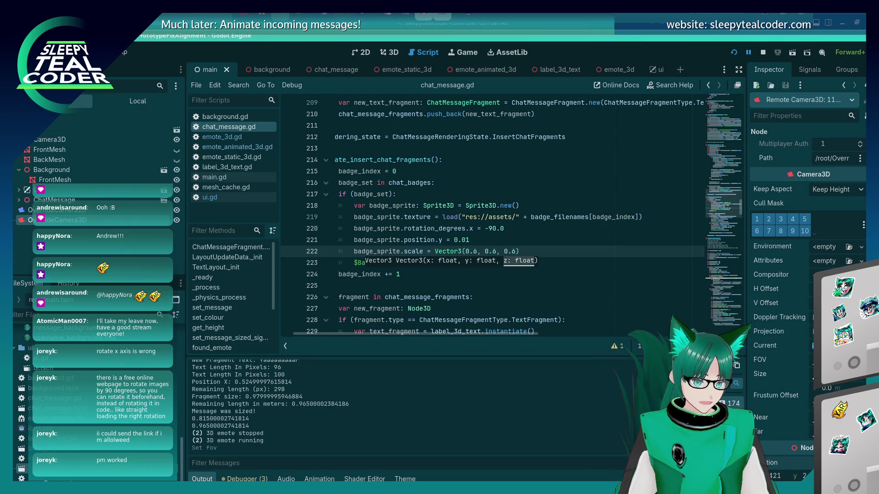
{"action": "key", "text": "alt+Tab"}
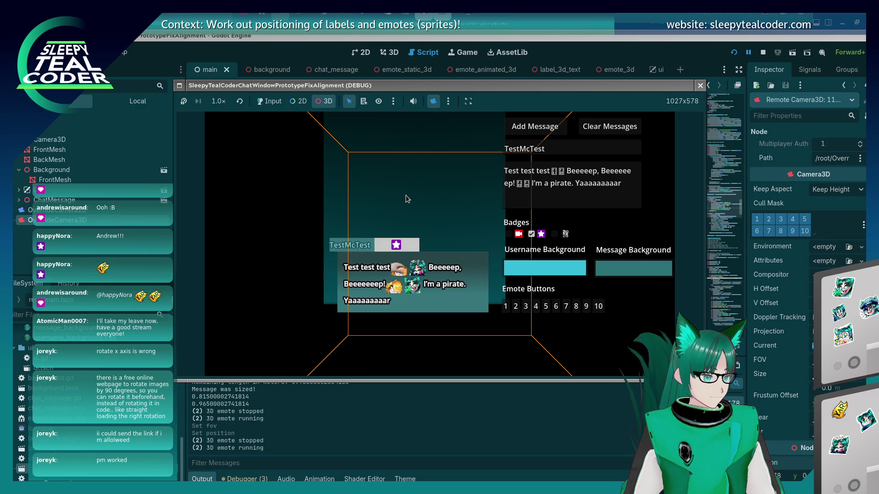
{"action": "left_click_drag", "start_coordinate": [511, 231], "coordinate": [418, 305]}
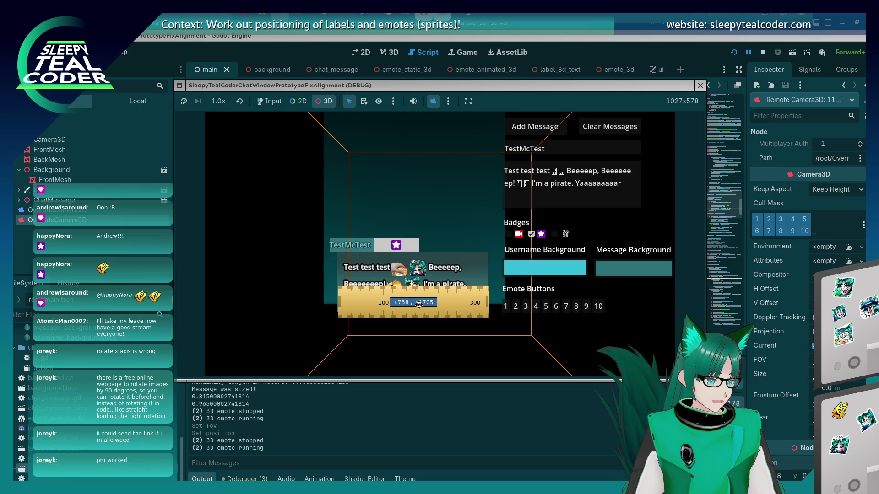
{"action": "key", "text": "alt+Tab"}
{"action": "key", "text": "alt+shift+Tab"}
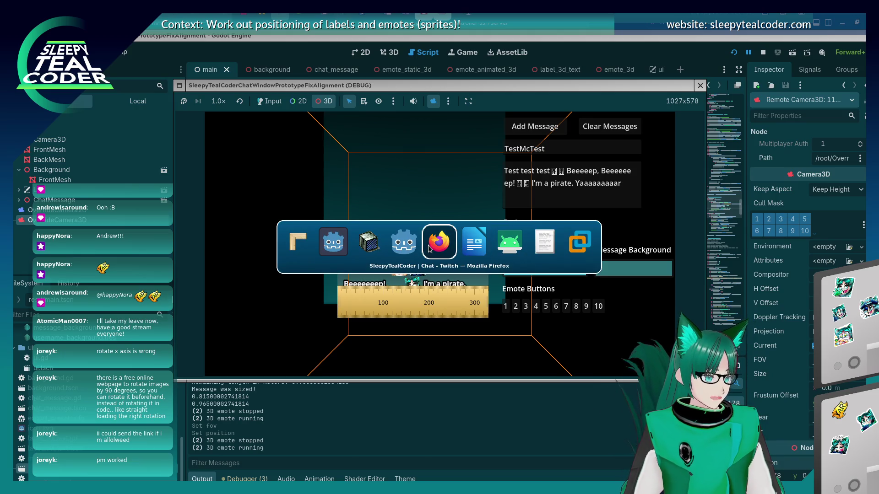
{"action": "key", "text": "alt+Tab"}
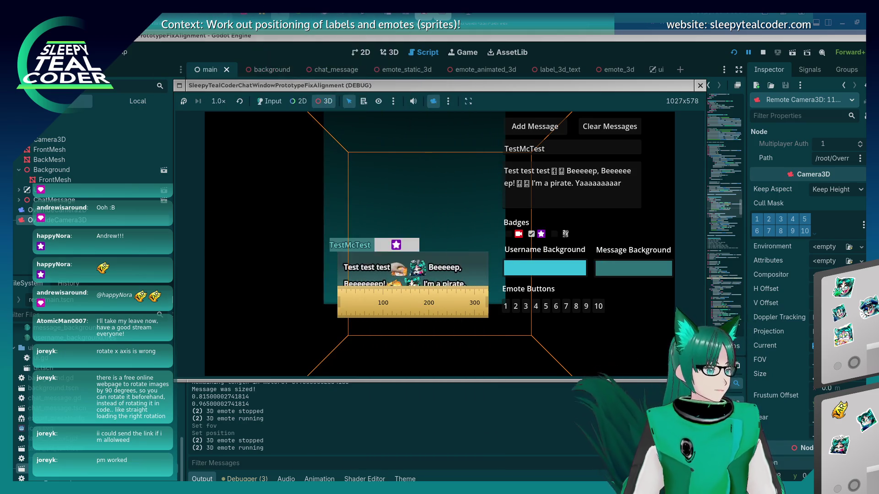
{"action": "mouse_move", "coordinate": [467, 313]}
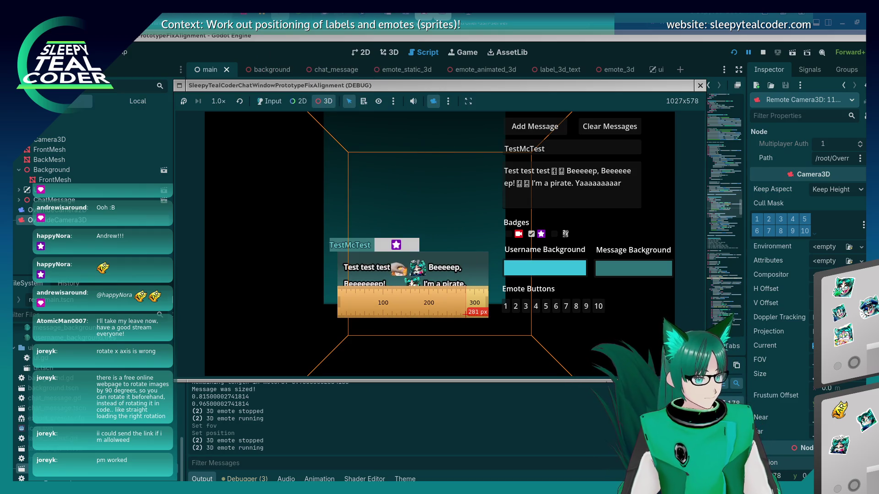
{"action": "left_click_drag", "start_coordinate": [415, 309], "coordinate": [469, 270]}
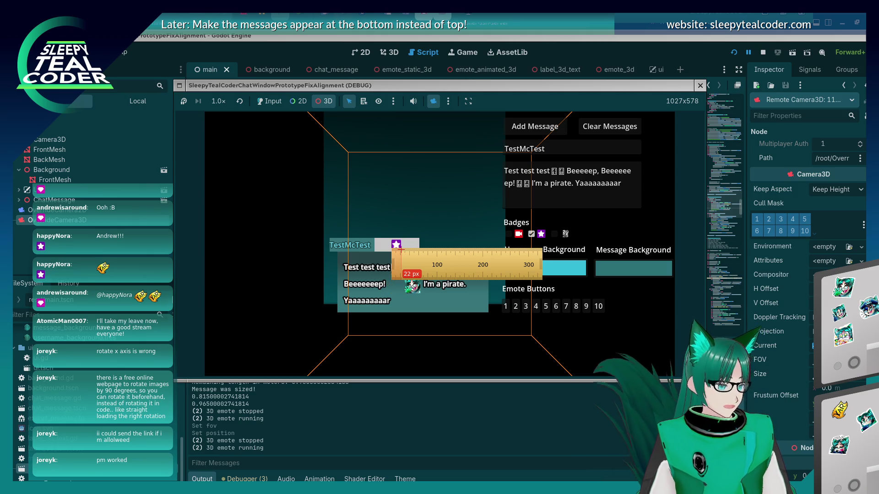
Step: Change the badge sprite scale on line 222 of chat_message.gd to Vector3(0.5, 0.5, 0.5)
{"action": "left_click", "coordinate": [559, 34]}
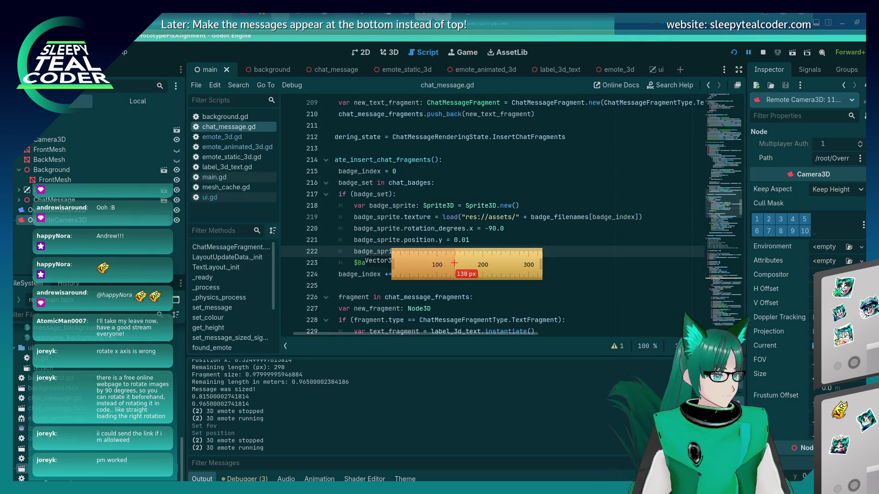
{"action": "key", "text": "Escape"}
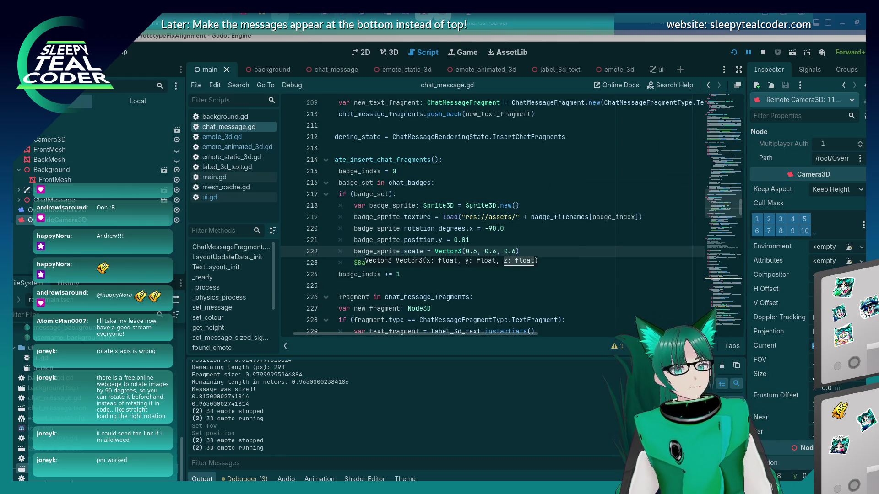
{"action": "left_click", "coordinate": [477, 251]}
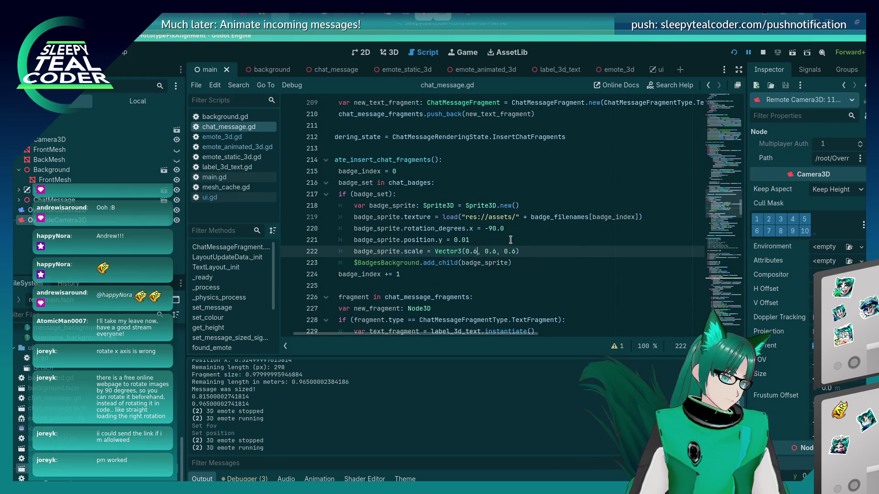
{"action": "type", "text": "5"}
{"action": "key", "text": "BackSpace"}
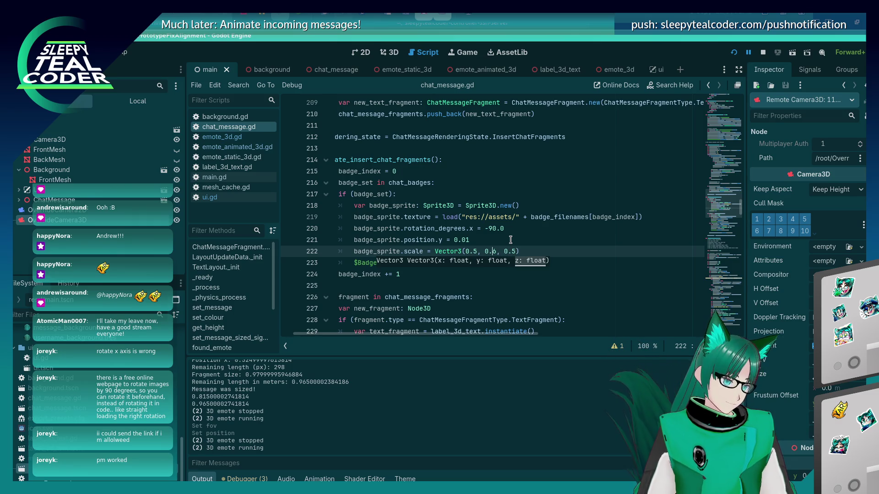
Step: Add a new test message in the running game and measure its badge with the ruler
{"action": "key", "text": "alt+Tab"}
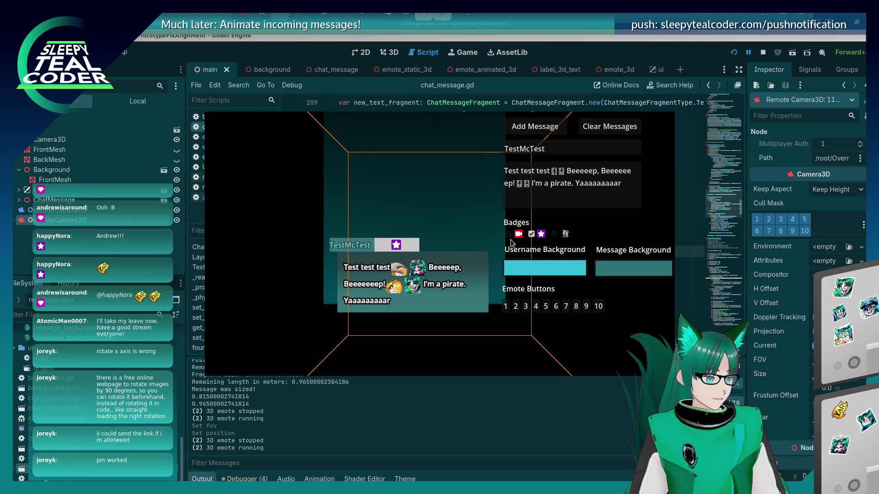
{"action": "key", "text": "alt+Tab"}
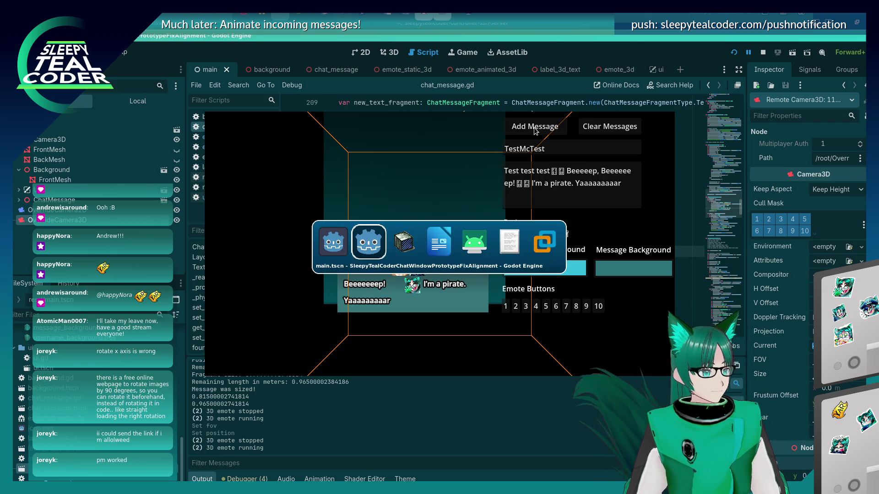
{"action": "left_click", "coordinate": [269, 101]}
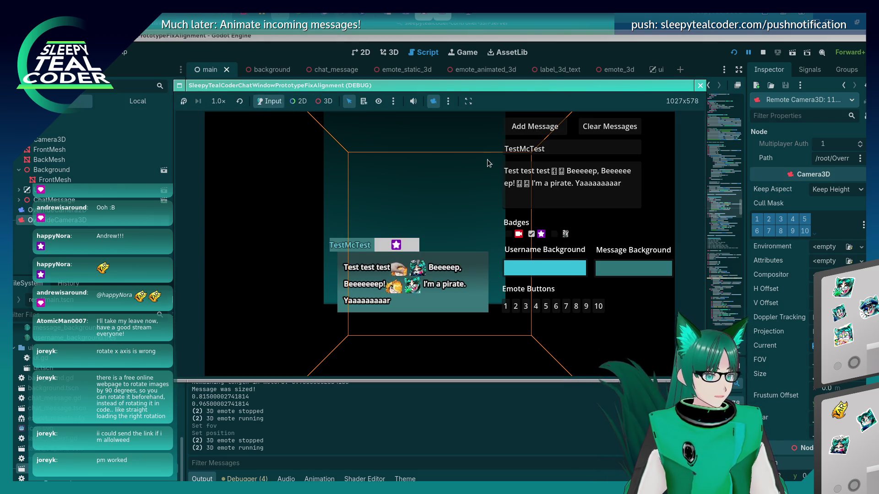
{"action": "left_click", "coordinate": [529, 127]}
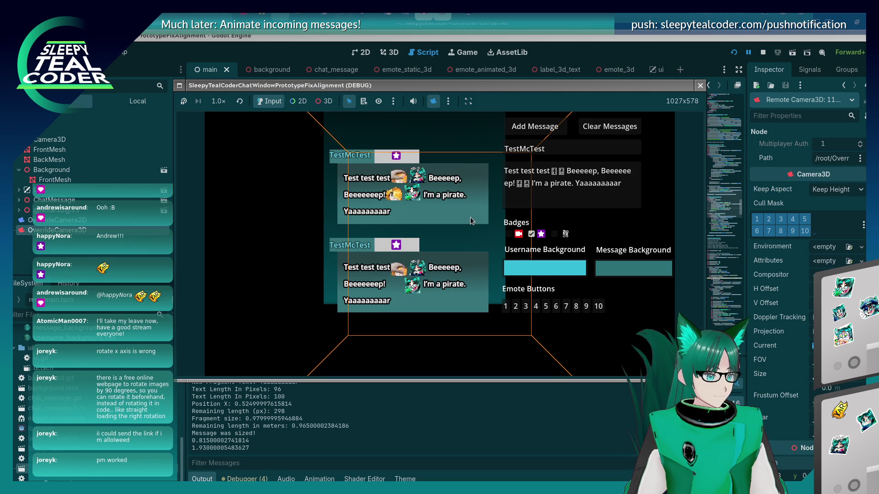
{"action": "mouse_move", "coordinate": [465, 240]}
{"action": "left_mouse_down"}
{"action": "mouse_move", "coordinate": [463, 165]}
{"action": "mouse_move", "coordinate": [475, 165]}
{"action": "left_mouse_up"}
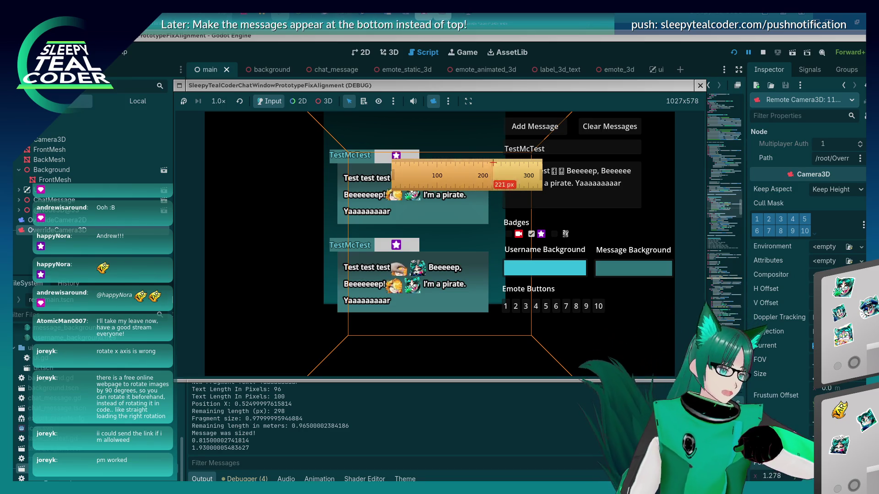
Step: Edit the badge scale values on line 222 down toward 0.45
{"action": "left_click", "coordinate": [574, 47]}
{"action": "left_click", "coordinate": [474, 251]}
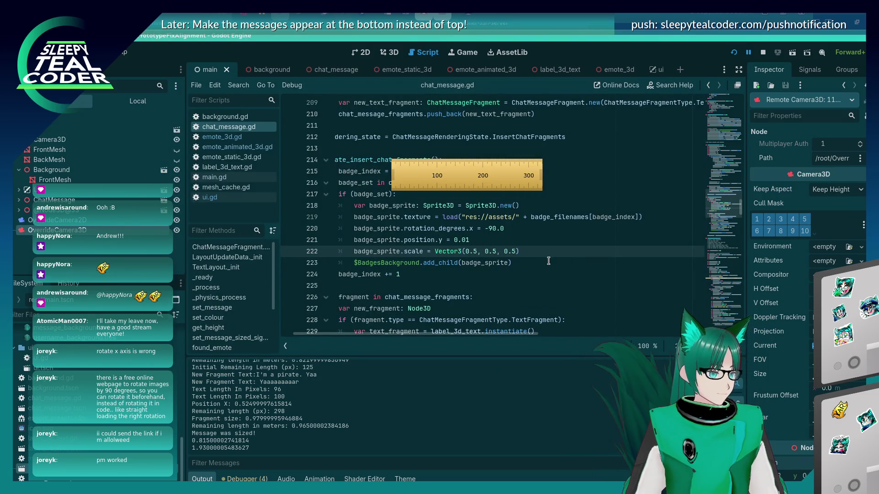
{"action": "type", "text": "4"}
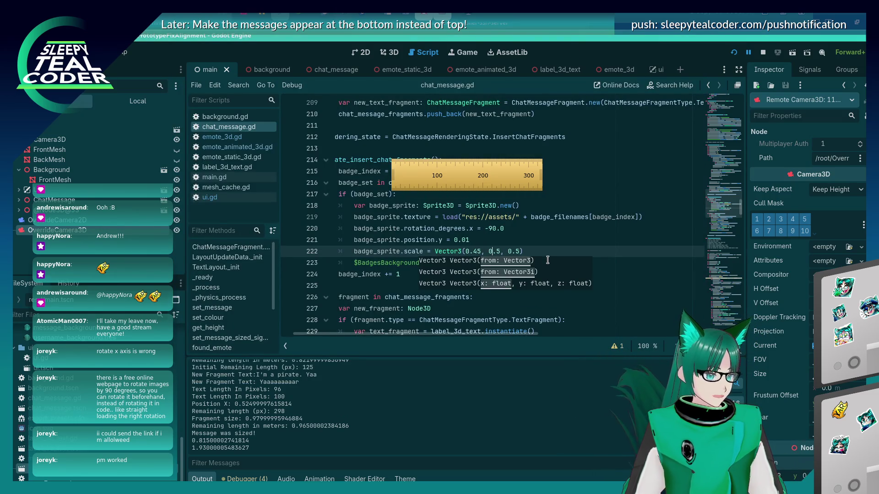
{"action": "type", "text": "4"}
{"action": "key", "text": "Right"}
{"action": "key", "text": "Right"}
Step: Add another test message, switch the game to 3D inspection mode, and ruler-measure a message panel
{"action": "key", "text": "alt+Tab"}
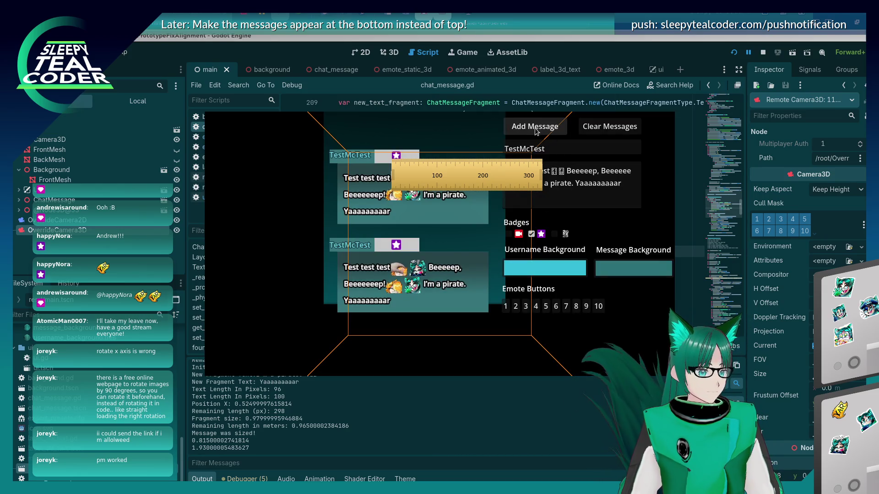
{"action": "left_click", "coordinate": [535, 130]}
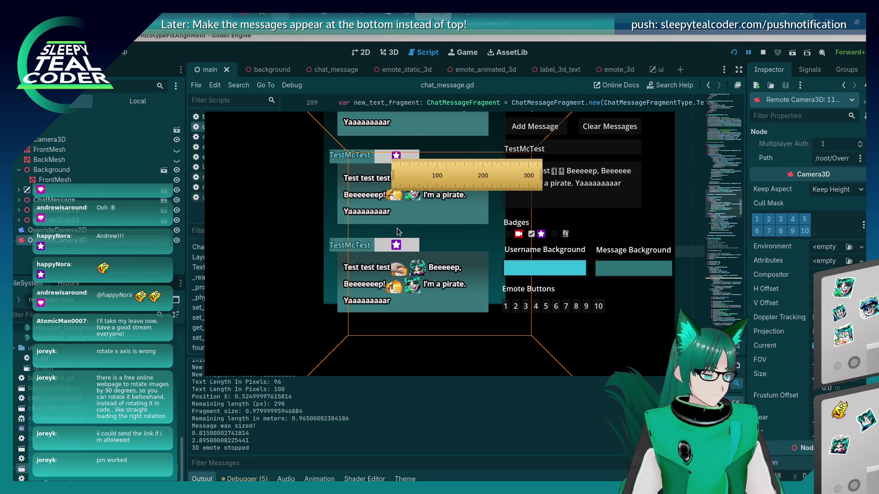
{"action": "key", "text": "alt+Tab"}
{"action": "key", "text": "alt+Tab"}
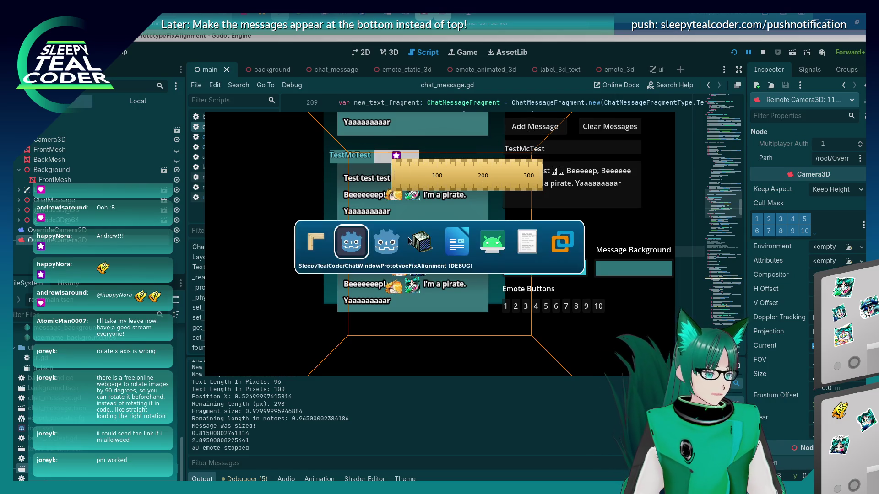
{"action": "left_click", "coordinate": [409, 240]}
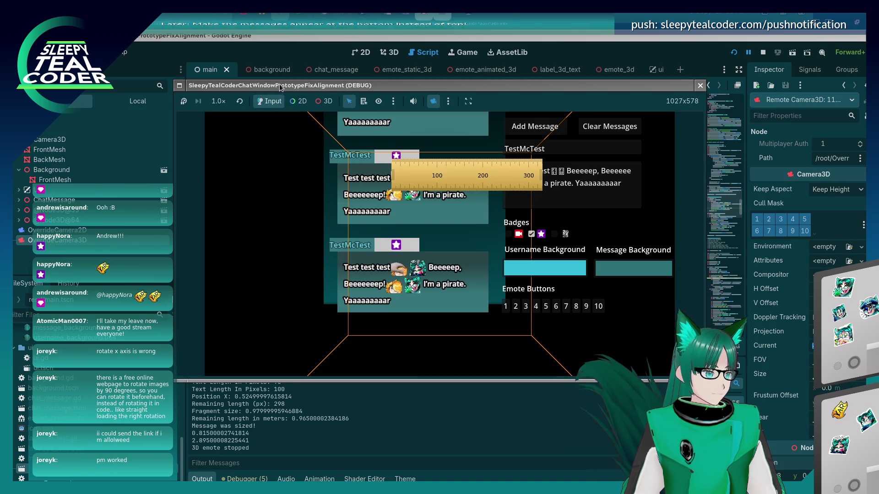
{"action": "left_click", "coordinate": [327, 105]}
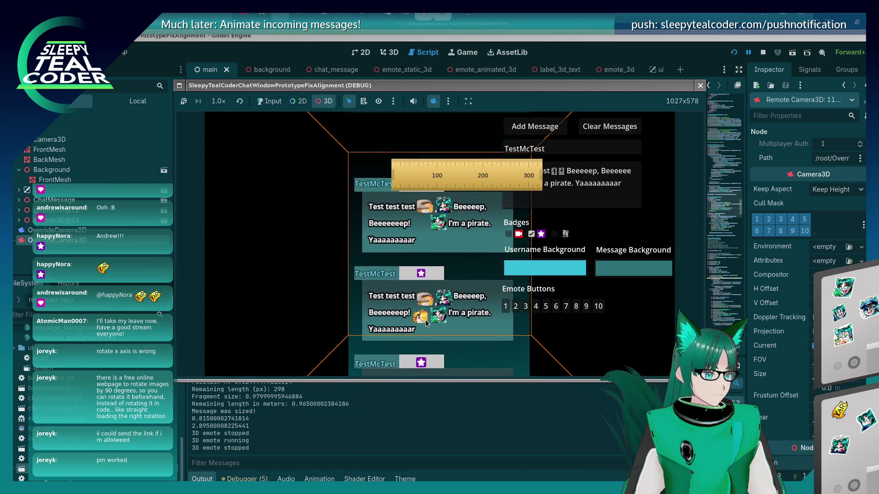
{"action": "mouse_move", "coordinate": [438, 172]}
{"action": "left_mouse_down"}
{"action": "mouse_move", "coordinate": [463, 189]}
{"action": "mouse_move", "coordinate": [440, 185]}
{"action": "left_mouse_up"}
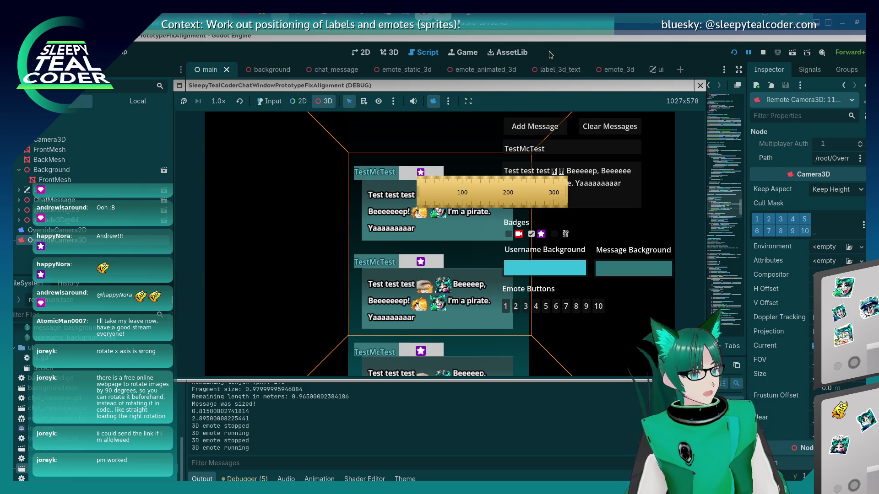
Step: Set the first badge scale value on line 222 to 0.4625 and save the script
{"action": "left_click", "coordinate": [479, 243]}
{"action": "left_click", "coordinate": [479, 247]}
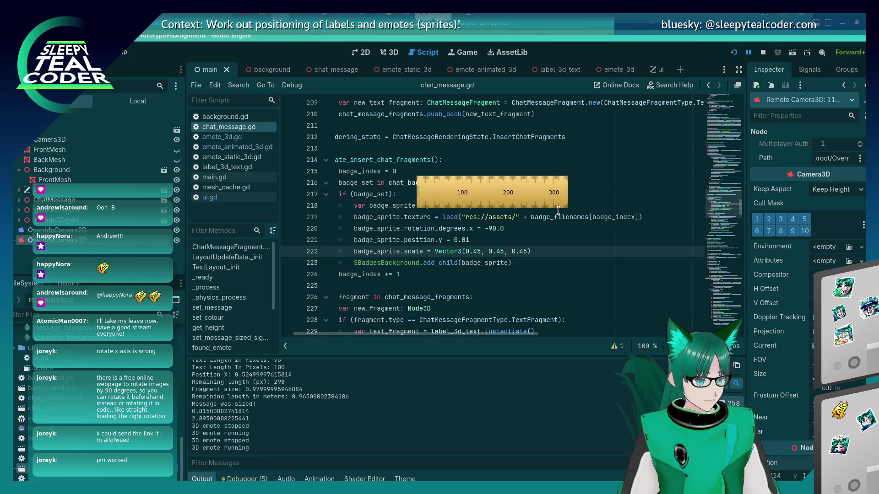
{"action": "key", "text": "BackSpace"}
{"action": "type", "text": "6"}
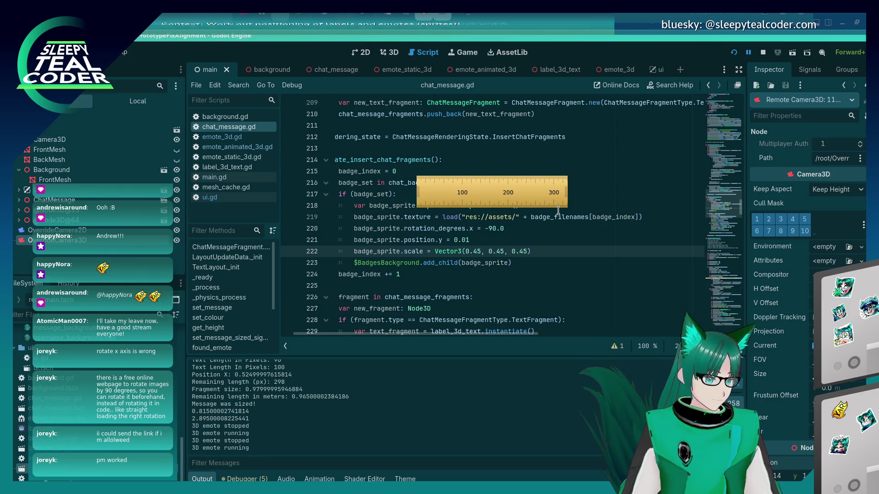
{"action": "type", "text": "25"}
{"action": "key", "text": "Right"}
{"action": "key", "text": "Right"}
{"action": "key", "text": "Right"}
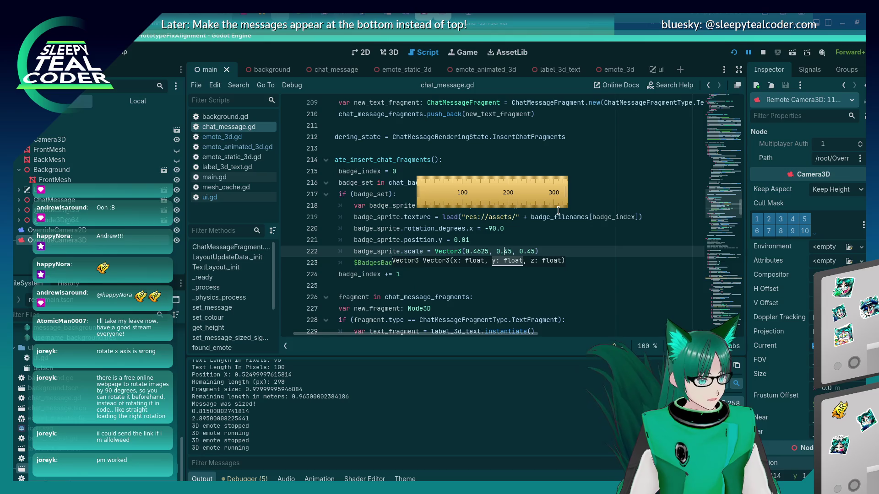
{"action": "key", "text": "Right"}
{"action": "key", "text": "Right"}
{"action": "key", "text": "Right"}
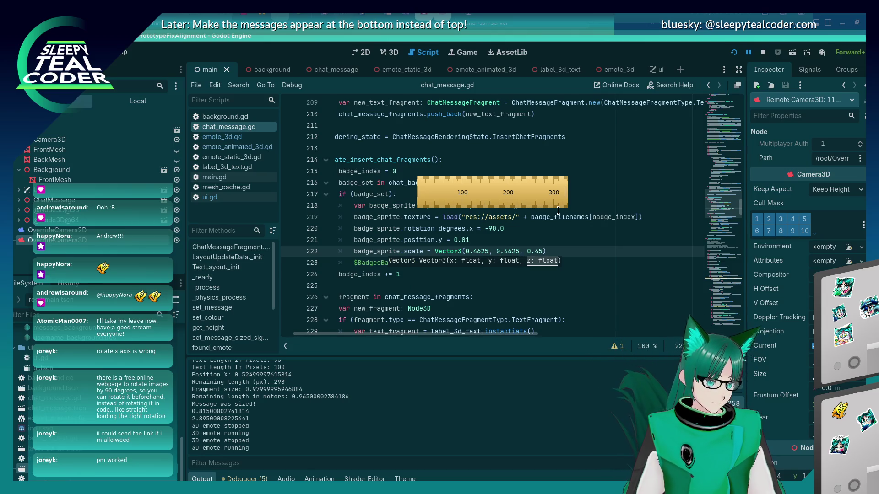
{"action": "type", "text": "62"}
{"action": "key", "text": "ctrl+s"}
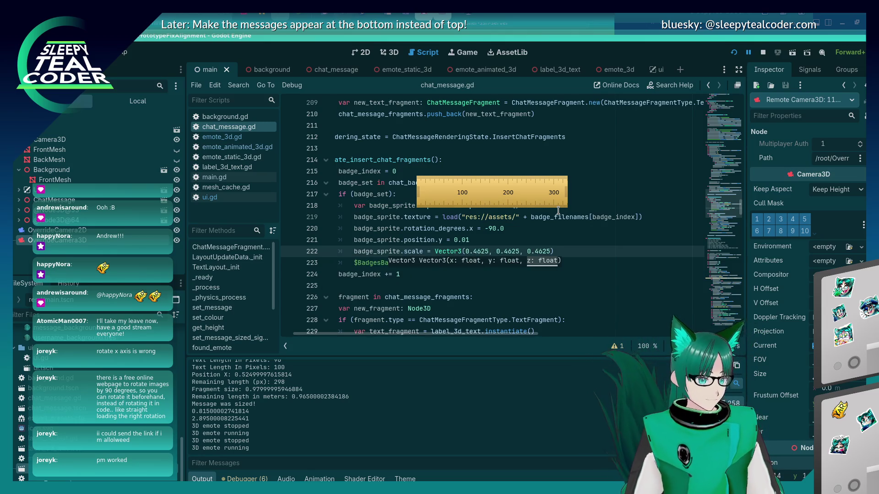
Step: Rerun the game, add a test message, and measure the new badge with the ruler
{"action": "key", "text": "alt+Tab"}
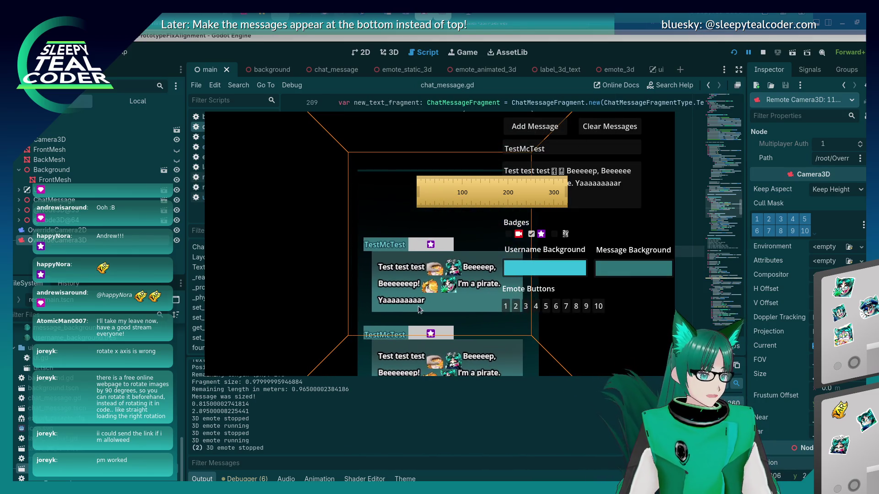
{"action": "key", "text": "alt+Tab"}
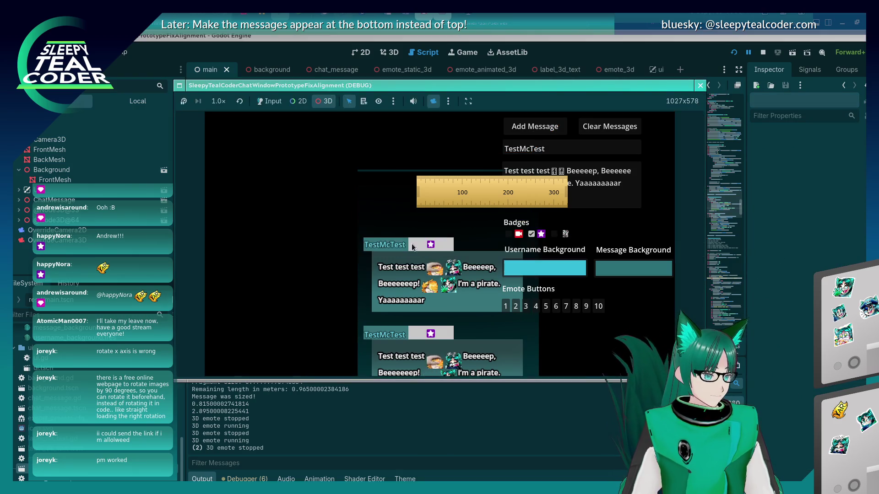
{"action": "left_click", "coordinate": [269, 101]}
{"action": "left_click", "coordinate": [534, 127]}
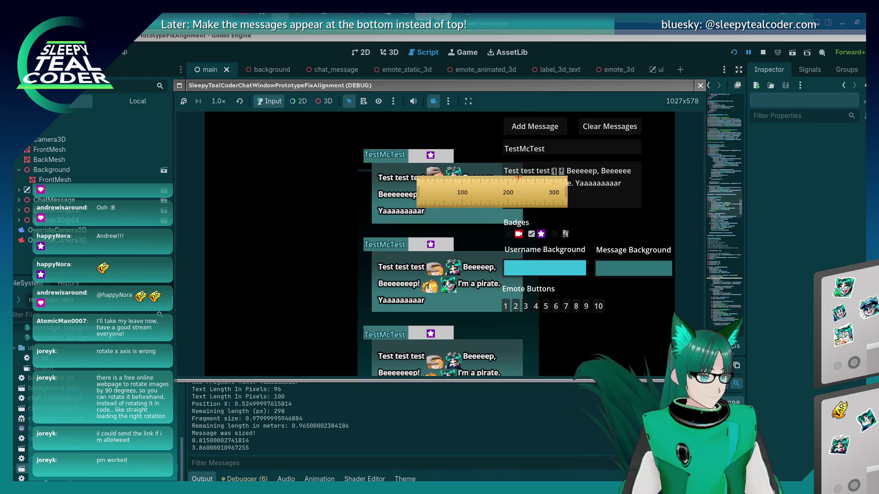
{"action": "left_click_drag", "start_coordinate": [452, 201], "coordinate": [461, 179]}
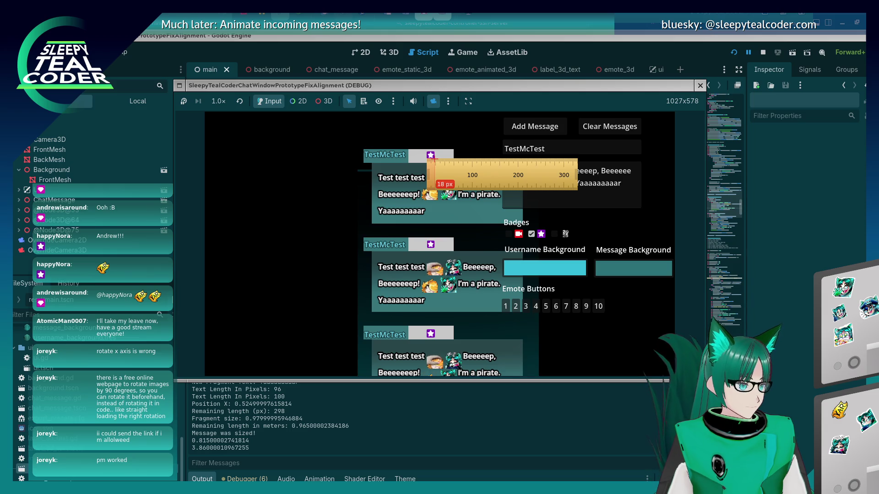
Step: Change the badge scale to Vector3(0.47, 0.47, 0.47) and rerun the project
{"action": "key", "text": "alt+Tab"}
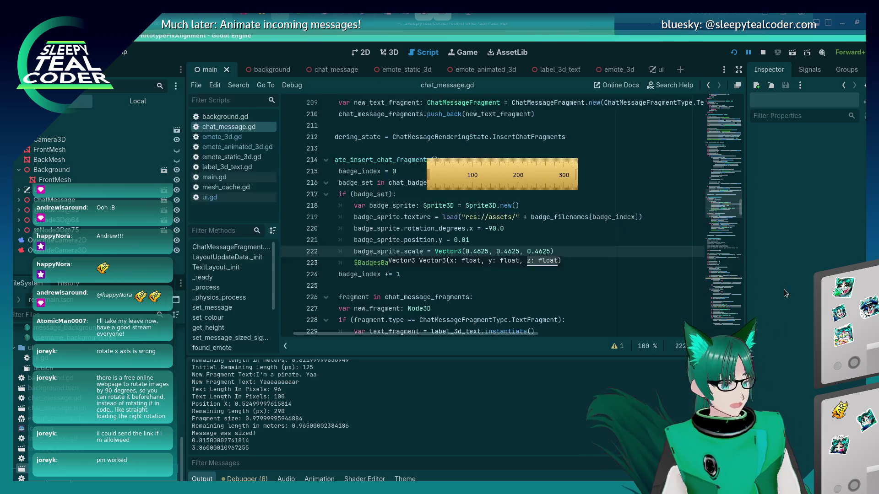
{"action": "left_click", "coordinate": [479, 252]}
{"action": "key", "text": "Delete"}
{"action": "key", "text": "Delete"}
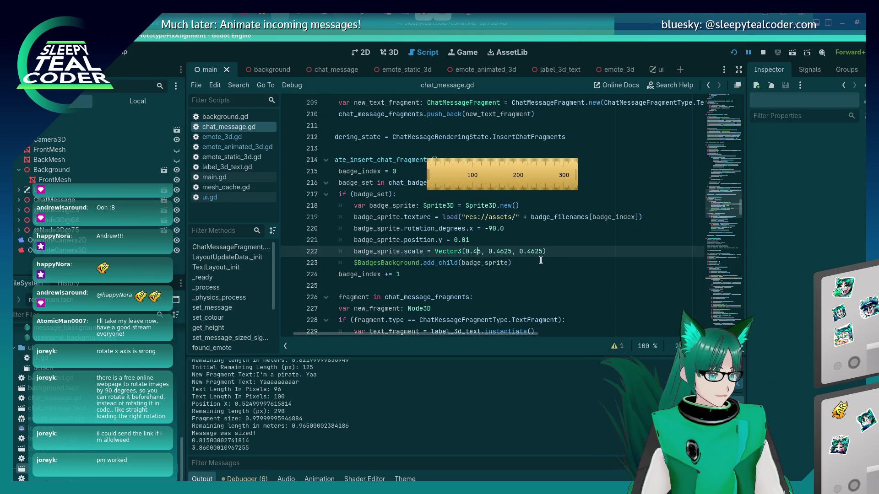
{"action": "key", "text": "BackSpace"}
{"action": "type", "text": "7"}
{"action": "key", "text": "Right"}
{"action": "key", "text": "Right"}
{"action": "key", "text": "Delete"}
{"action": "key", "text": "Delete"}
{"action": "key", "text": "BackSpace"}
{"action": "type", "text": "7"}
{"action": "key", "text": "Right"}
{"action": "key", "text": "Right"}
{"action": "key", "text": "Right"}
{"action": "key", "text": "Delete"}
{"action": "key", "text": "Delete"}
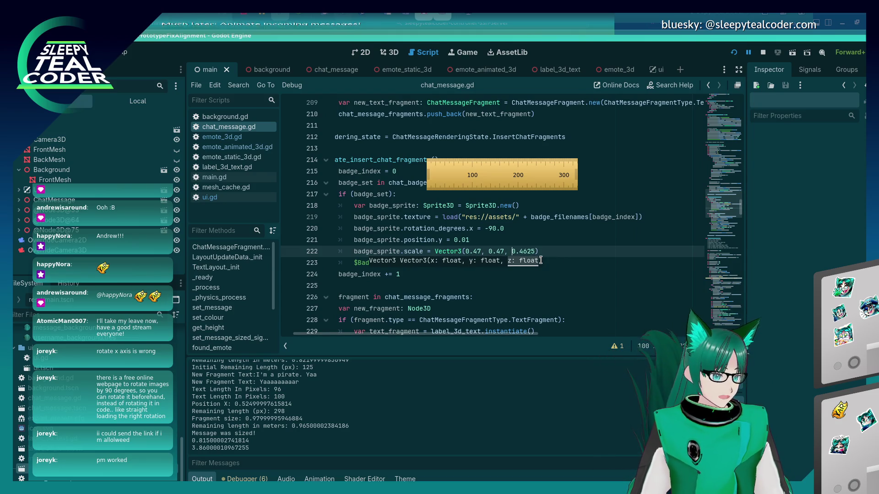
{"action": "key", "text": "F5"}
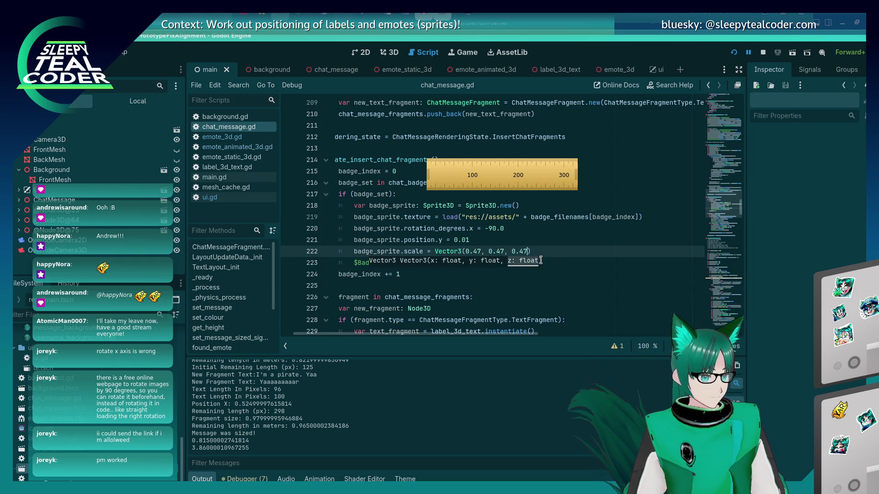
Step: In 3D inspection mode, add a test message and measure the top and lower message badges
{"action": "key", "text": "alt+Tab"}
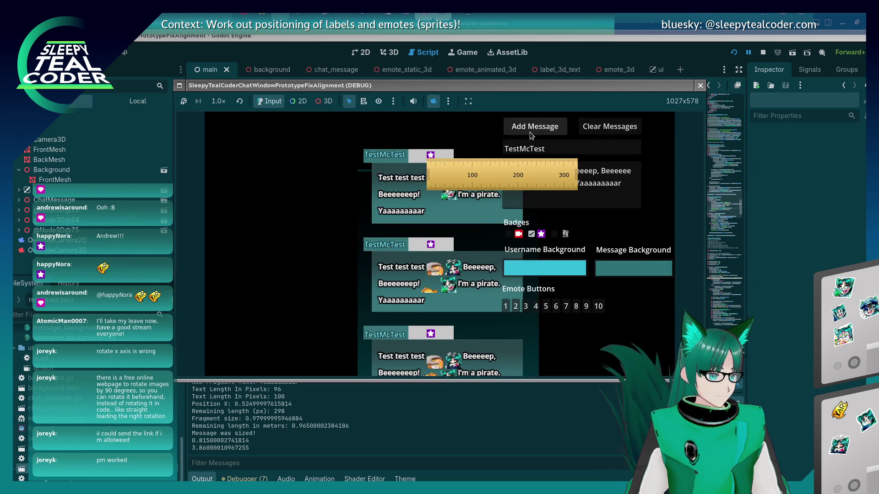
{"action": "left_click", "coordinate": [323, 101]}
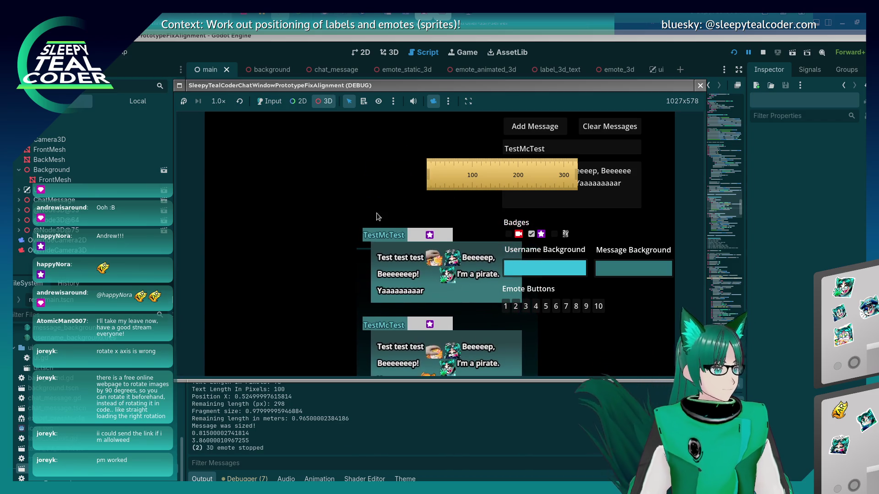
{"action": "left_click", "coordinate": [278, 101]}
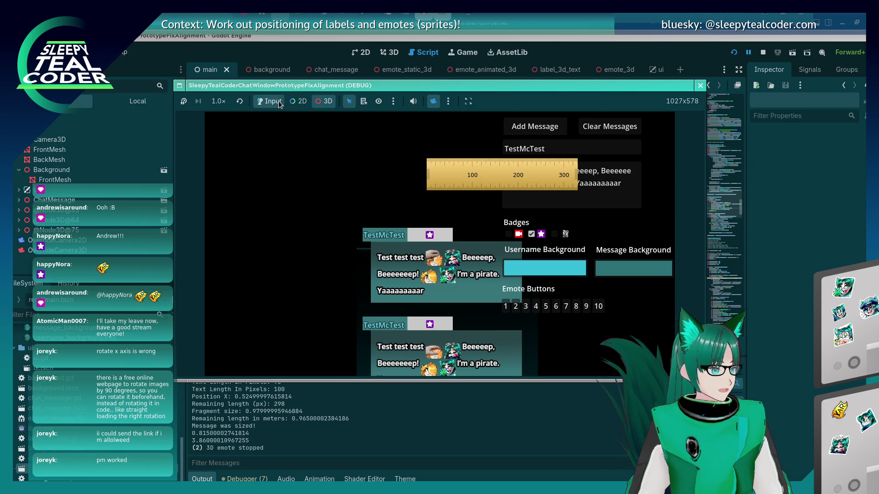
{"action": "left_click", "coordinate": [530, 127]}
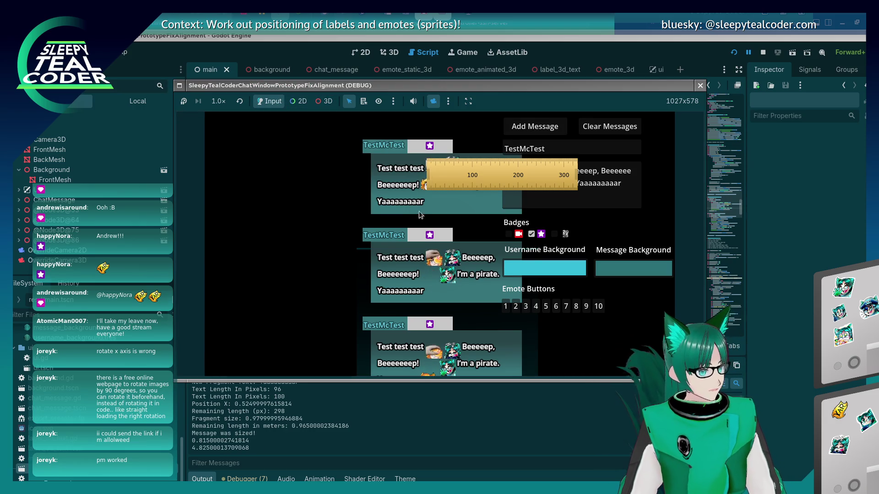
{"action": "left_click_drag", "start_coordinate": [449, 180], "coordinate": [449, 171]}
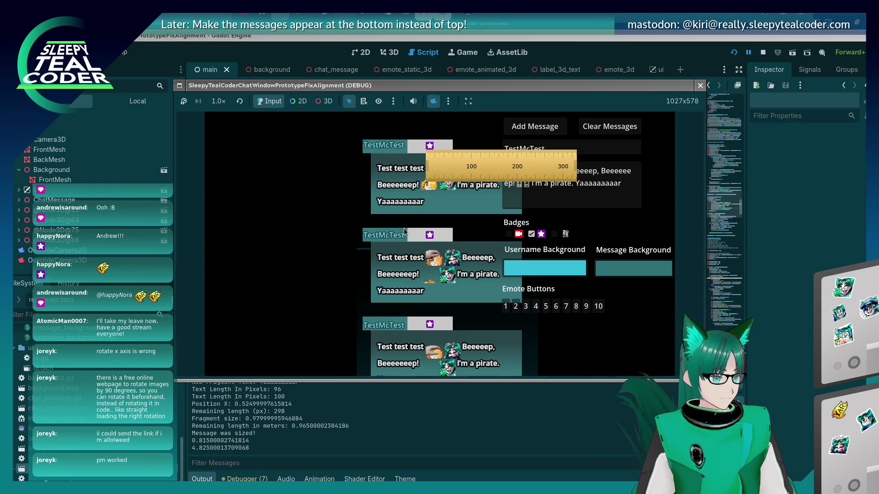
{"action": "left_click", "coordinate": [325, 101]}
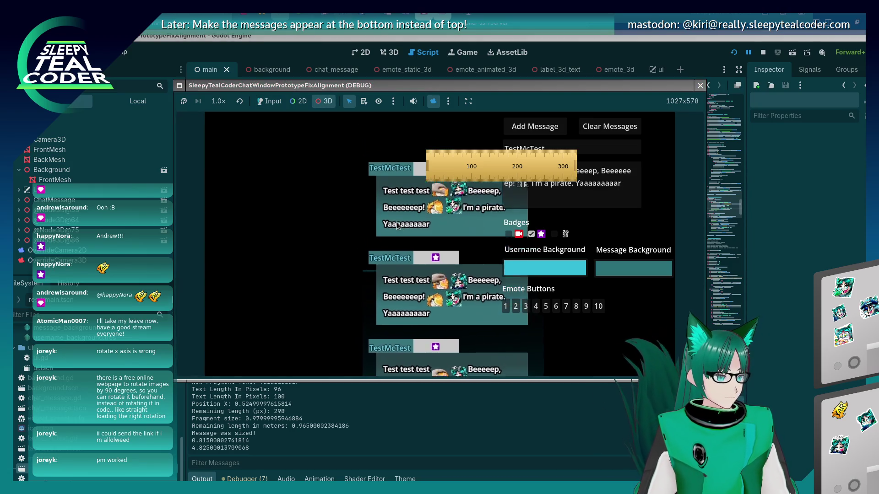
{"action": "mouse_move", "coordinate": [457, 165]}
{"action": "left_mouse_down"}
{"action": "mouse_move", "coordinate": [460, 243]}
{"action": "mouse_move", "coordinate": [464, 231]}
{"action": "left_mouse_up"}
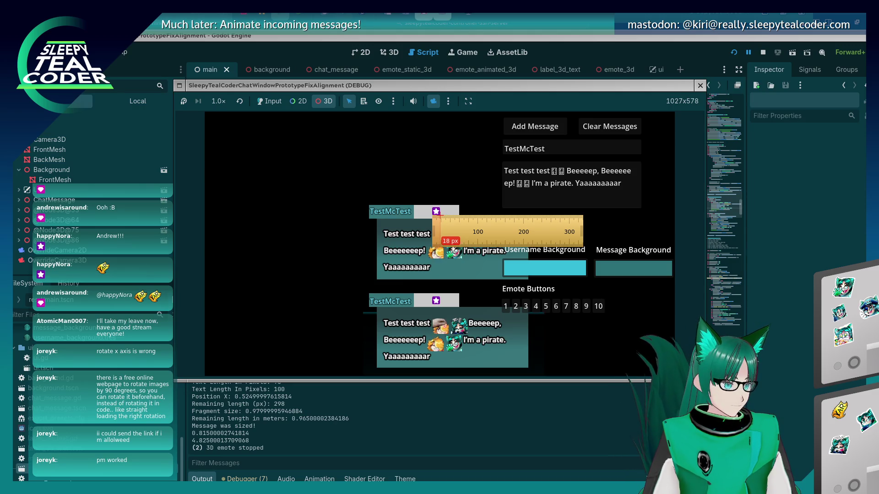
{"action": "key", "text": "alt+Tab"}
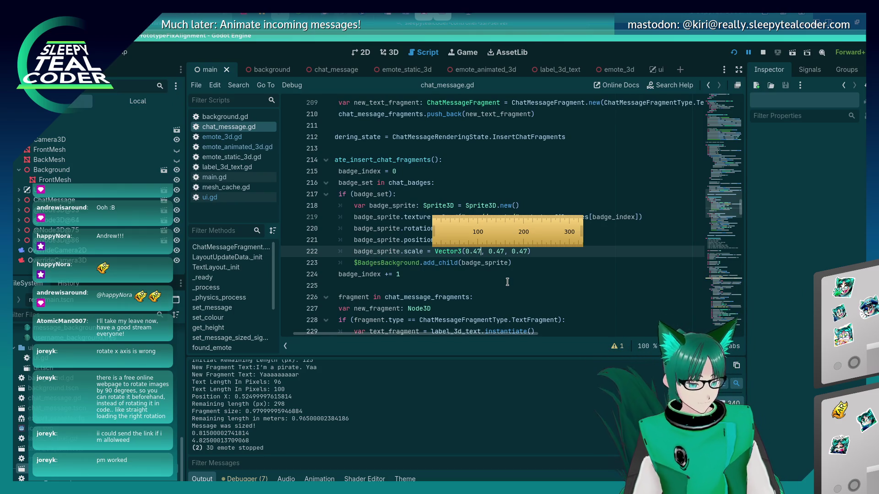
Step: Raise the badge scale on line 222 to Vector3(0.48, 0.48, 0.48)
{"action": "key", "text": "BackSpace"}
{"action": "type", "text": "8"}
{"action": "key", "text": "Right"}
{"action": "key", "text": "Right"}
{"action": "key", "text": "Right"}
{"action": "key", "text": "Right"}
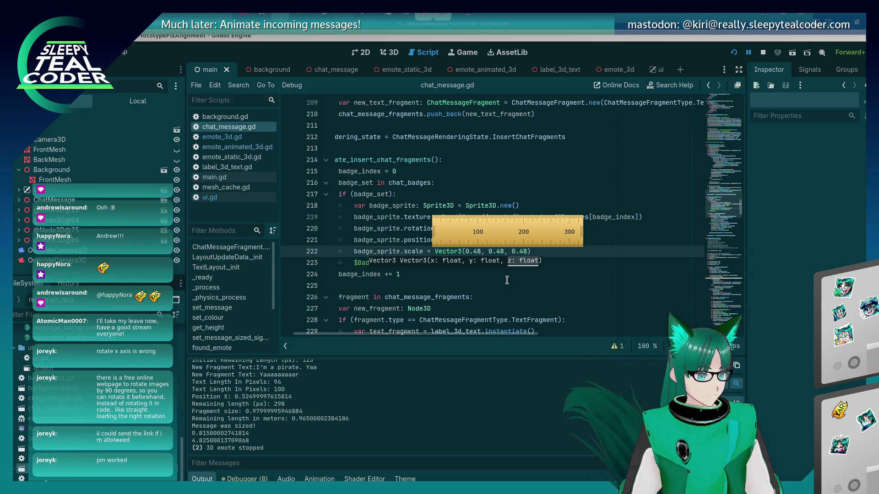
{"action": "key", "text": "alt+Tab"}
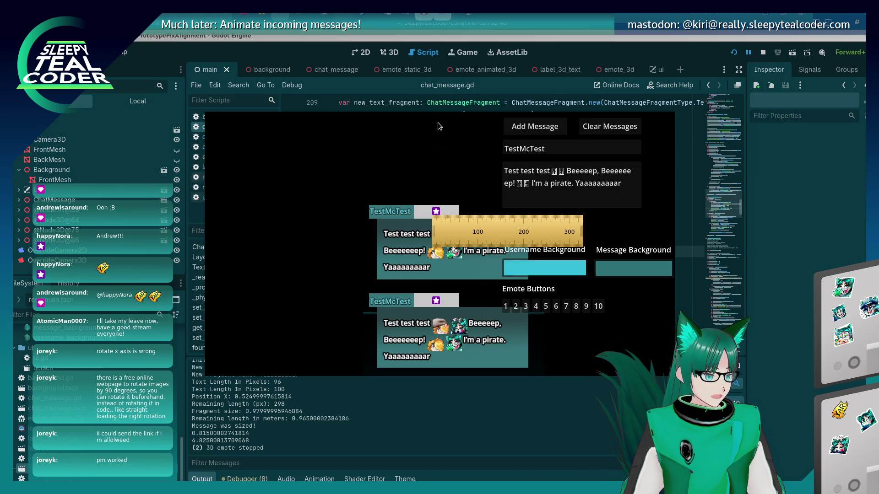
Step: Add a test message, measure it with the ruler, stop the camera override, and return to chat_message.gd
{"action": "key", "text": "alt+Tab"}
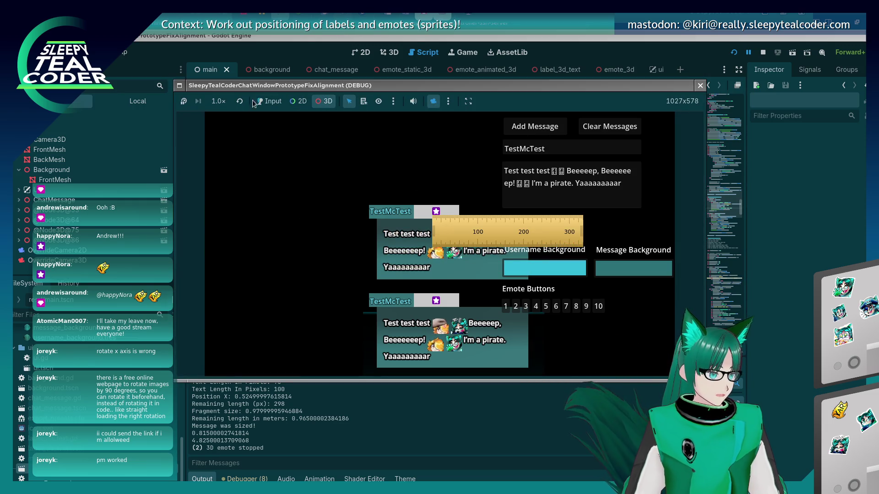
{"action": "left_click", "coordinate": [538, 135]}
{"action": "left_click_drag", "start_coordinate": [476, 240], "coordinate": [477, 151]}
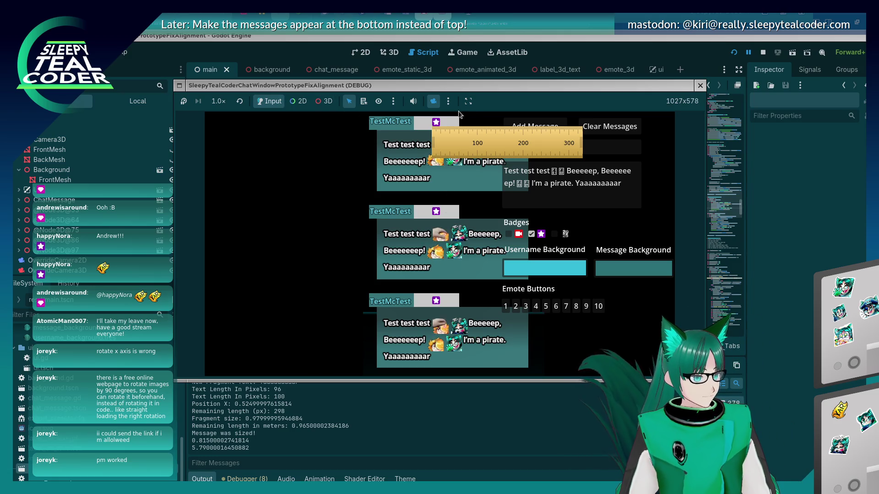
{"action": "left_click", "coordinate": [440, 103]}
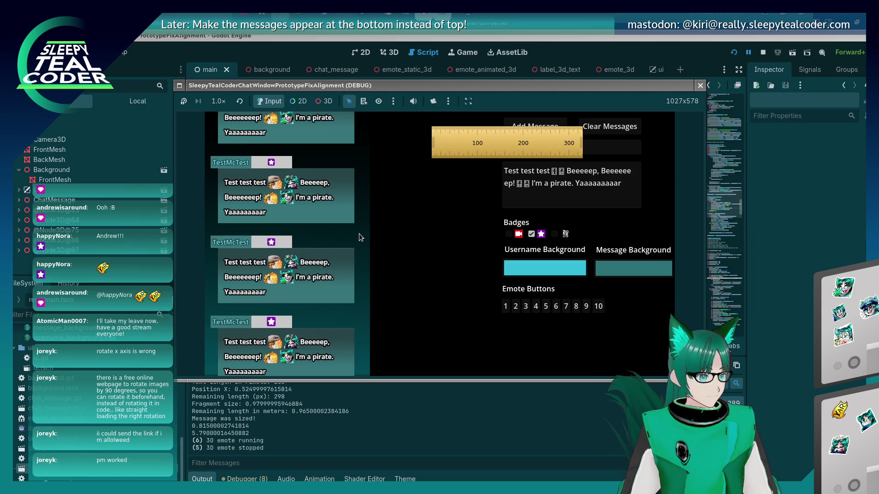
{"action": "scroll", "coordinate": [360, 231], "scroll_direction": "down", "scroll_amount": 1}
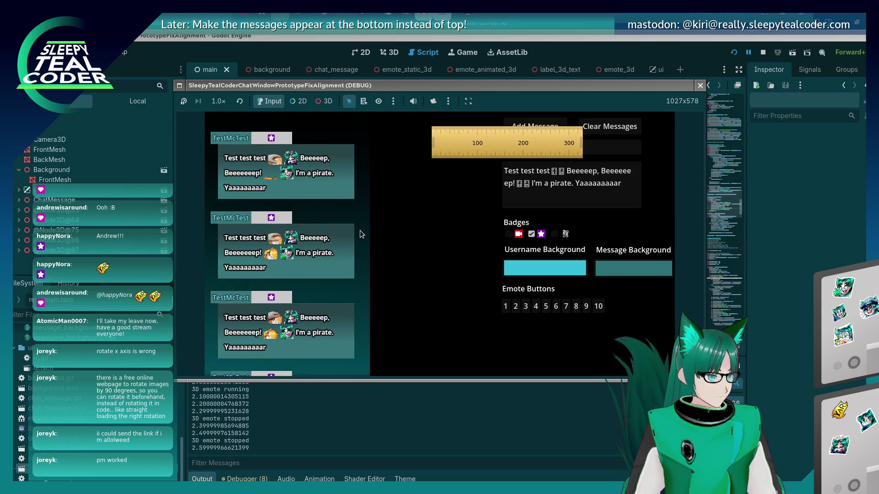
{"action": "scroll", "coordinate": [359, 229], "scroll_direction": "up", "scroll_amount": 1}
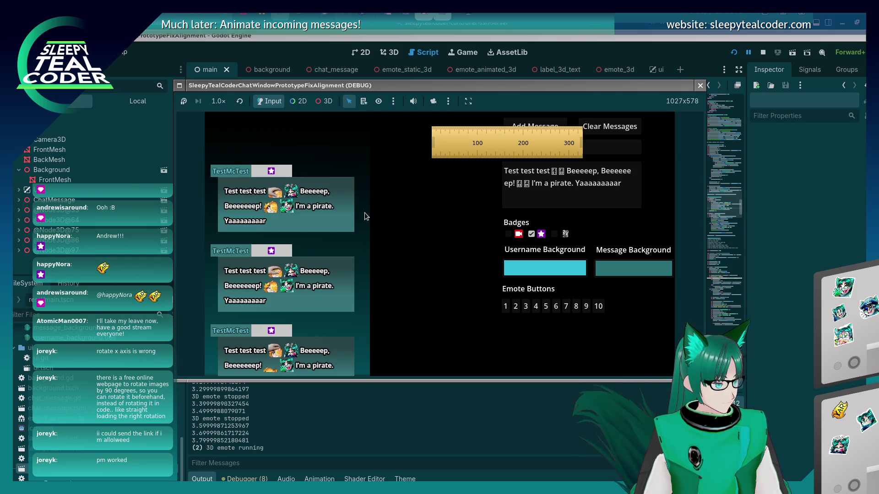
{"action": "left_click", "coordinate": [772, 249]}
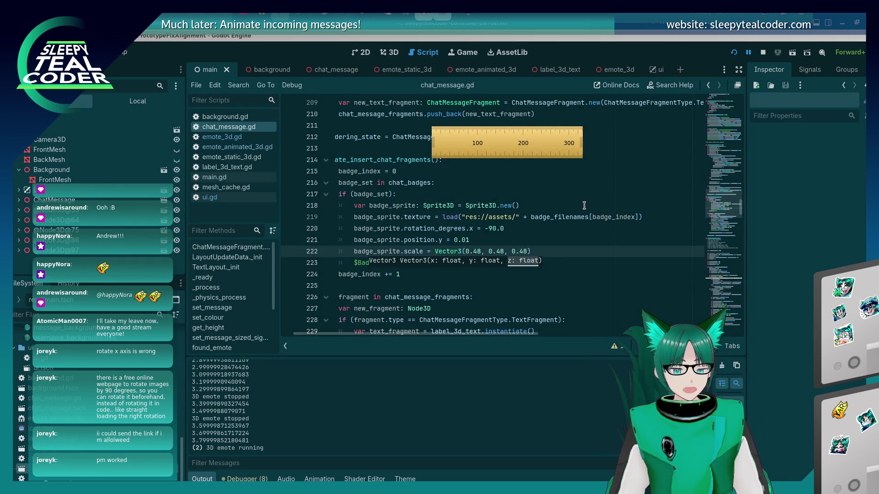
Step: Put the caret at the end of line 224, add a game test message, then switch to On screen notes.odt
{"action": "left_click", "coordinate": [468, 283]}
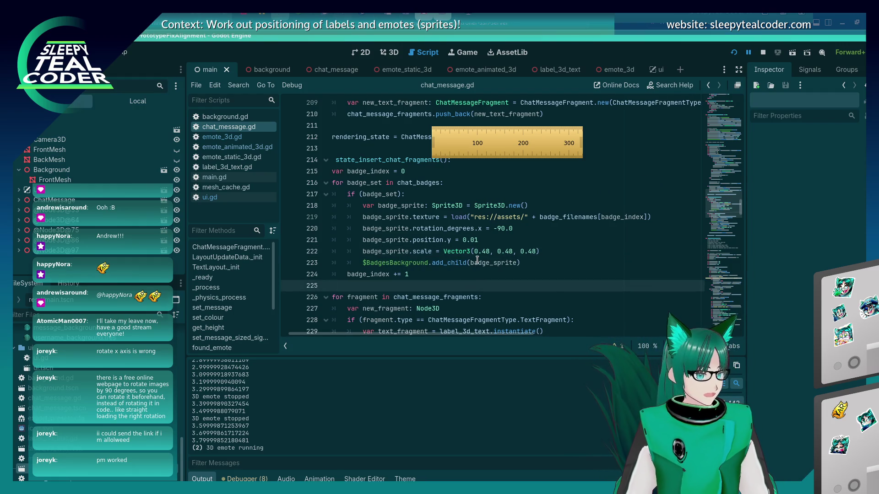
{"action": "left_click", "coordinate": [431, 273]}
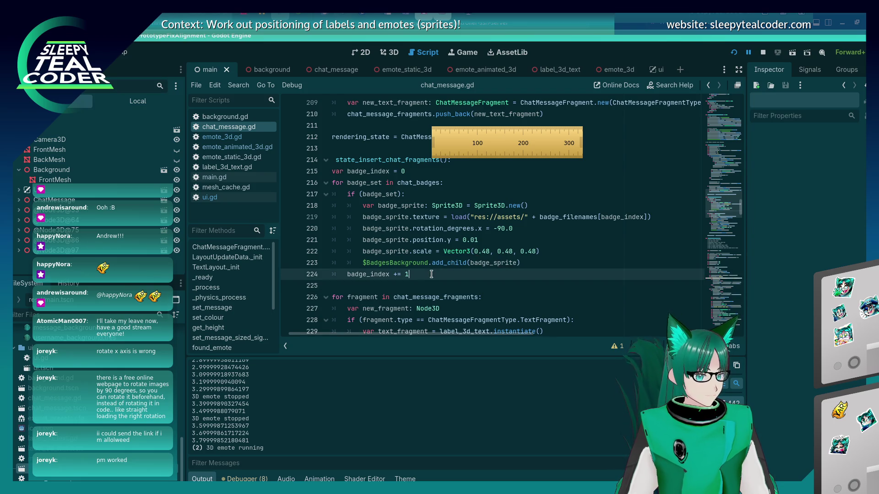
{"action": "key", "text": "alt+Tab"}
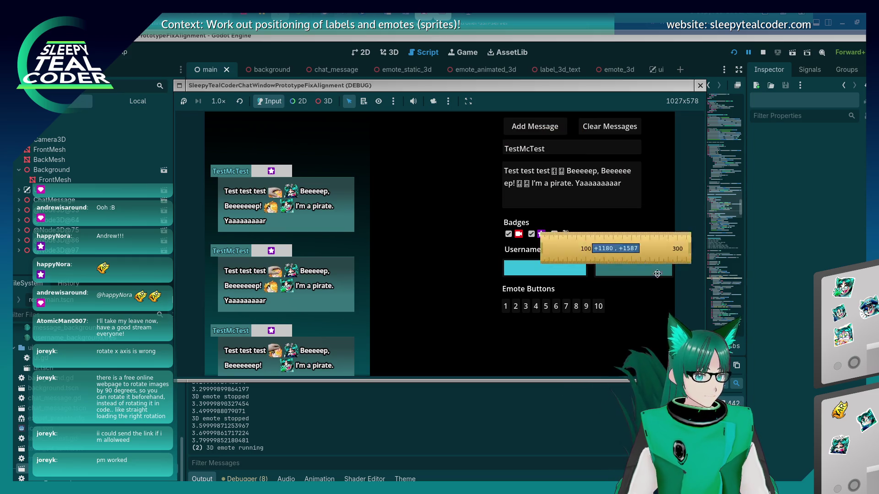
{"action": "left_click", "coordinate": [551, 130]}
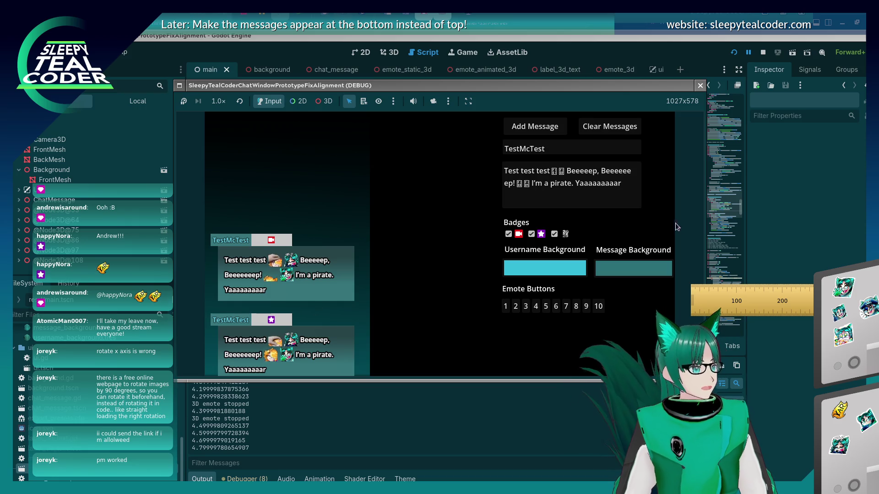
{"action": "left_click", "coordinate": [806, 174]}
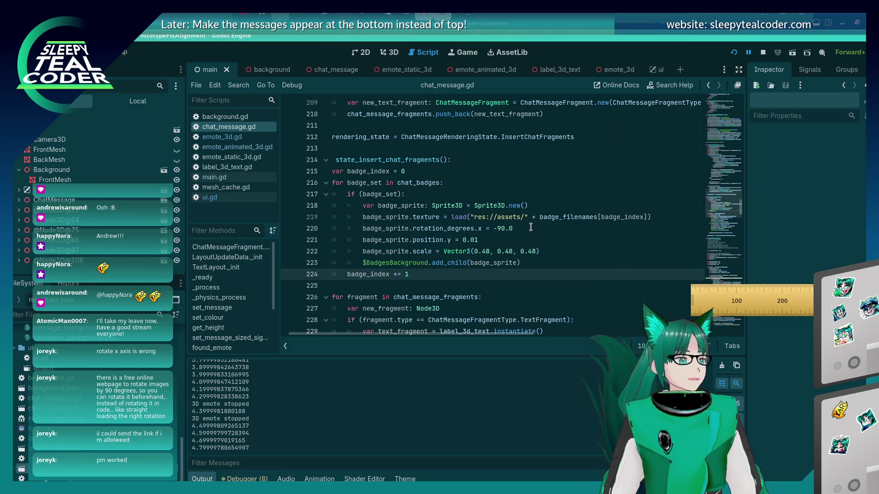
{"action": "key", "text": "alt+Tab"}
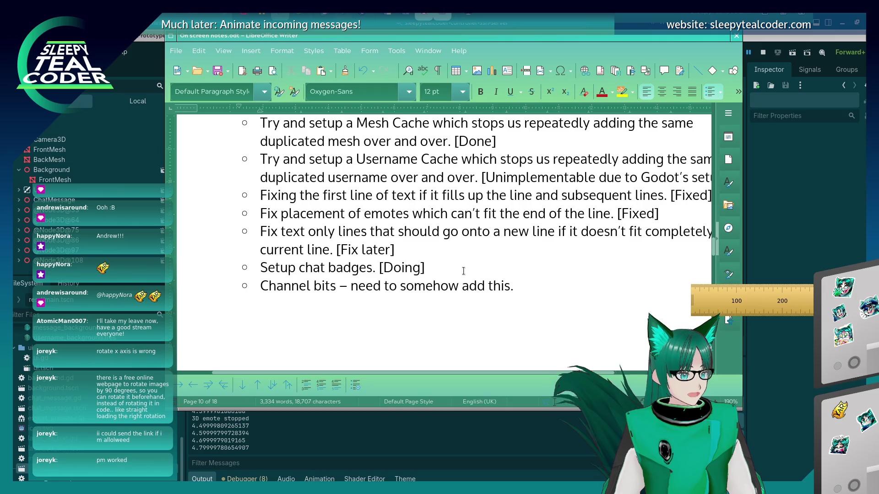
Step: Add an indented sub-bullet 'In progress - able to add badges as required - need to layout correctly'
{"action": "key", "text": "Return"}
{"action": "key", "text": "Tab"}
{"action": "type", "text": "In progress -"}
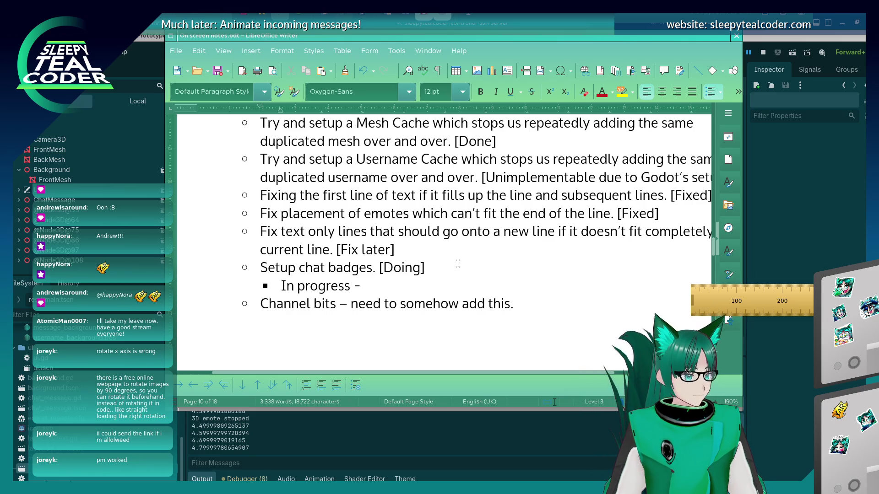
{"action": "type", "text": "ble to add "}
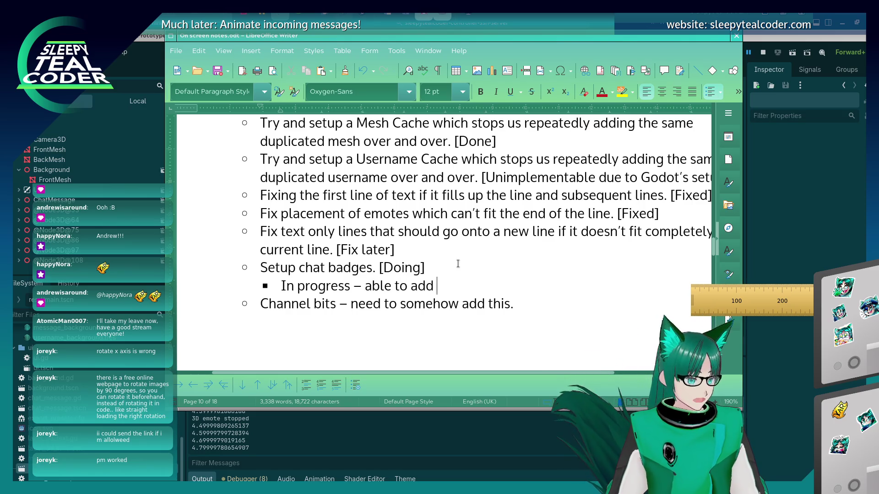
{"action": "type", "text": "badges as required"}
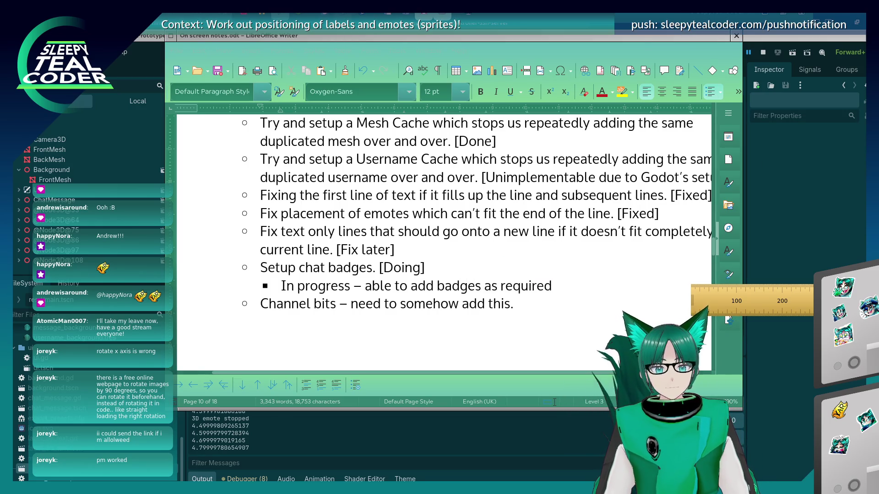
{"action": "left_click", "coordinate": [567, 304]}
{"action": "left_click", "coordinate": [568, 285]}
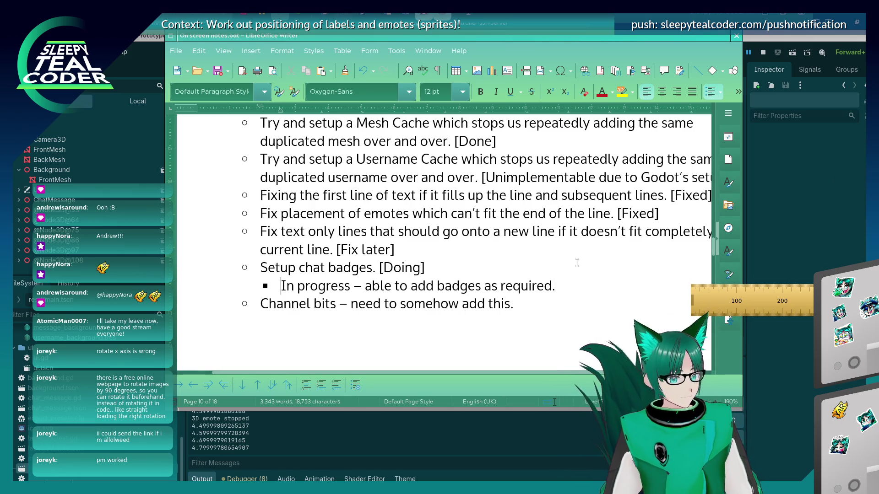
{"action": "type", "text": "- need to layout"}
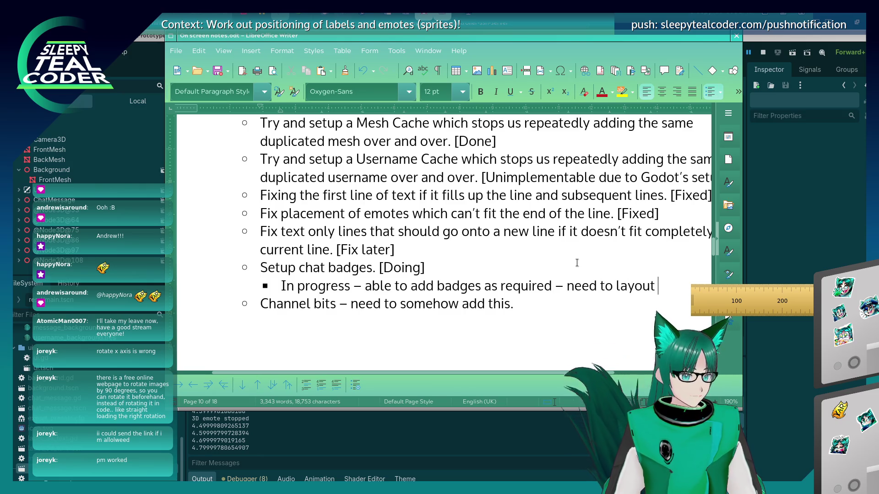
{"action": "type", "text": "correctly."}
{"action": "key", "text": "alt+Tab"}
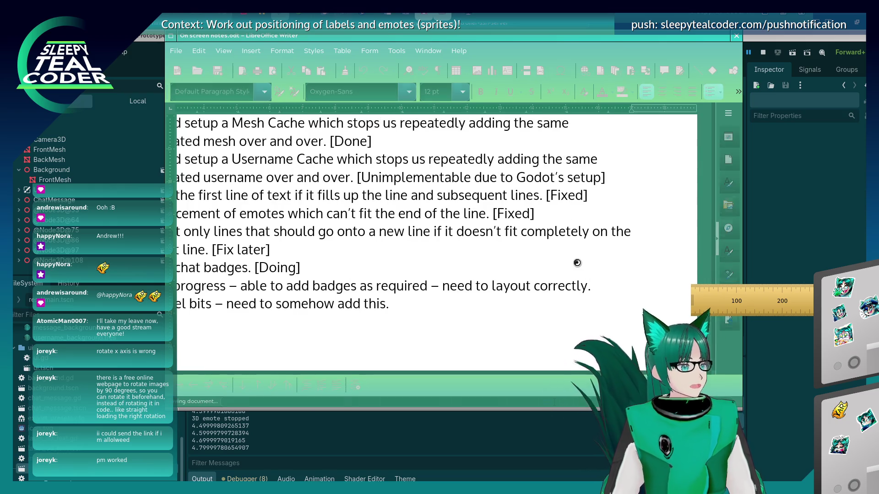
{"action": "key", "text": "alt+Tab"}
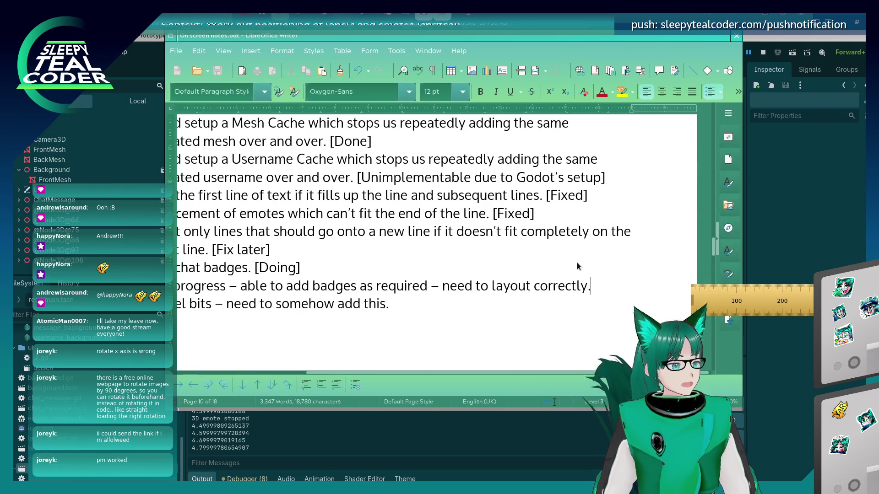
{"action": "key", "text": "Home"}
{"action": "left_click", "coordinate": [507, 286]}
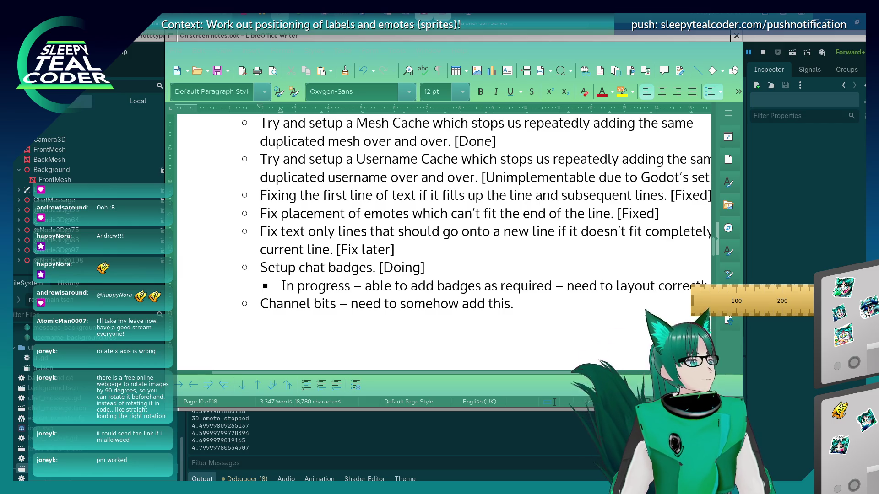
Step: Add a new sub-bullet 'Maximum of three.' below the In progress line
{"action": "left_click", "coordinate": [503, 286]}
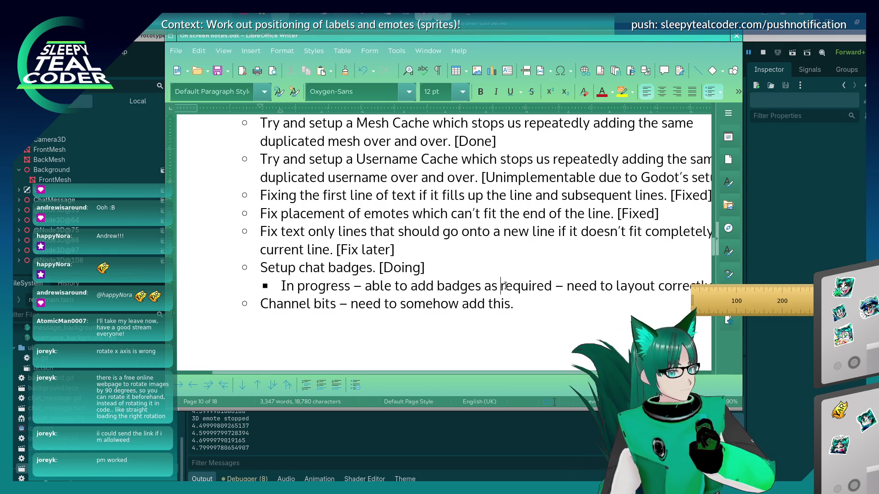
{"action": "key", "text": "End"}
{"action": "key", "text": "Return"}
{"action": "type", "text": "Max o"}
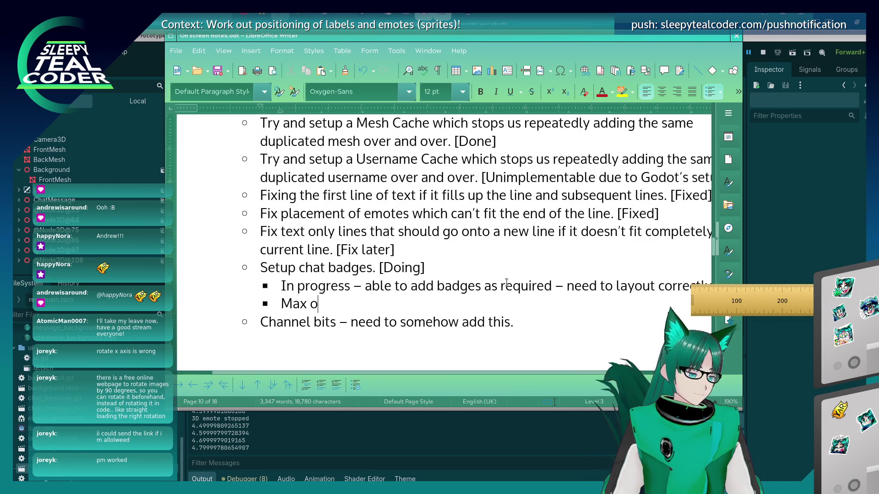
{"action": "key", "text": "BackSpace"}
{"action": "key", "text": "BackSpace"}
{"action": "type", "text": "imum of thre"}
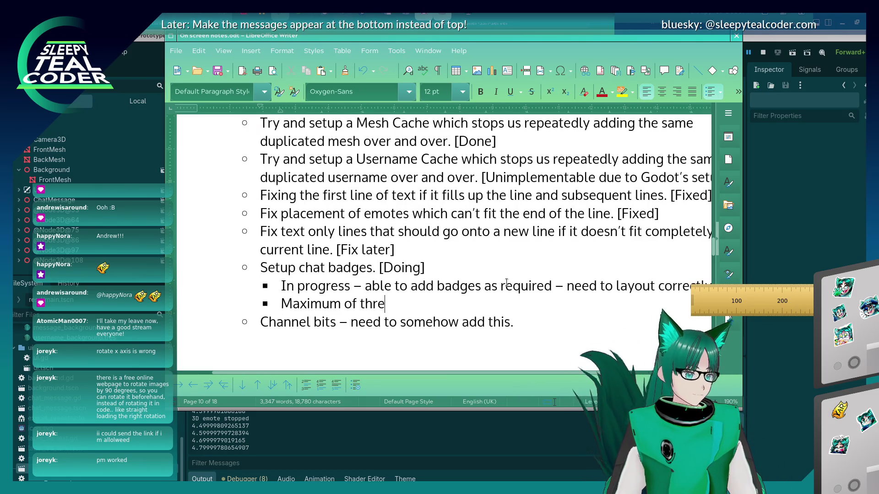
{"action": "type", "text": "e."}
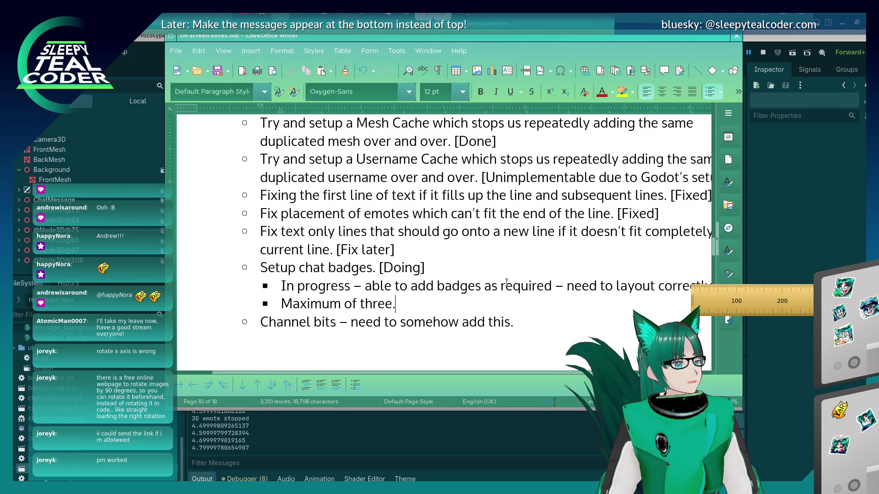
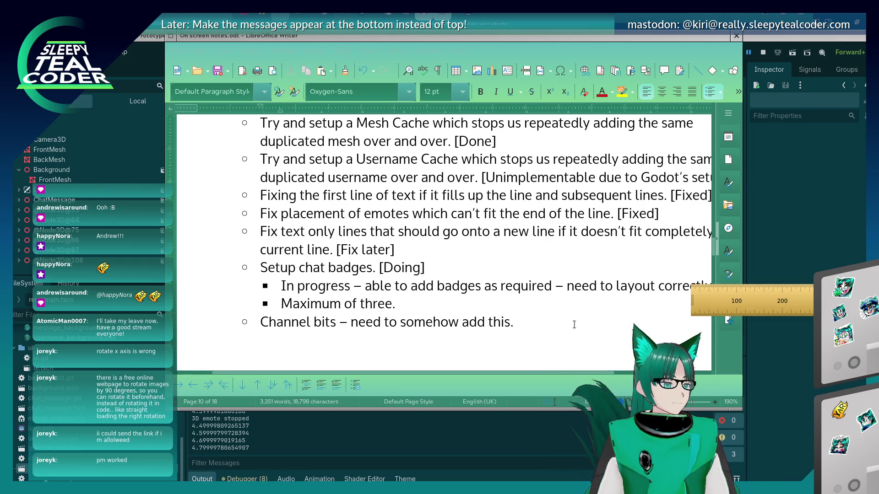
Step: Add nested sub-bullets Broadcaster, Subscriber and Badge under 'Maximum of three.'
{"action": "left_click", "coordinate": [553, 305]}
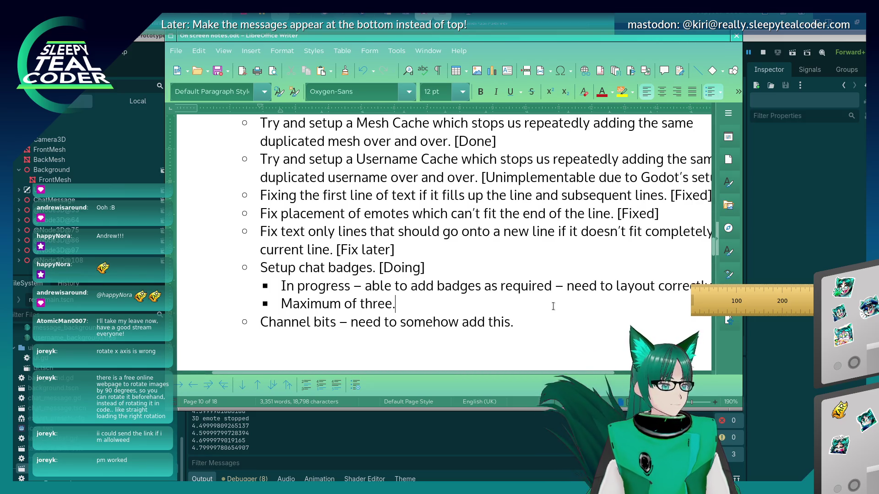
{"action": "key", "text": "Return"}
{"action": "key", "text": "Tab"}
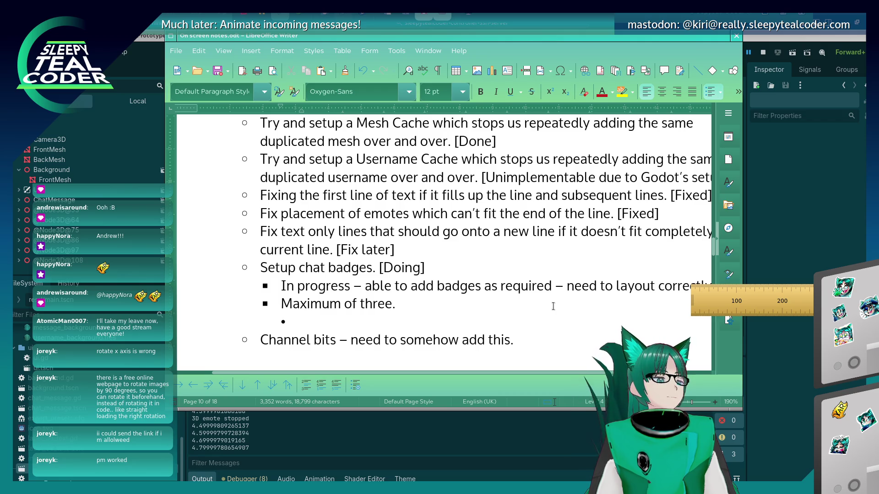
{"action": "type", "text": "B"}
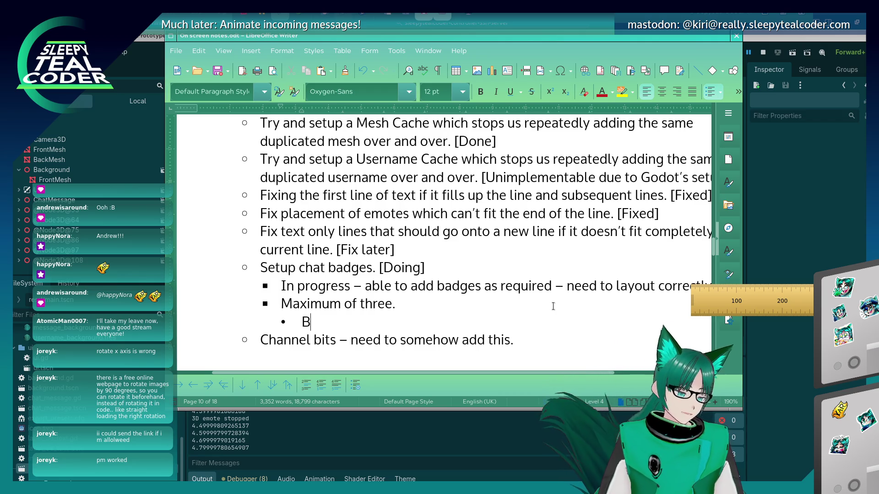
{"action": "type", "text": "roadcaster"}
{"action": "key", "text": "Return"}
{"action": "type", "text": "Subscriber"}
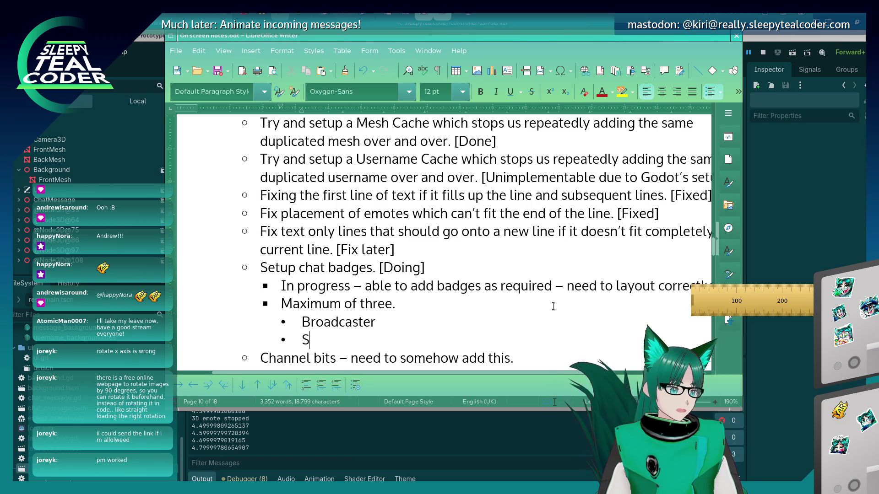
{"action": "key", "text": "Return"}
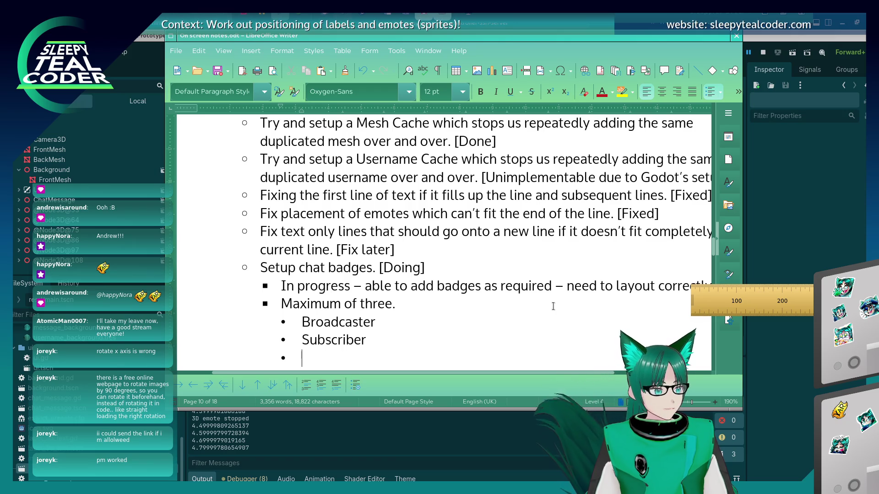
{"action": "type", "text": "Badge"}
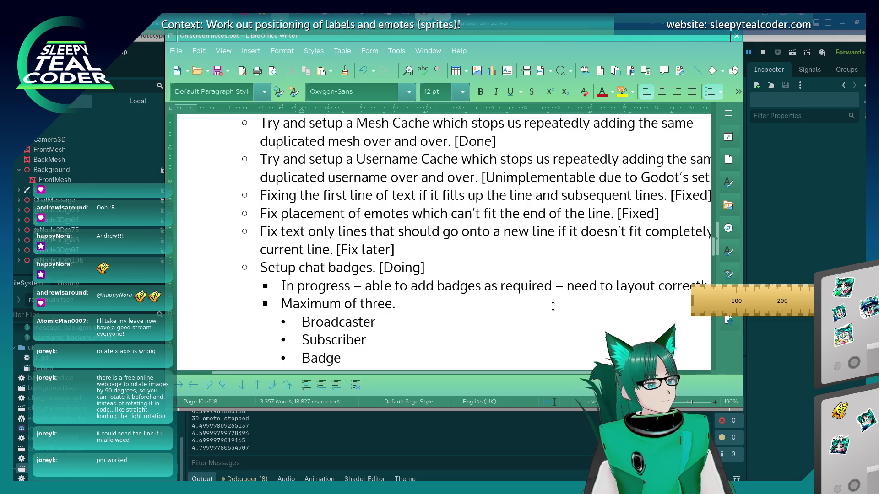
Step: Insert a Staff bullet above Broadcaster and look over the badge list
{"action": "key", "text": "Up"}
{"action": "key", "text": "Up"}
{"action": "key", "text": "Home"}
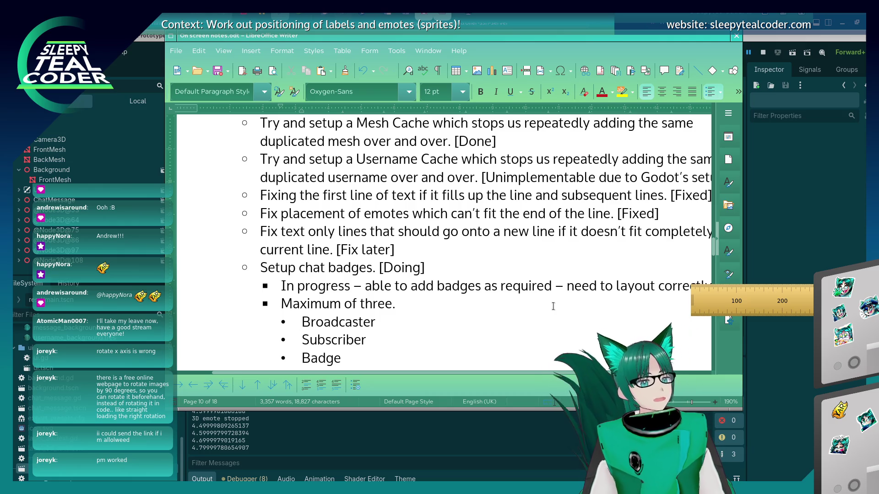
{"action": "key", "text": "Return"}
{"action": "type", "text": "Staff"}
{"action": "key", "text": "Down"}
{"action": "key", "text": "Down"}
{"action": "key", "text": "Down"}
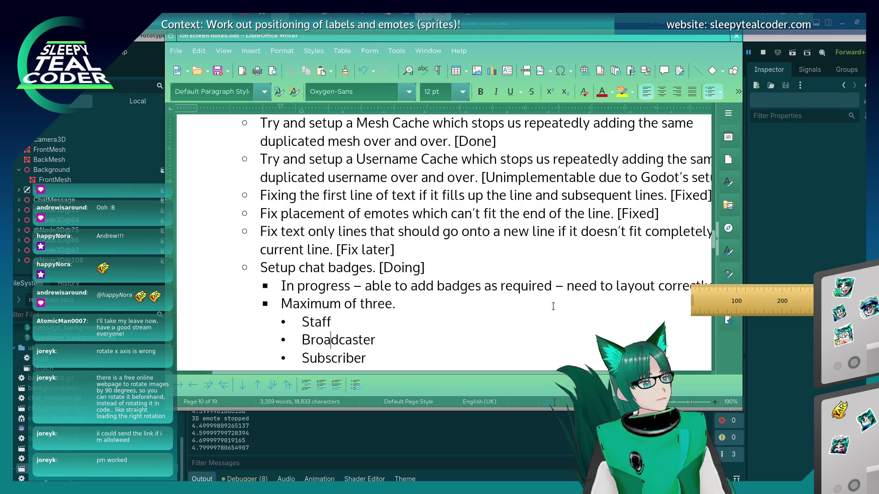
{"action": "key", "text": "Up"}
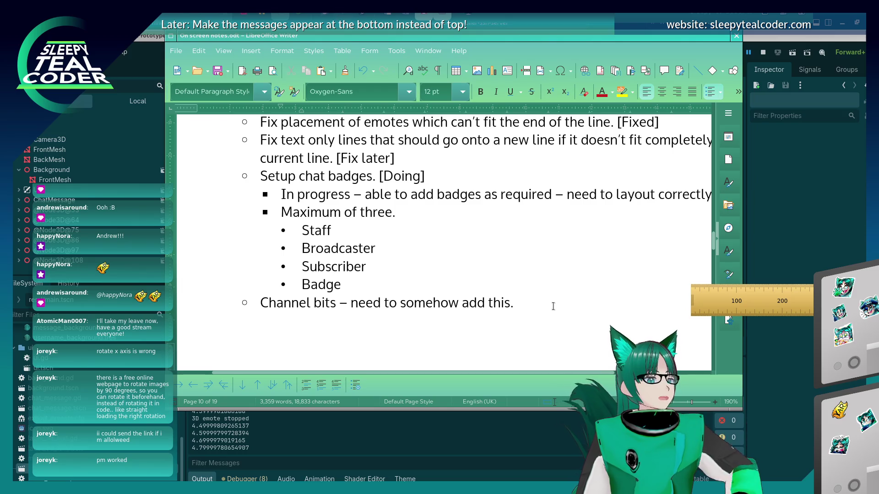
{"action": "key", "text": "Up"}
{"action": "key", "text": "Up"}
{"action": "key", "text": "Up"}
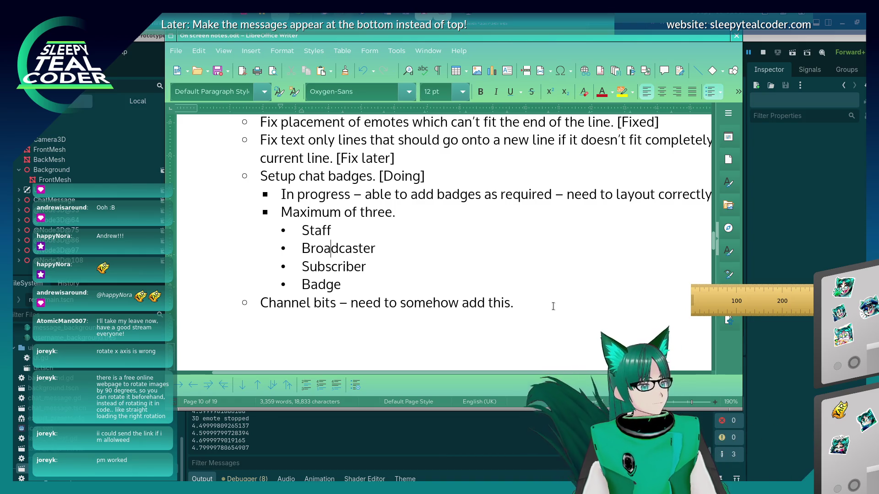
{"action": "key", "text": "Down"}
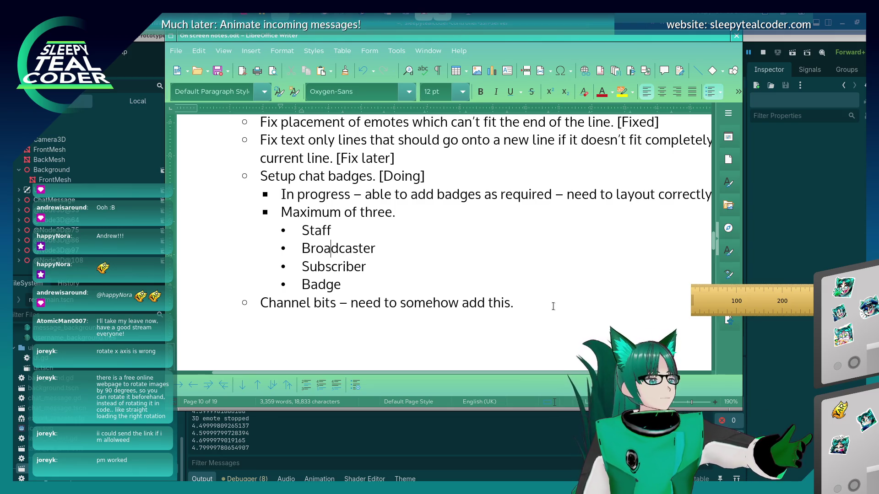
{"action": "key", "text": "Up"}
{"action": "key", "text": "Up"}
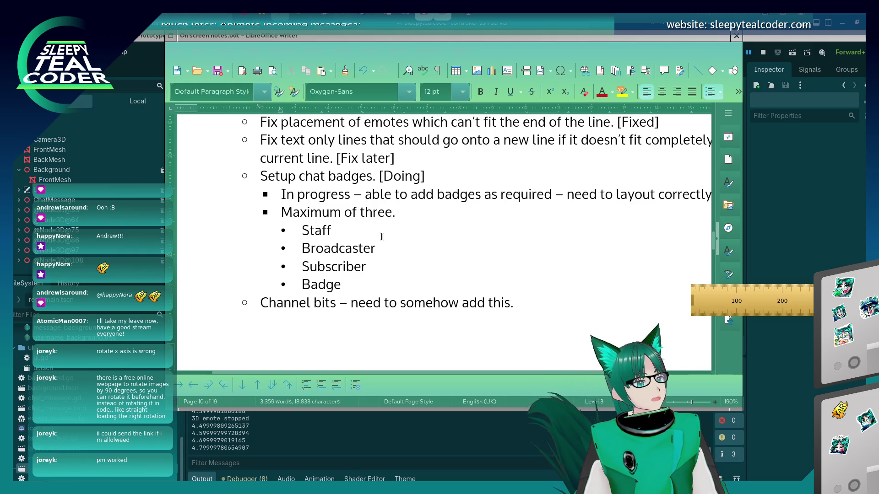
Step: Change the last badge bullet to read 'Specific Badge'
{"action": "left_click", "coordinate": [376, 286]}
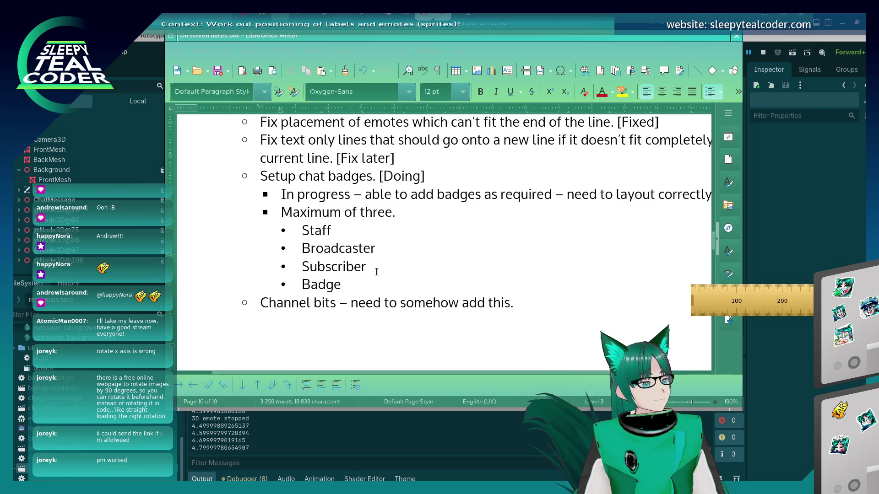
{"action": "left_click", "coordinate": [362, 232]}
{"action": "left_click", "coordinate": [378, 249]}
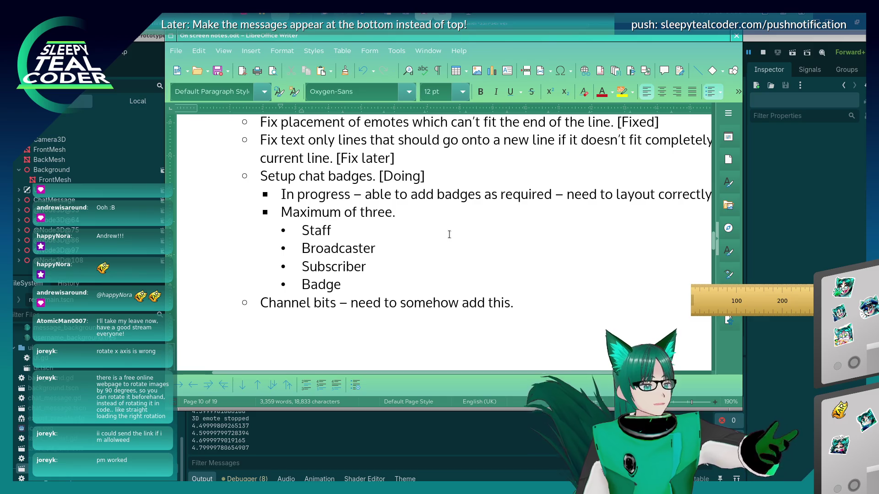
{"action": "left_click", "coordinate": [301, 285]}
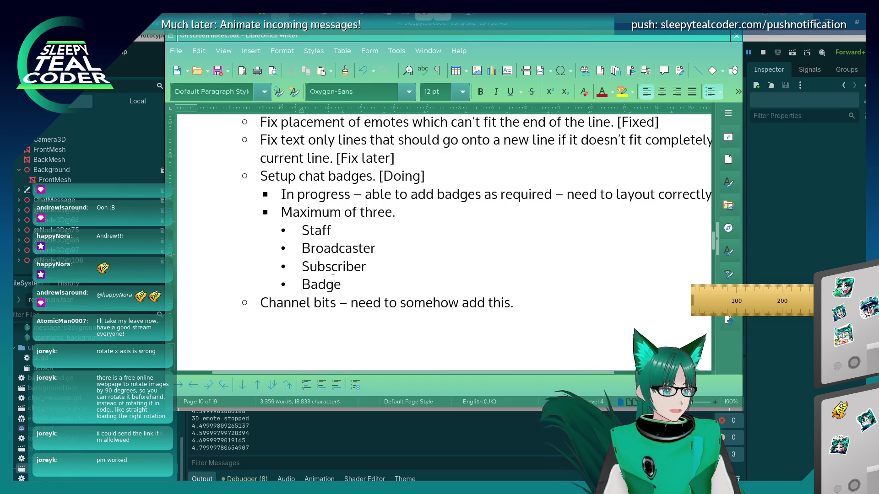
{"action": "type", "text": "C"}
{"action": "key", "text": "BackSpace"}
{"action": "type", "text": "Specific"}
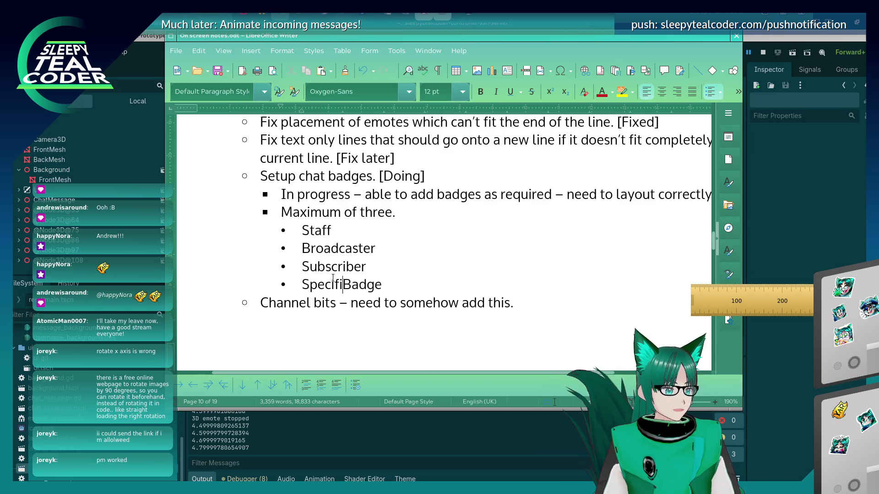
{"action": "key", "text": "End"}
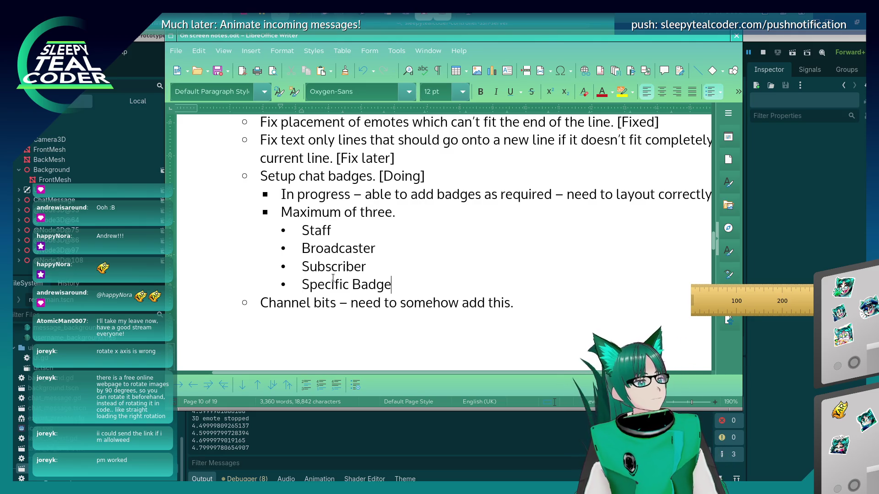
Step: Check the badge list lines, then bring the Godot script editor forward
{"action": "key", "text": "Up"}
{"action": "key", "text": "Up"}
{"action": "key", "text": "Down"}
{"action": "key", "text": "Down"}
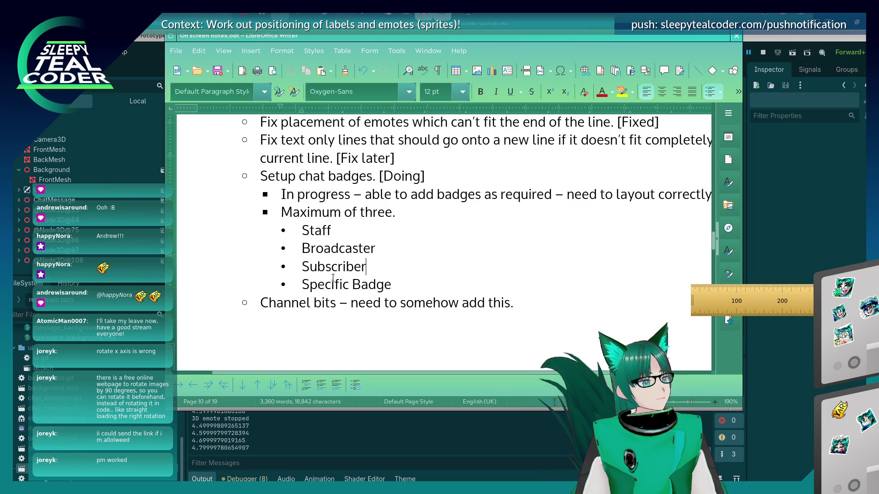
{"action": "key", "text": "End"}
{"action": "key", "text": "Down"}
{"action": "key", "text": "Up"}
{"action": "key", "text": "Up"}
{"action": "key", "text": "Up"}
{"action": "key", "text": "Home"}
{"action": "key", "text": "Down"}
{"action": "key", "text": "Down"}
{"action": "key", "text": "Down"}
{"action": "key", "text": "End"}
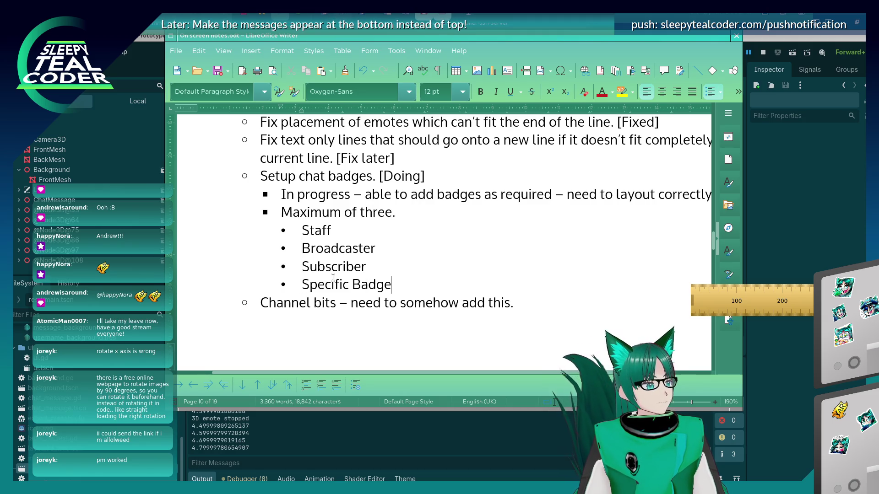
{"action": "key", "text": "Up"}
{"action": "key", "text": "Up"}
{"action": "key", "text": "Up"}
{"action": "key", "text": "Down"}
{"action": "key", "text": "Down"}
{"action": "key", "text": "Down"}
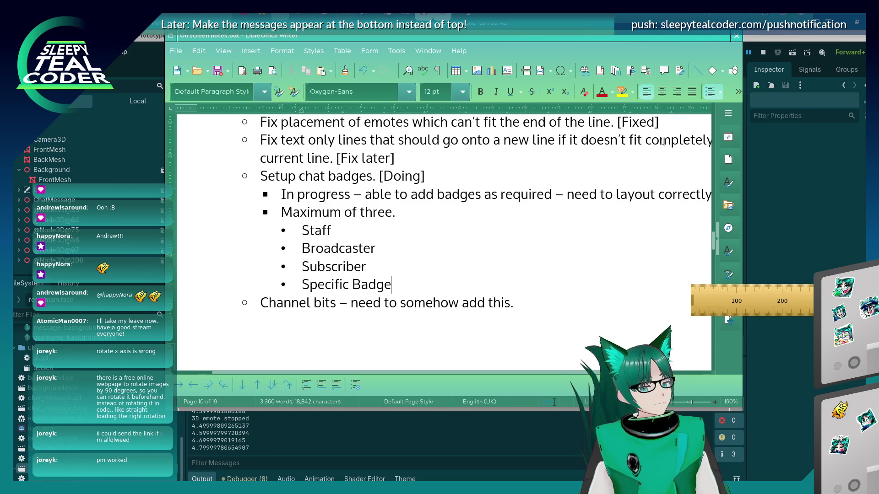
{"action": "left_click", "coordinate": [781, 201]}
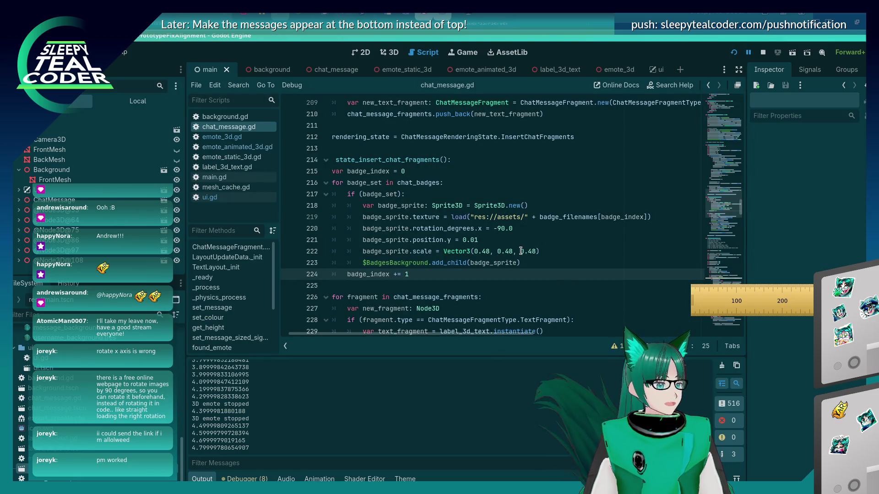
Step: Dismiss the add_child documentation popup and place the caret at the end of line 215
{"action": "left_click", "coordinate": [431, 259]}
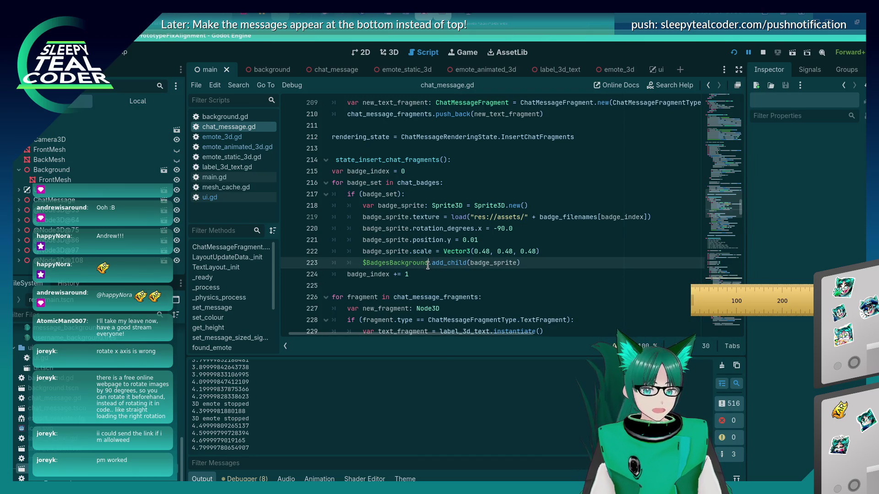
{"action": "left_click", "coordinate": [423, 272]}
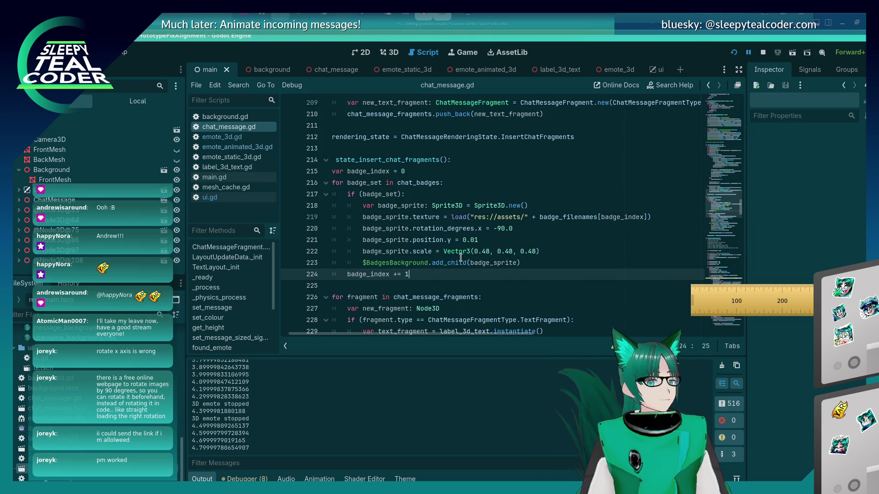
{"action": "mouse_move", "coordinate": [467, 215]}
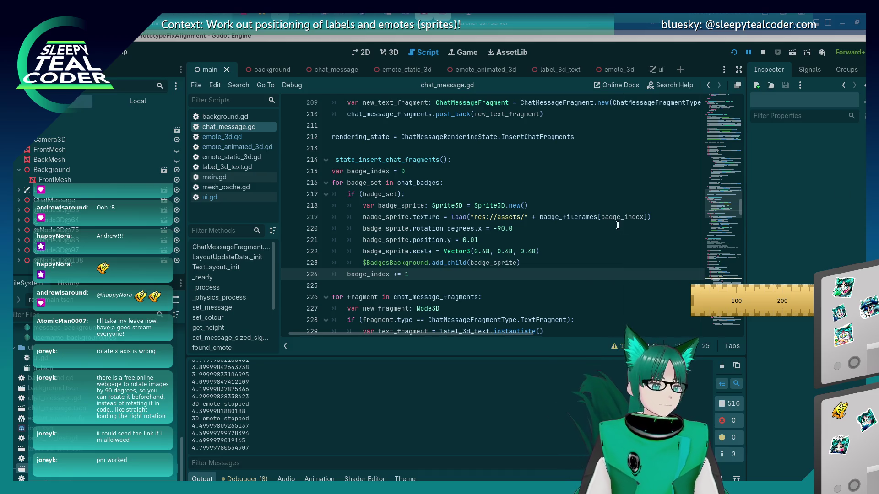
{"action": "left_click", "coordinate": [523, 271]}
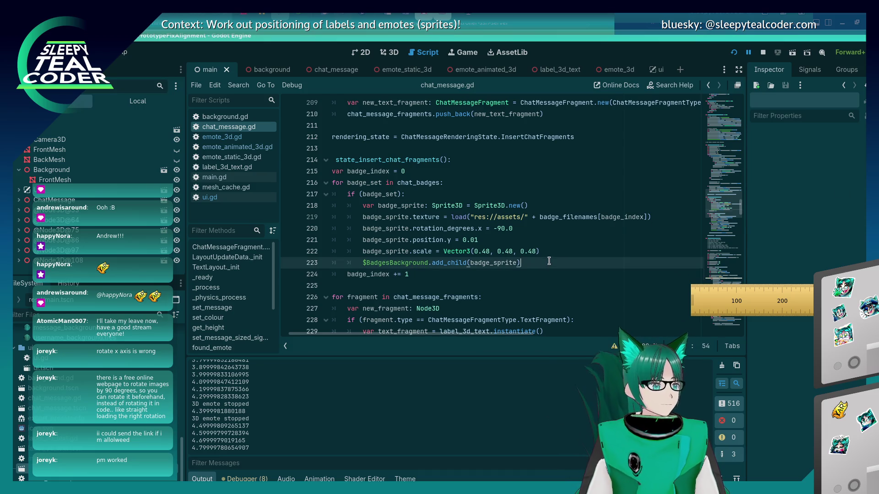
{"action": "left_click", "coordinate": [523, 262]}
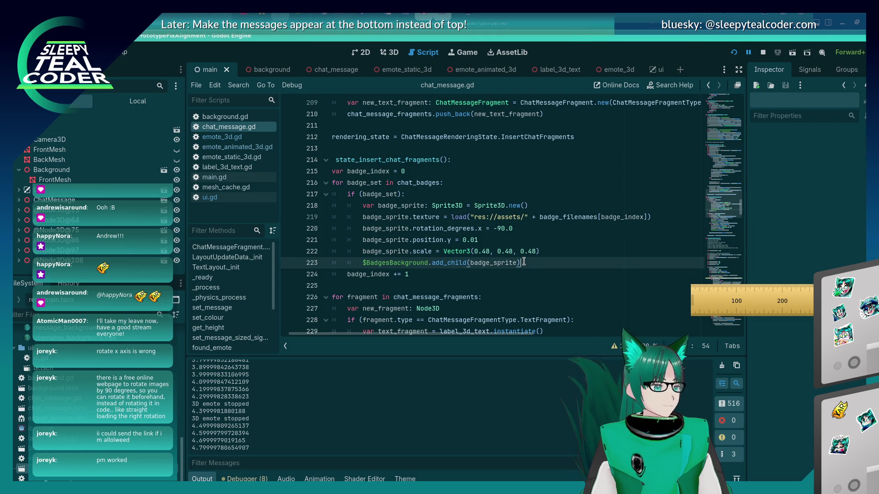
{"action": "mouse_move", "coordinate": [503, 215]}
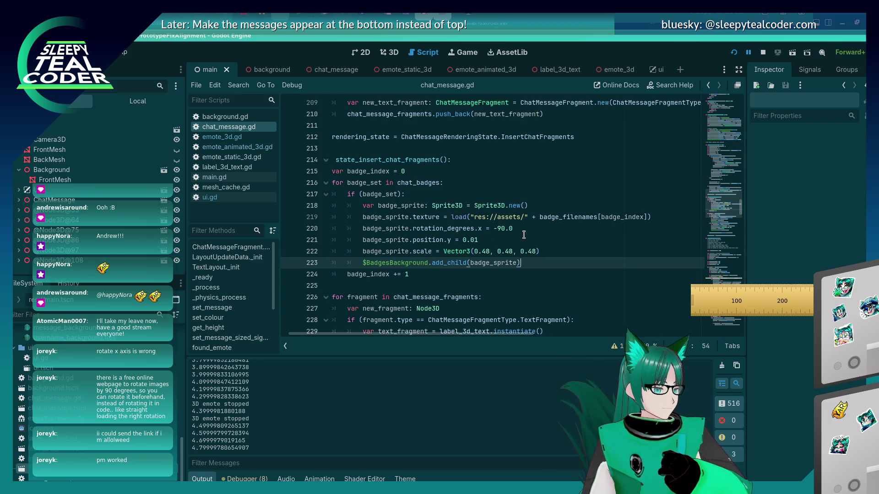
{"action": "left_click", "coordinate": [497, 184]}
{"action": "left_click", "coordinate": [490, 172]}
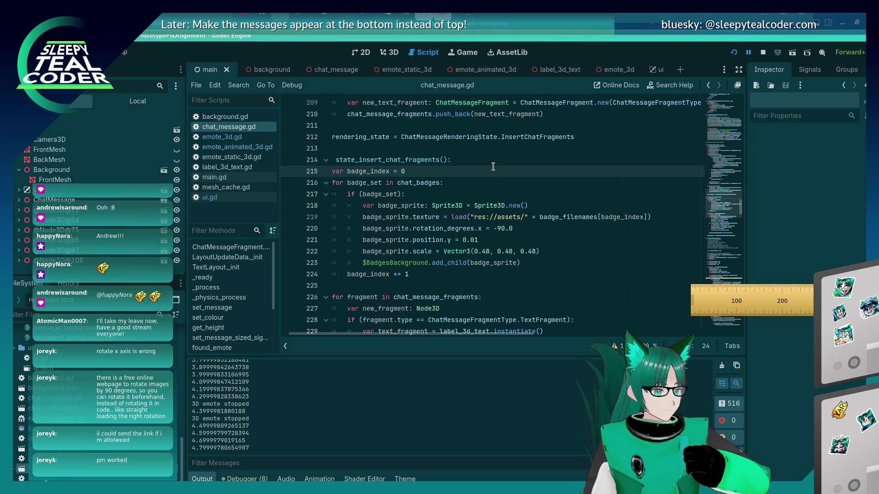
Step: Declare 'var badge_x_position' on a new line, then switch to the running game
{"action": "key", "text": "Return"}
{"action": "type", "text": "var badge_"}
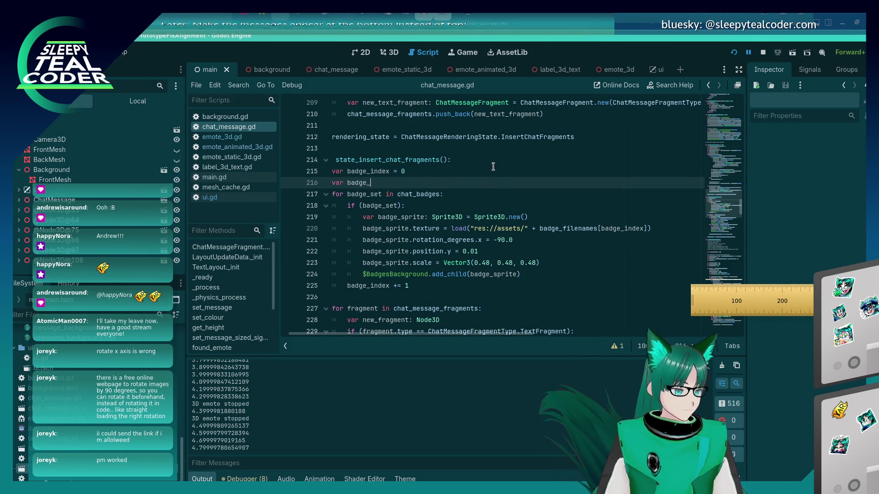
{"action": "type", "text": "x_position = 0.0"}
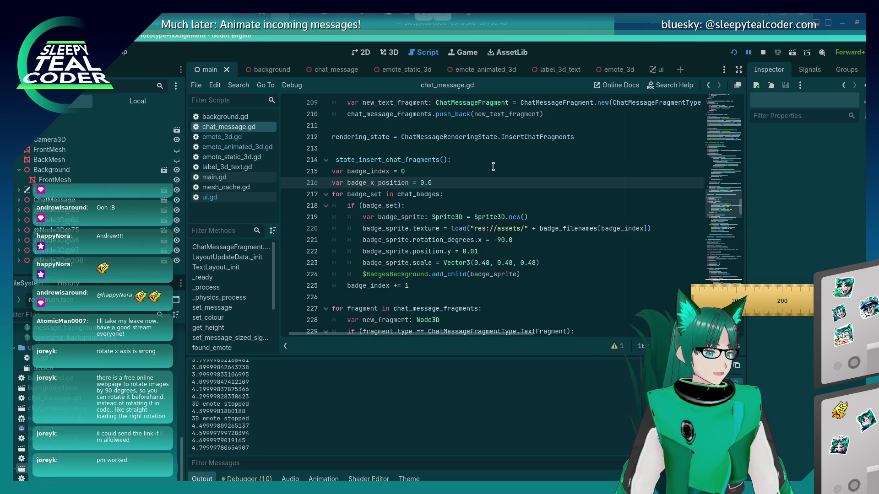
{"action": "key", "text": "alt+Tab"}
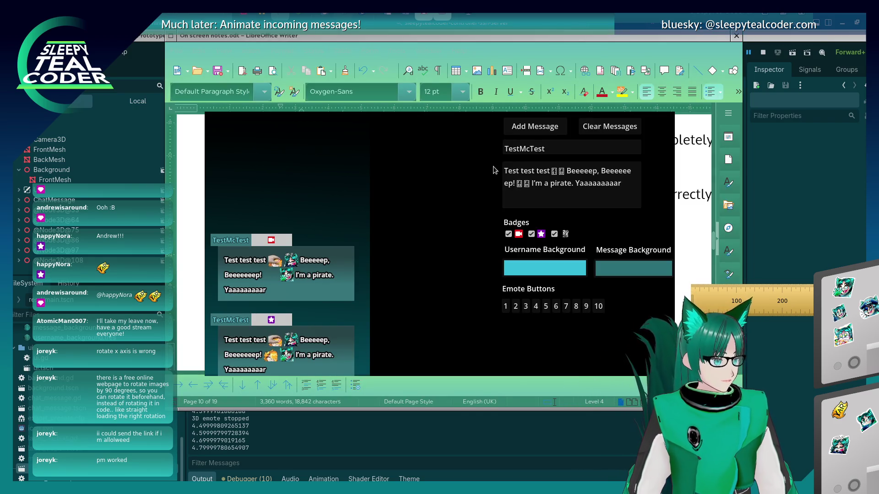
Step: Take over the running game's camera, orbit the chat messages, and reset the view
{"action": "key", "text": "alt+Tab"}
{"action": "key", "text": "alt+Tab"}
{"action": "key", "text": "alt+Tab"}
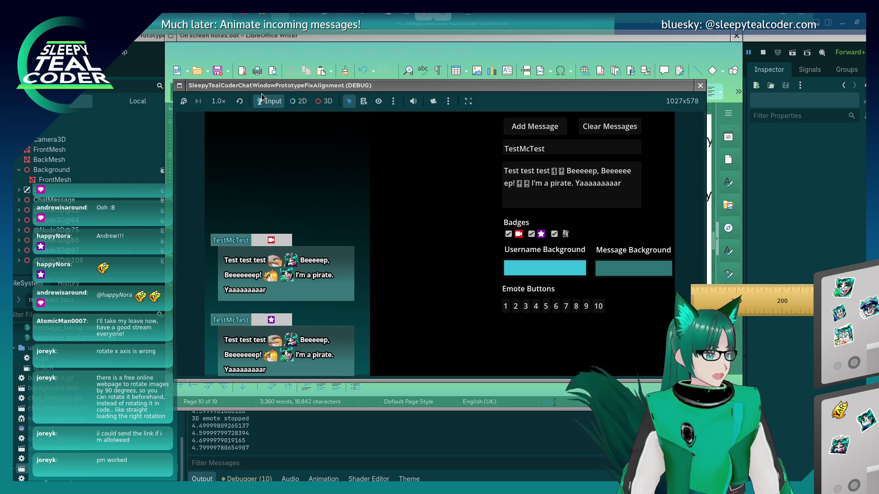
{"action": "left_click", "coordinate": [433, 102]}
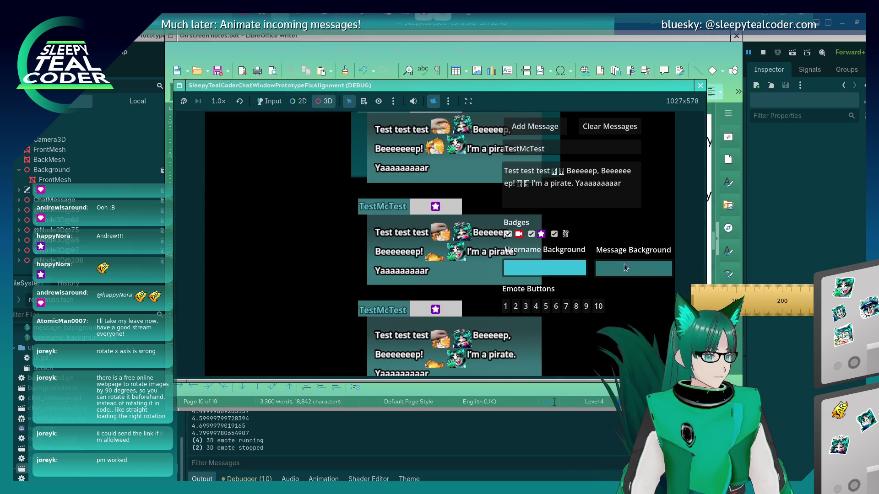
{"action": "left_click_drag", "start_coordinate": [444, 175], "coordinate": [439, 213]}
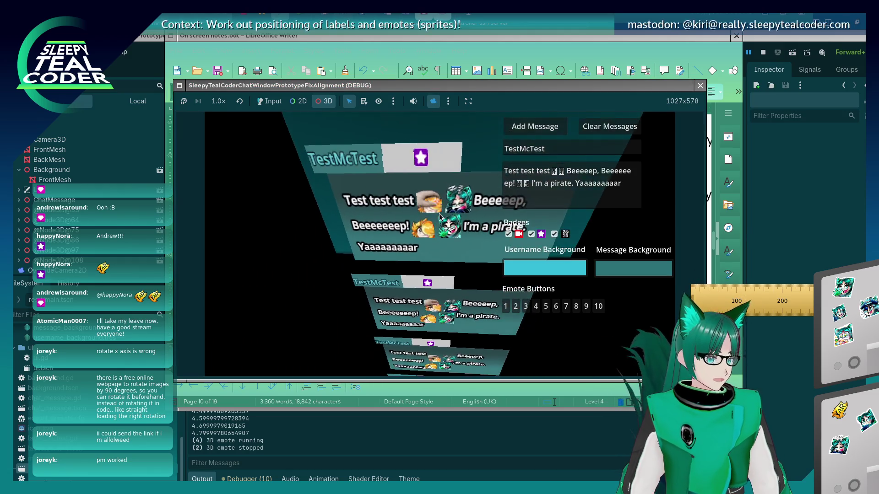
{"action": "left_click", "coordinate": [448, 101]}
{"action": "left_click", "coordinate": [459, 117]}
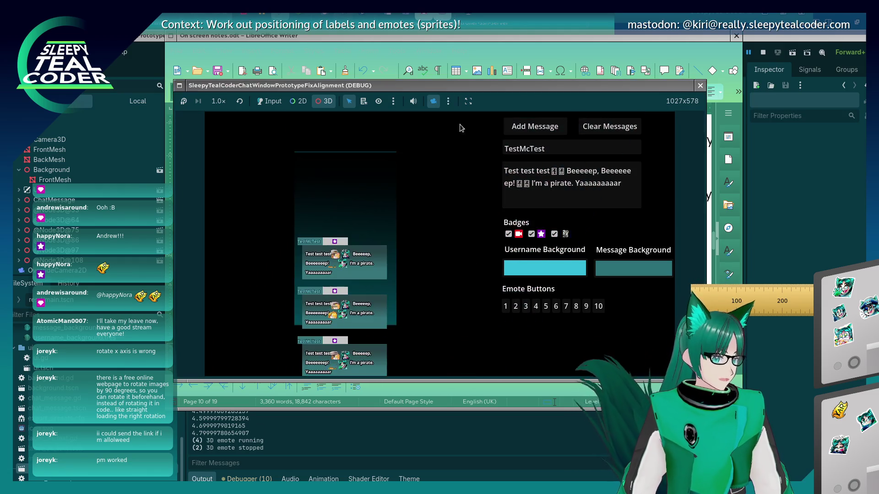
{"action": "scroll", "coordinate": [367, 213], "scroll_direction": "down", "scroll_amount": 5}
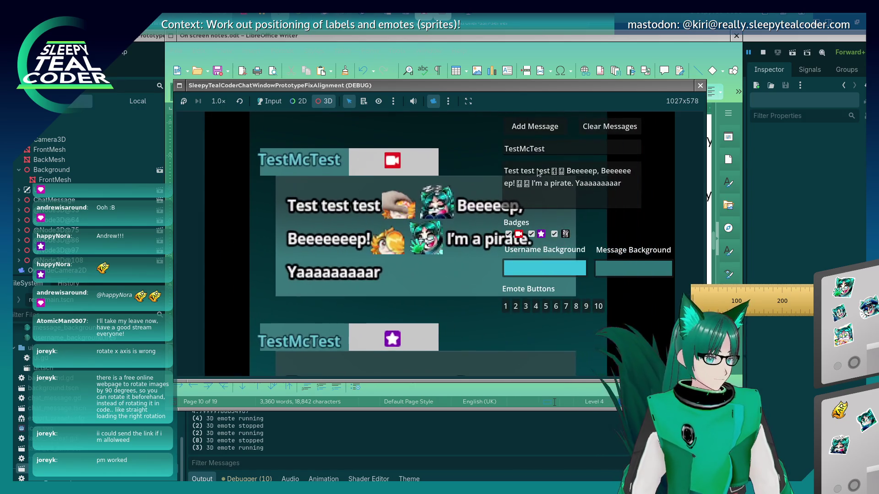
{"action": "scroll", "coordinate": [92, 255], "scroll_direction": "down", "scroll_amount": 1}
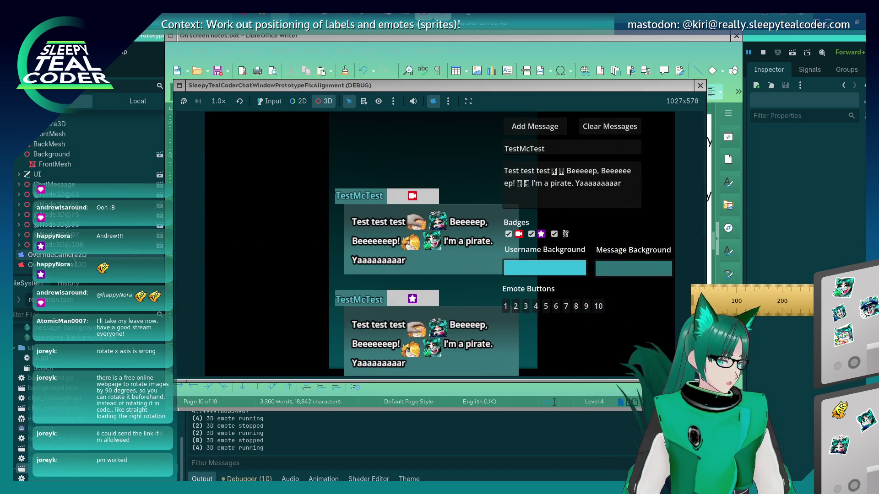
Step: Select the remote Camera3D, measure the badge at about 18 px with the ruler, and return to chat_message.gd
{"action": "left_click", "coordinate": [60, 265]}
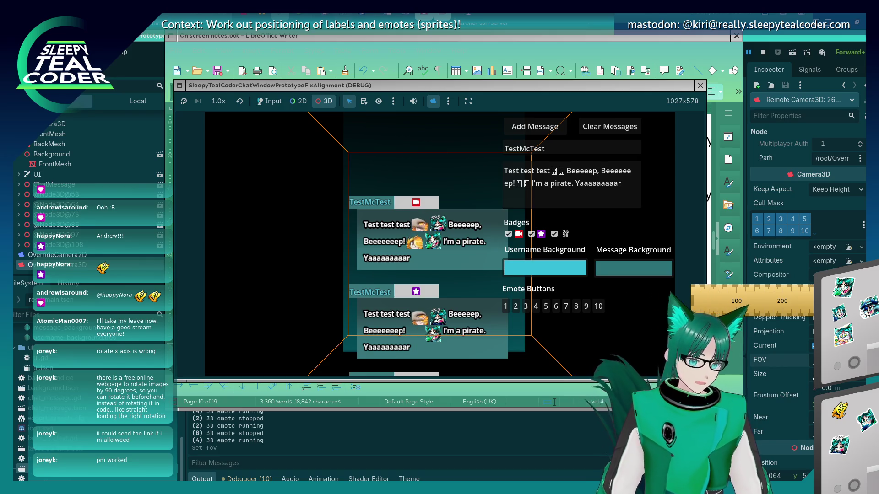
{"action": "mouse_move", "coordinate": [753, 304]}
{"action": "left_mouse_down"}
{"action": "mouse_move", "coordinate": [417, 279]}
{"action": "mouse_move", "coordinate": [433, 238]}
{"action": "mouse_move", "coordinate": [474, 227]}
{"action": "left_mouse_up"}
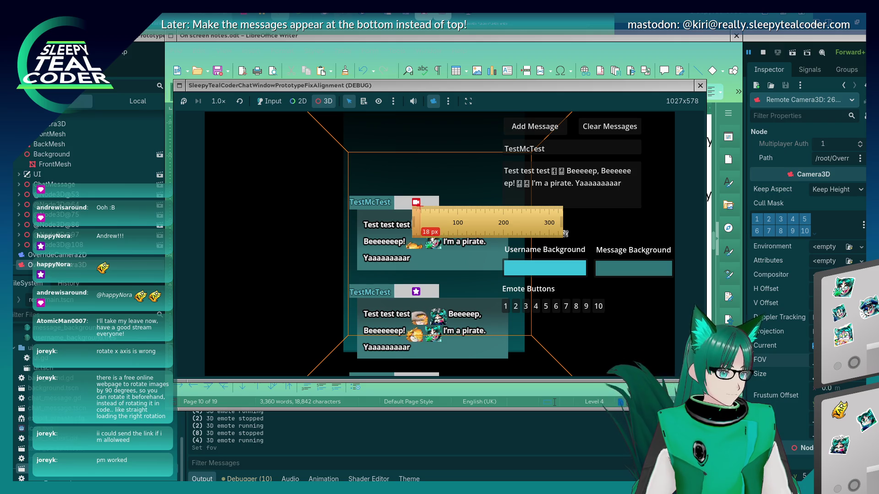
{"action": "left_click", "coordinate": [805, 36]}
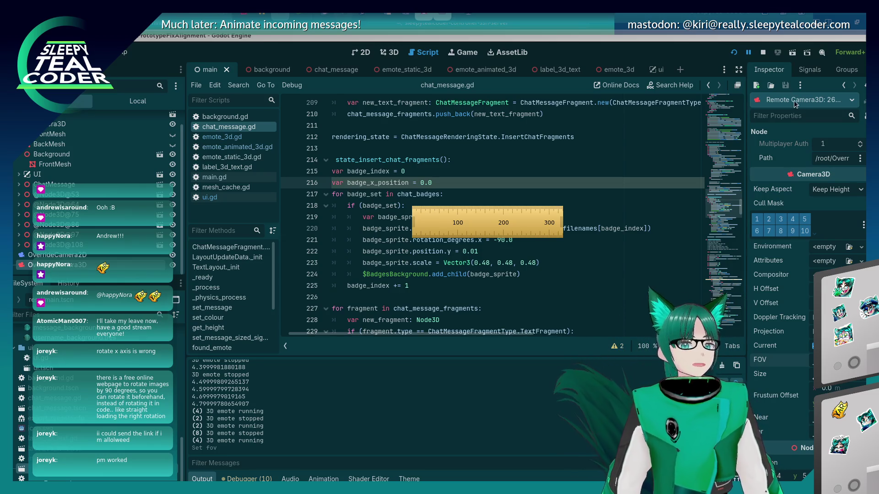
Step: Convert the 18 px badge width to 0.09 (18 × 0.005) in KCalc, then return to the game
{"action": "mouse_move", "coordinate": [723, 172]}
{"action": "left_mouse_down"}
{"action": "mouse_move", "coordinate": [357, 175]}
{"action": "mouse_move", "coordinate": [316, 149]}
{"action": "mouse_move", "coordinate": [413, 177]}
{"action": "left_mouse_up"}
{"action": "type", "text": "18"}
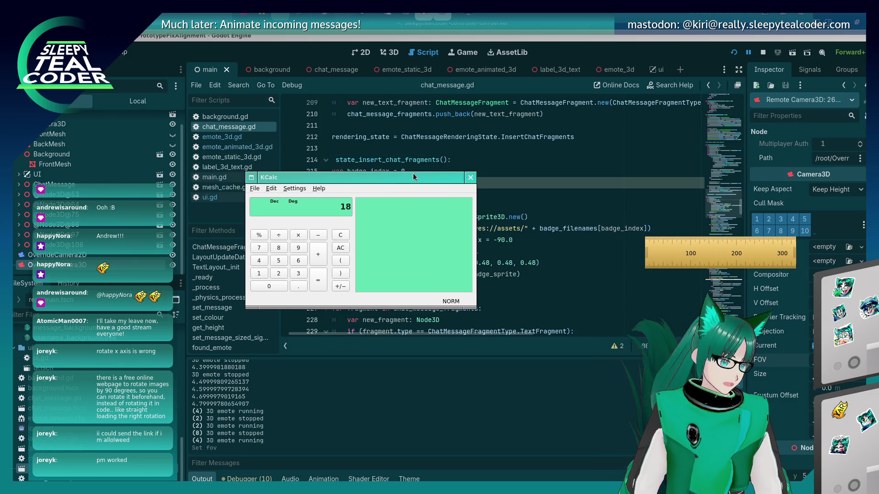
{"action": "type", "text": "*000"}
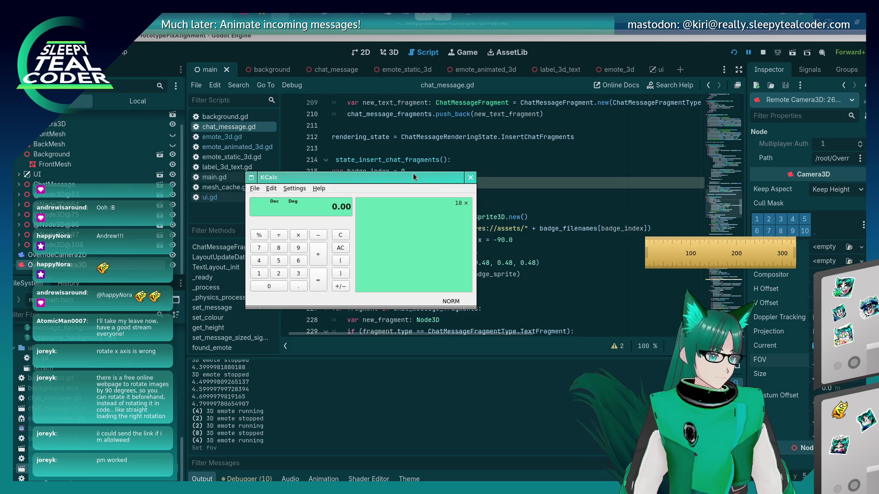
{"action": "type", "text": "5"}
{"action": "key", "text": "Return"}
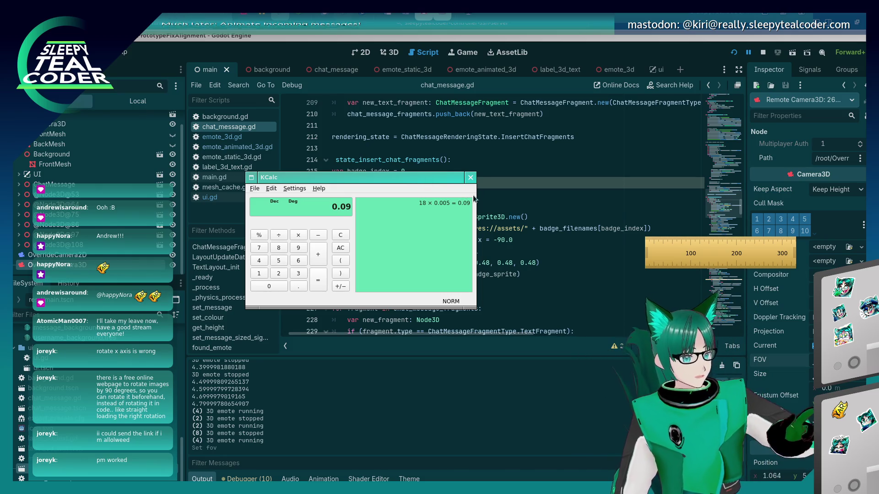
{"action": "left_click", "coordinate": [470, 177]}
{"action": "left_click", "coordinate": [450, 183]}
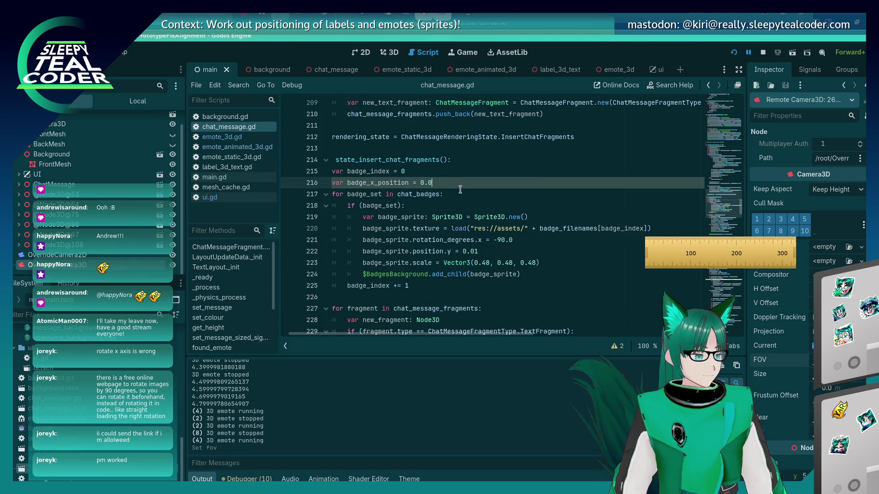
{"action": "key", "text": "alt+Tab"}
{"action": "key", "text": "Tab"}
{"action": "key", "text": "Tab"}
{"action": "key", "text": "Tab"}
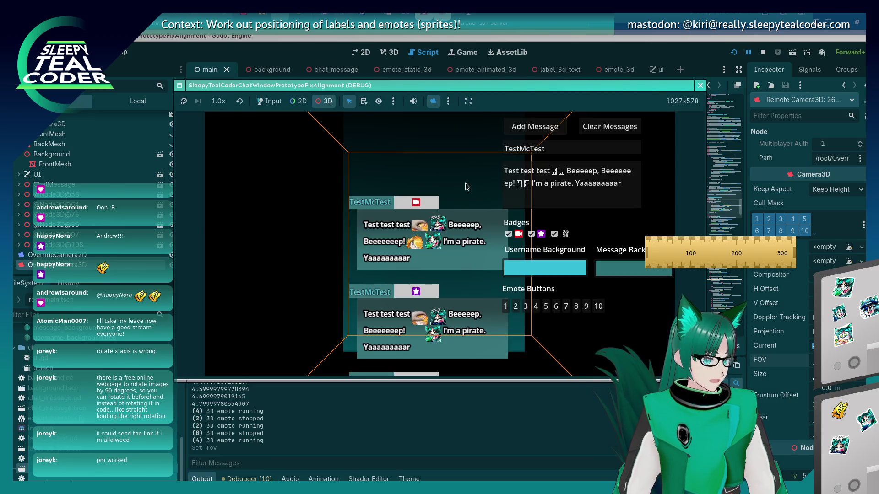
Step: Lay the ruler across the first message's badges and stop the running game
{"action": "mouse_move", "coordinate": [676, 261]}
{"action": "left_mouse_down"}
{"action": "mouse_move", "coordinate": [478, 274]}
{"action": "mouse_move", "coordinate": [393, 242]}
{"action": "mouse_move", "coordinate": [426, 230]}
{"action": "left_mouse_up"}
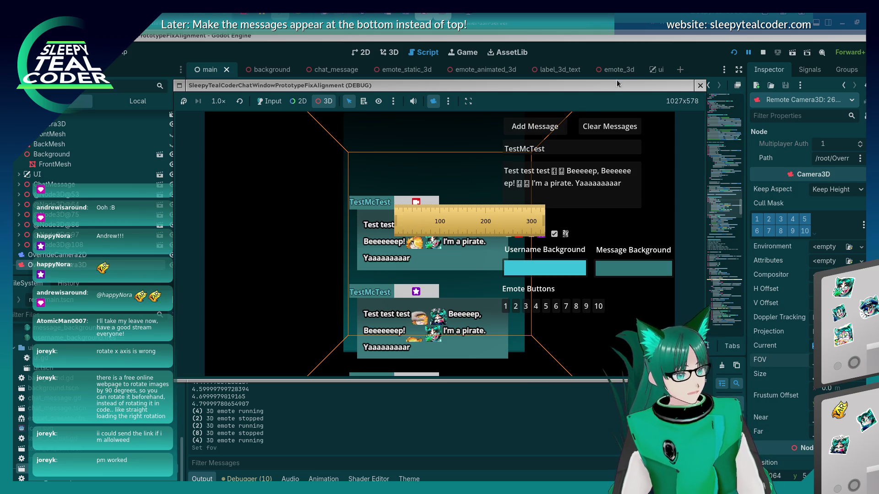
{"action": "key", "text": "F8"}
{"action": "key", "text": "alt+Tab"}
{"action": "key", "text": "Tab"}
{"action": "key", "text": "Tab"}
{"action": "key", "text": "Tab"}
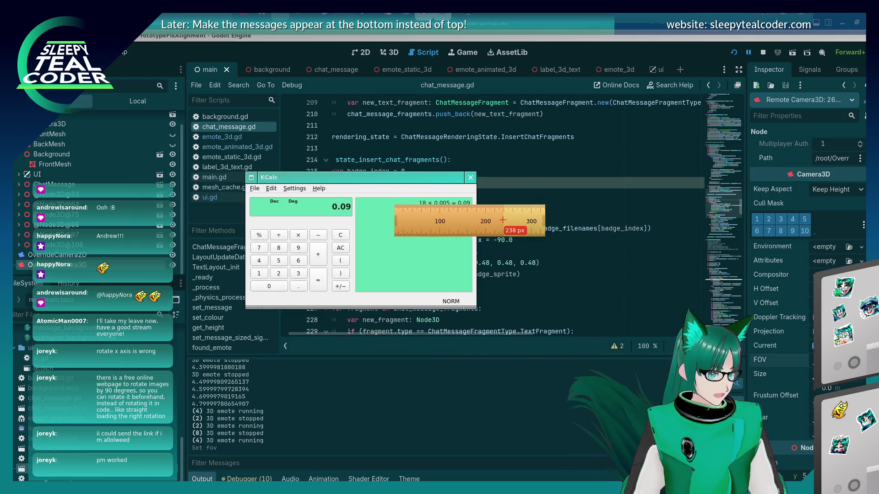
Step: Compute 40 × 0.005 = 0.2 in KCalc, move it aside, and return to the script
{"action": "key", "text": "Escape"}
{"action": "type", "text": "40"}
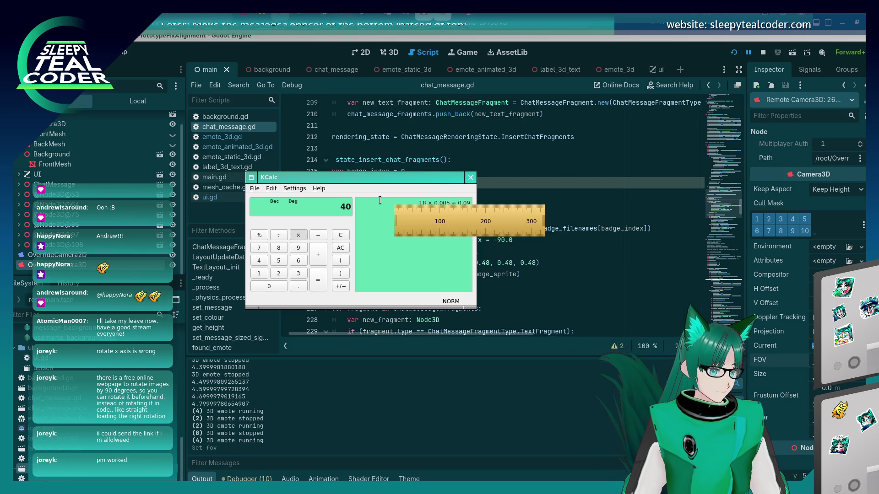
{"action": "key", "text": "asterisk"}
{"action": "type", "text": "0.005"}
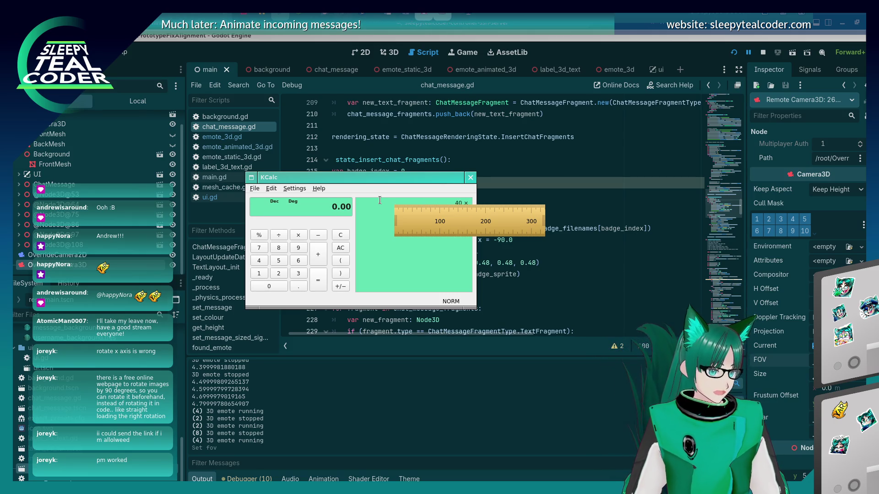
{"action": "key", "text": "Return"}
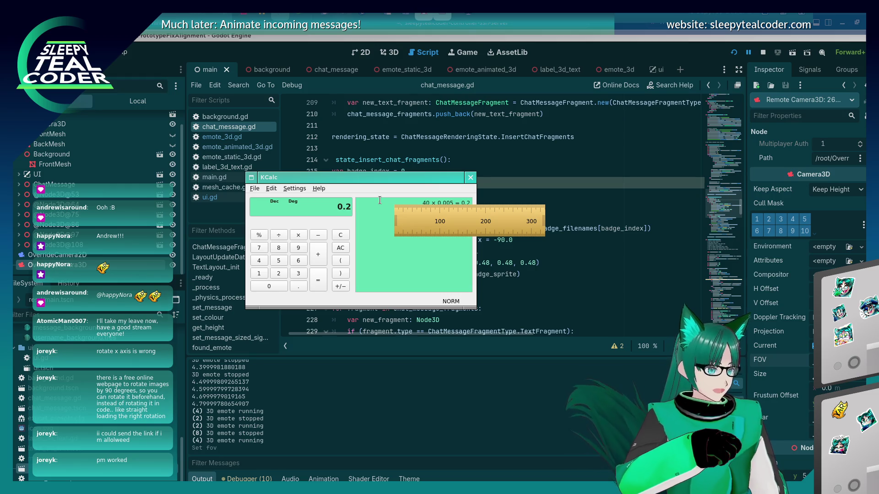
{"action": "mouse_move", "coordinate": [379, 200]}
{"action": "left_mouse_down"}
{"action": "mouse_move", "coordinate": [456, 267]}
{"action": "mouse_move", "coordinate": [732, 346]}
{"action": "left_mouse_up"}
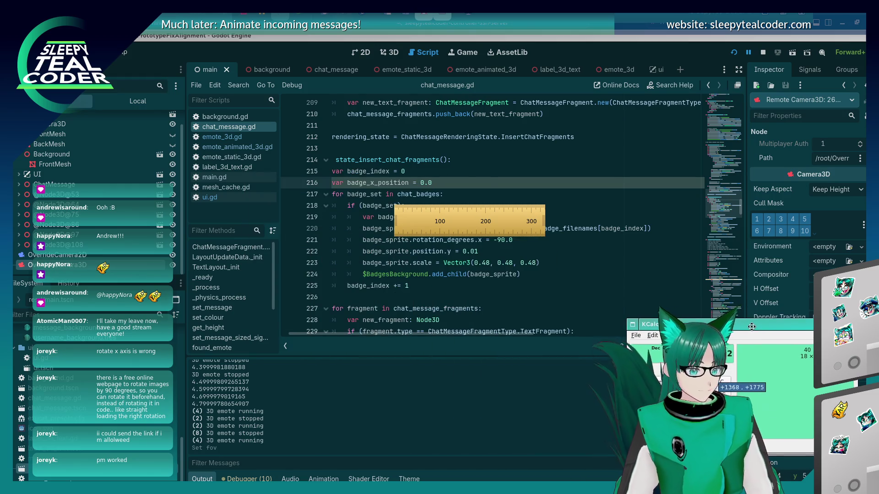
{"action": "left_click", "coordinate": [472, 198]}
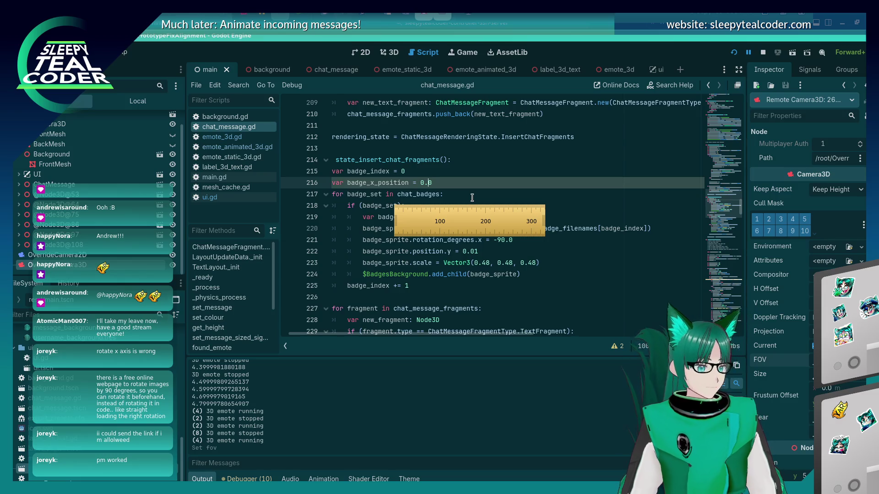
Step: Set badge_x_position to -0.2 and add a 'var badge_x_increment =' line below it
{"action": "key", "text": "Left"}
{"action": "type", "text": "-"}
{"action": "key", "text": "BackSpace"}
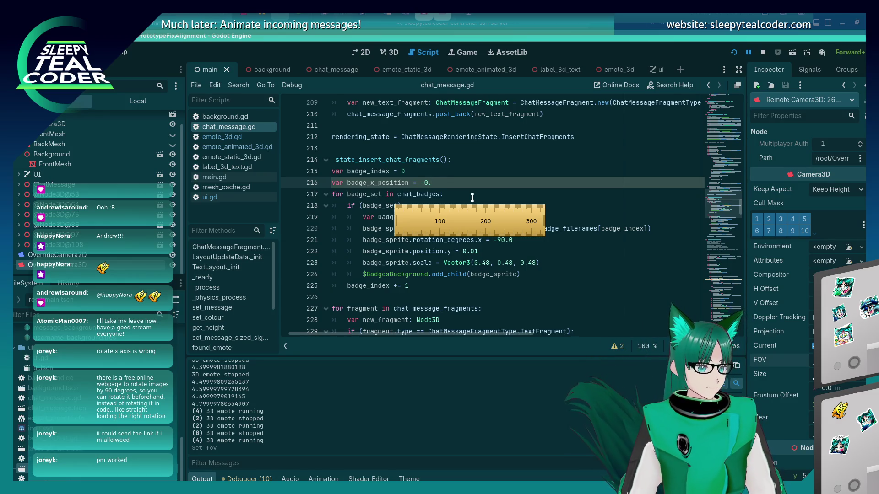
{"action": "type", "text": "2"}
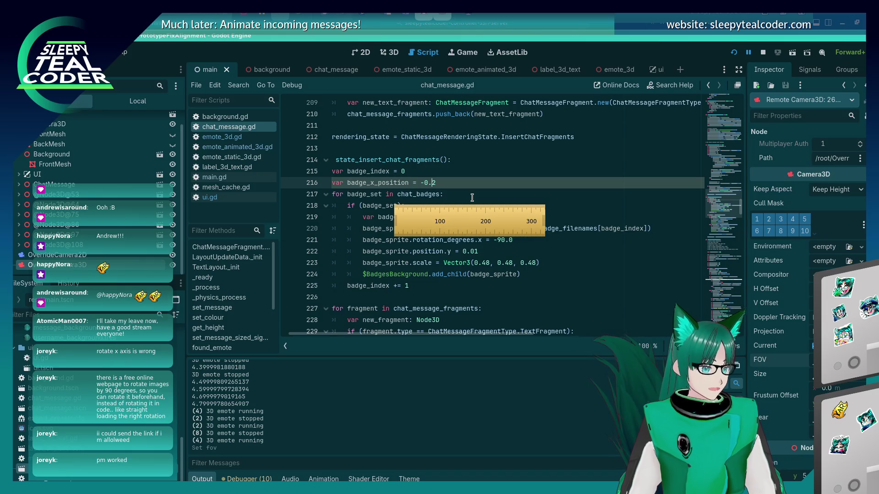
{"action": "key", "text": "Left"}
{"action": "key", "text": "Left"}
{"action": "key", "text": "Left"}
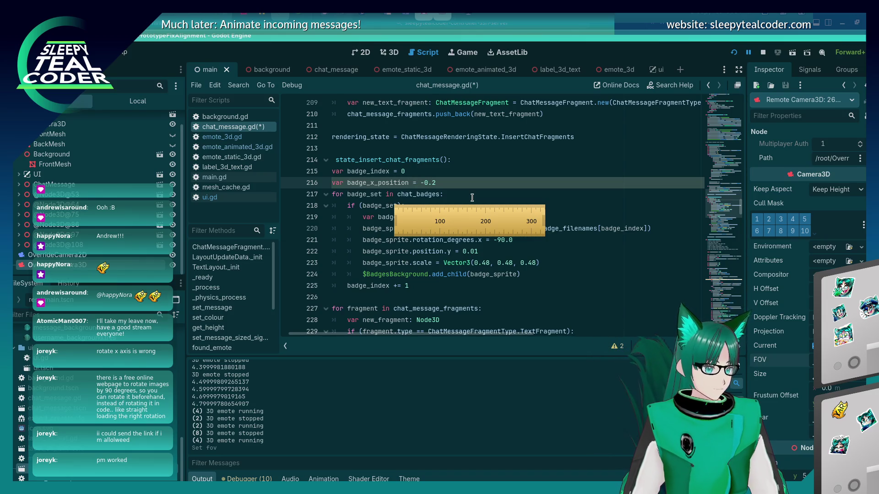
{"action": "key", "text": "End"}
{"action": "key", "text": "Return"}
{"action": "type", "text": "var"}
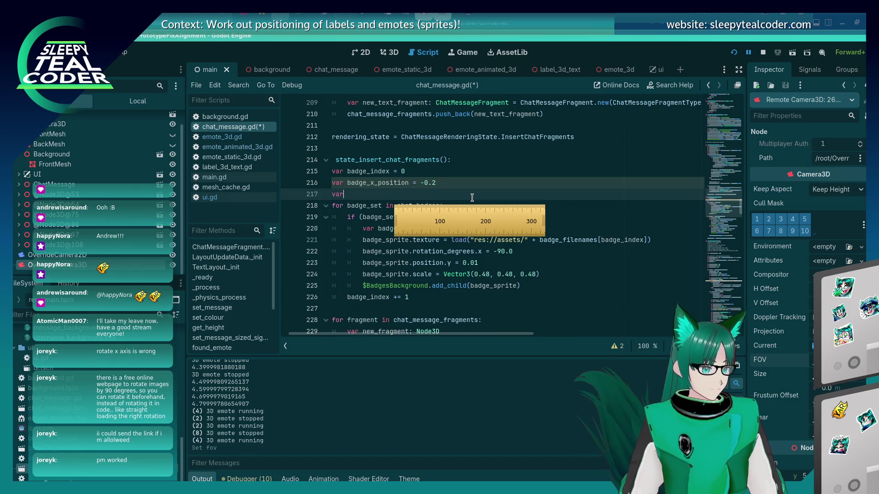
{"action": "type", "text": " badge_x"}
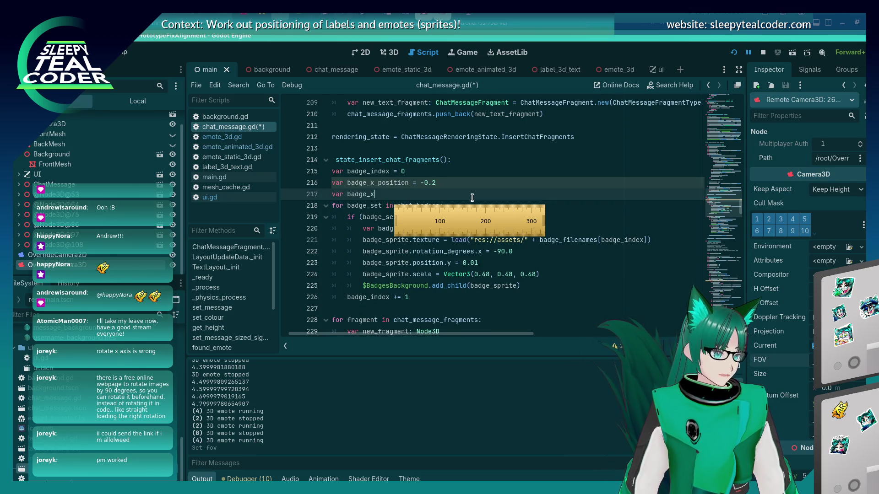
{"action": "type", "text": "_increment ="}
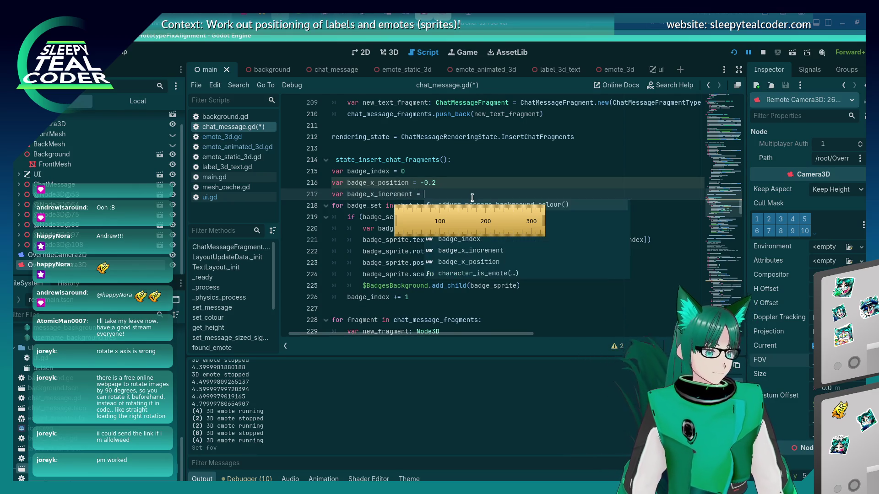
Step: Give badge_x_increment the value 0.105 and save the script
{"action": "key", "text": "alt+Tab"}
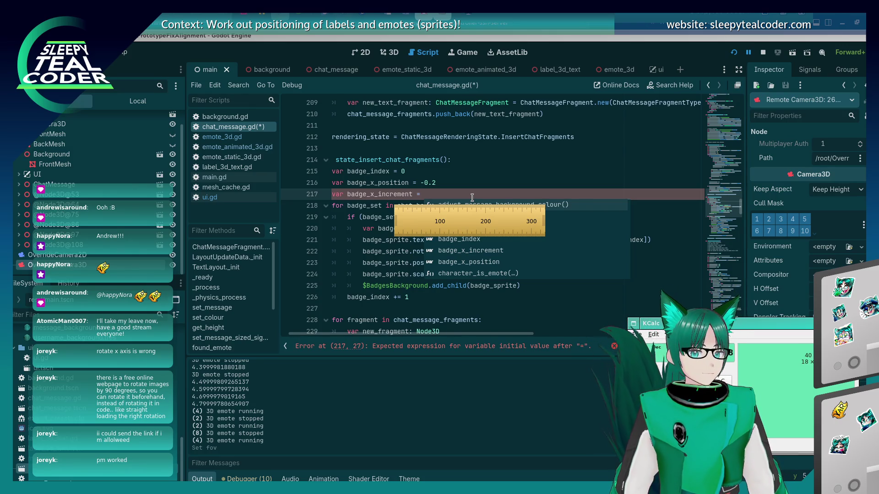
{"action": "type", "text": "21 ×"}
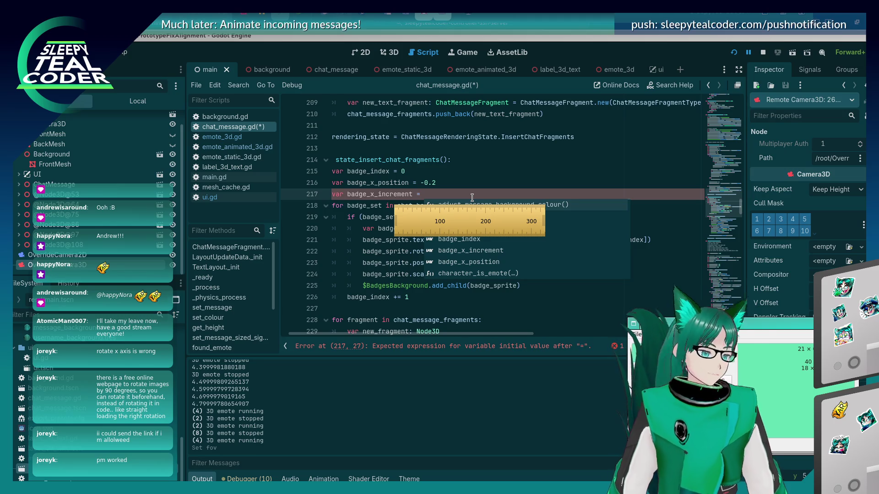
{"action": "left_click", "coordinate": [462, 193]}
{"action": "type", "text": "0.105"}
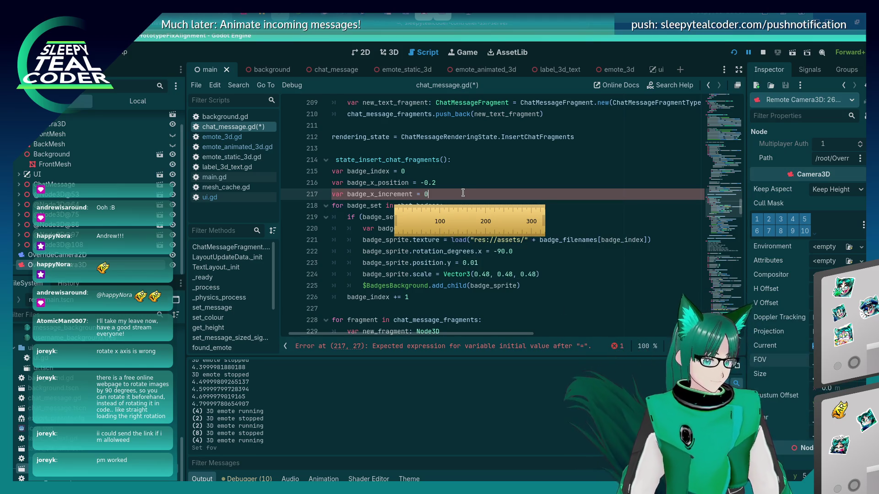
{"action": "key", "text": "ctrl+s"}
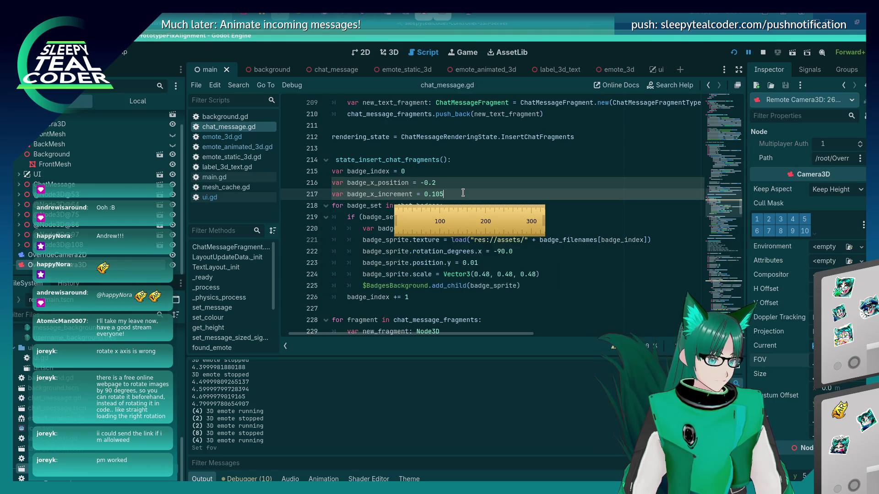
Step: Append _meters to both badge_x_position and badge_x_increment and save
{"action": "left_click", "coordinate": [408, 181]}
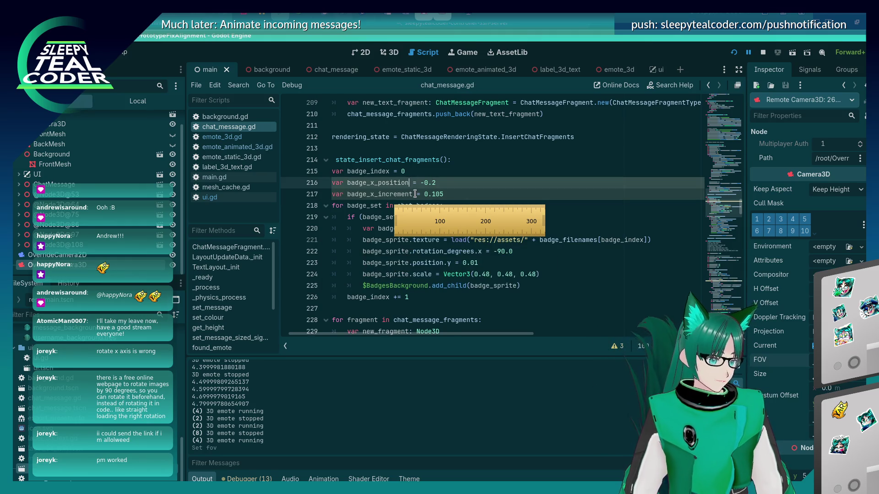
{"action": "type", "text": "_meters"}
{"action": "key", "text": "Down"}
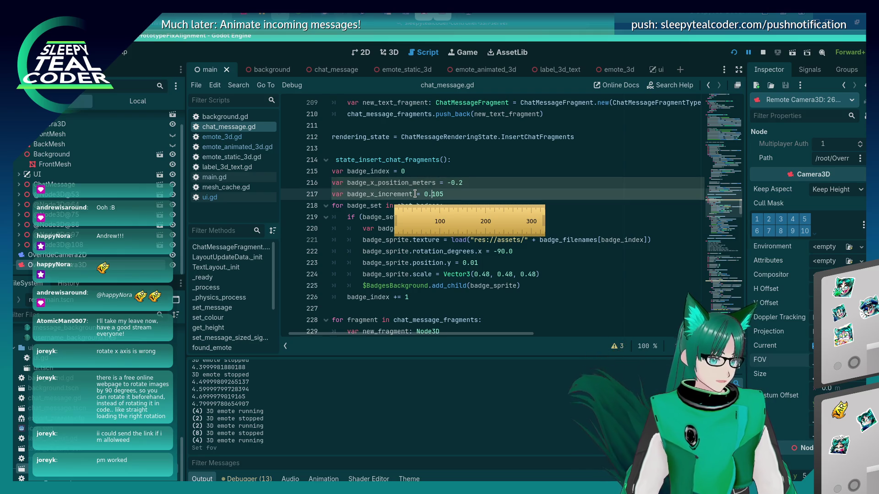
{"action": "type", "text": "_meters"}
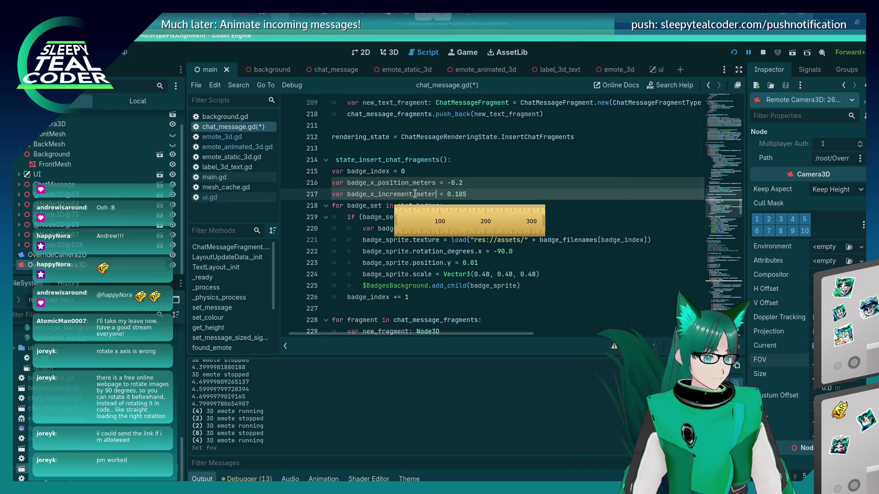
{"action": "key", "text": "ctrl+s"}
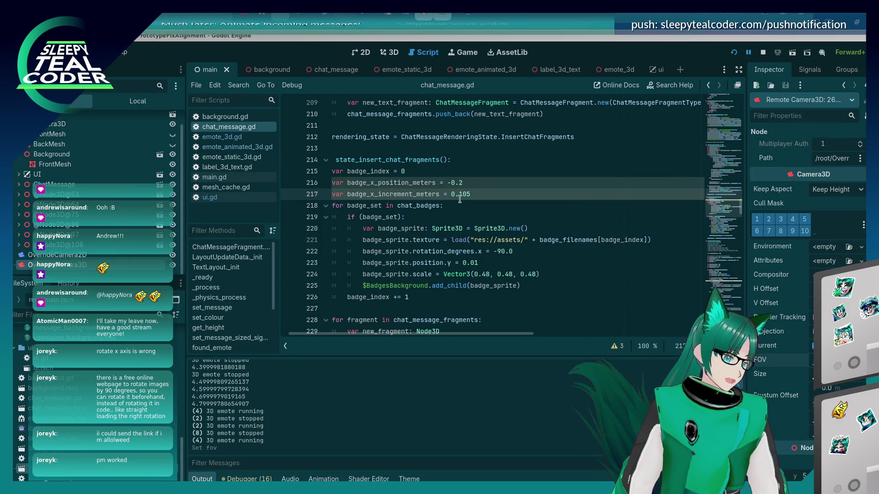
{"action": "left_click", "coordinate": [407, 194]}
{"action": "left_click", "coordinate": [554, 295]}
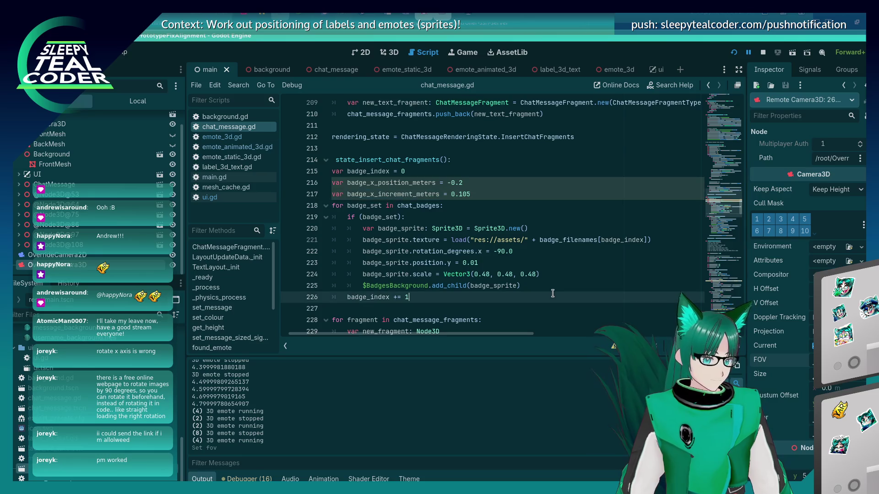
Step: Add 'badge_sprite.position = badge_x_position_meters' after the add_child call
{"action": "left_click", "coordinate": [542, 285]}
{"action": "key", "text": "Return"}
{"action": "type", "text": "badge_"}
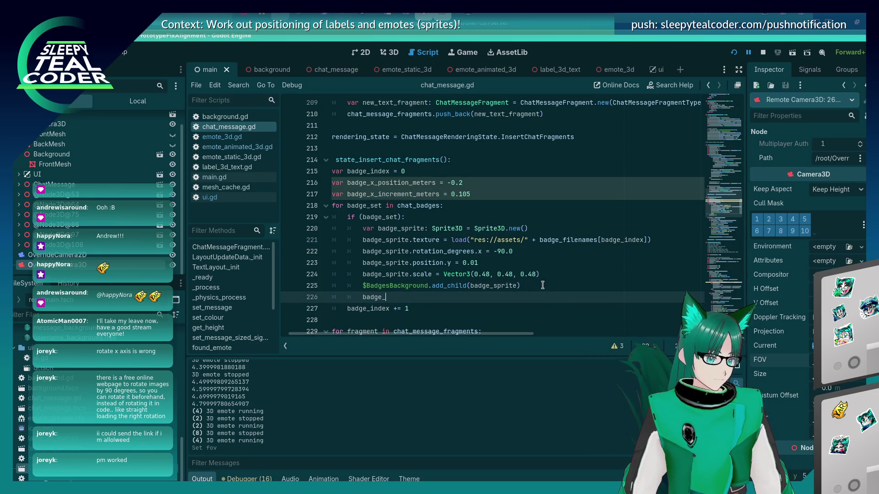
{"action": "type", "text": "sprite."}
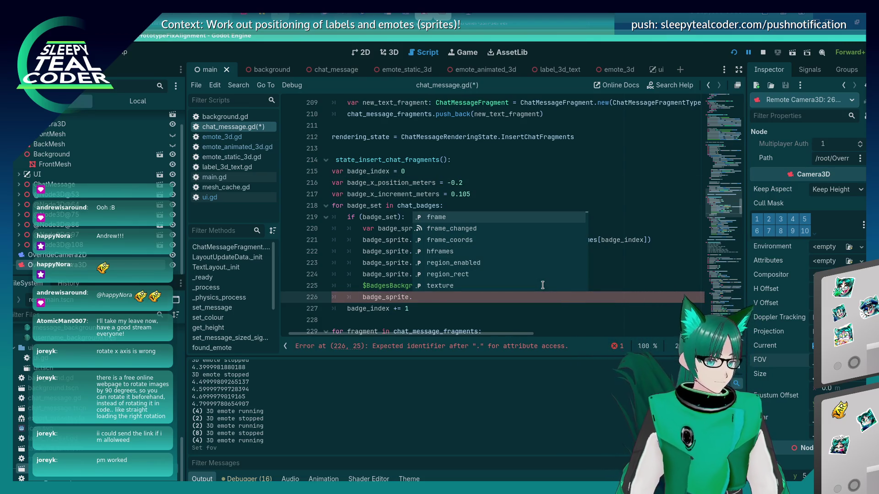
{"action": "type", "text": "position"}
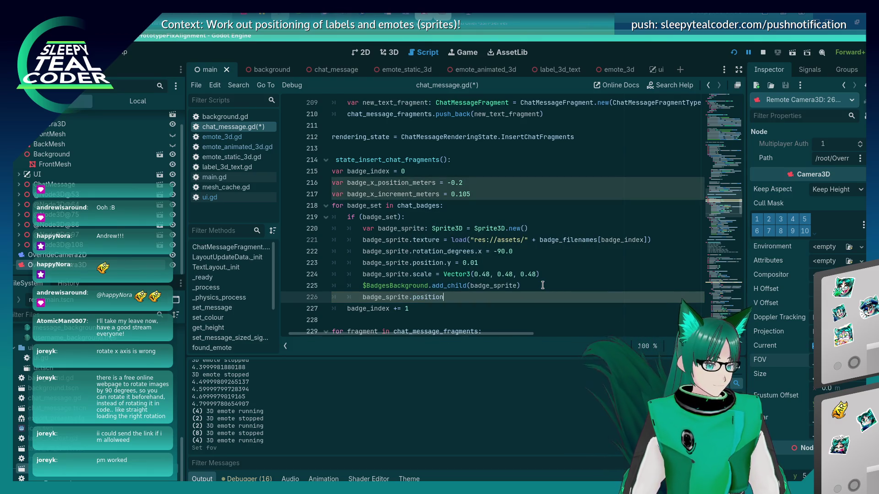
{"action": "type", "text": " ="}
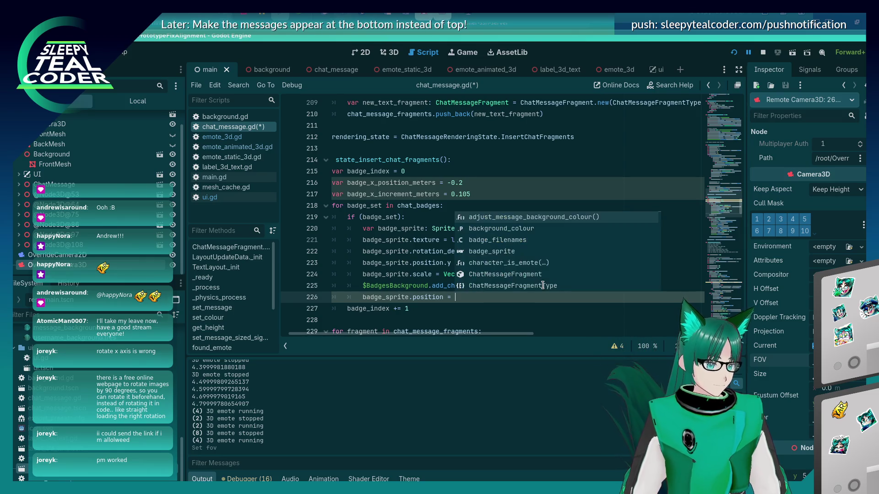
{"action": "double_click", "coordinate": [434, 183]}
{"action": "key", "text": "ctrl+c"}
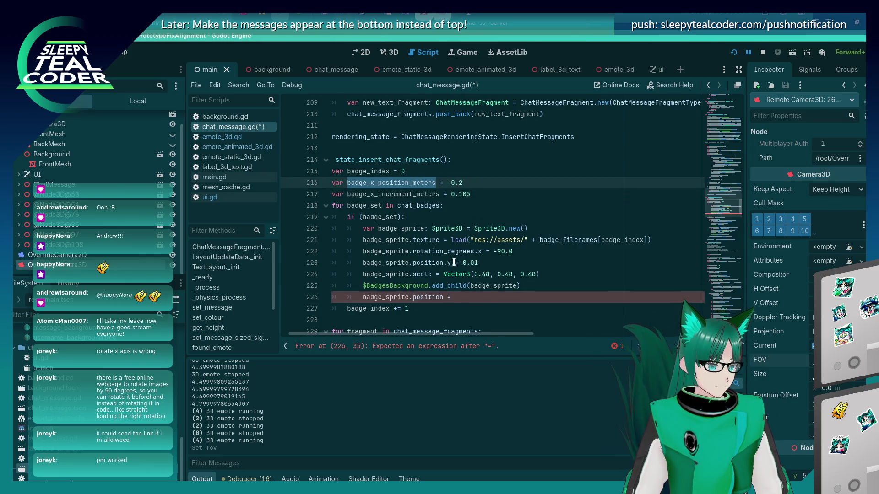
{"action": "left_click", "coordinate": [476, 295]}
{"action": "key", "text": "ctrl+v"}
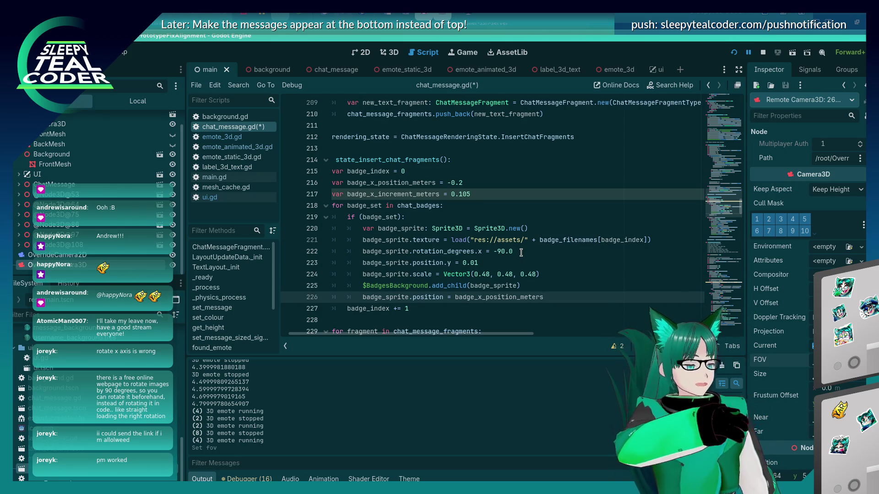
Step: Add 'badge_x_position_meters += badge_x_increment_meters' on the next line and save
{"action": "key", "text": "Return"}
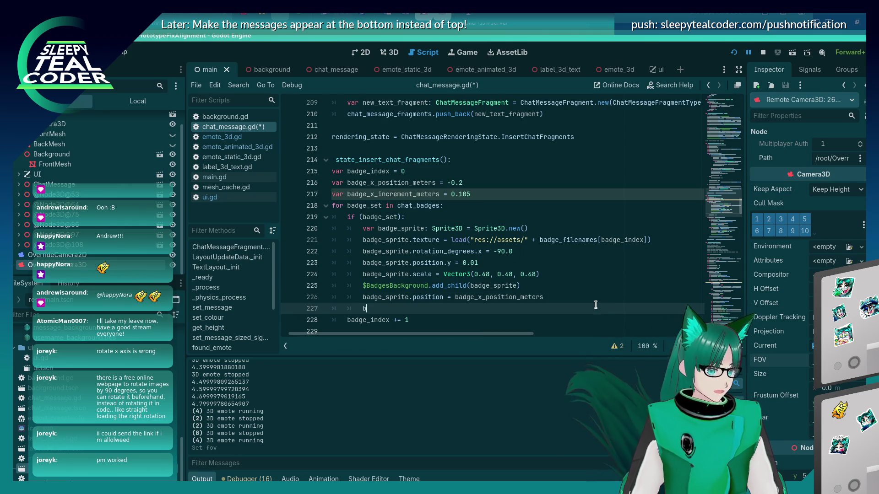
{"action": "type", "text": "badge_x"}
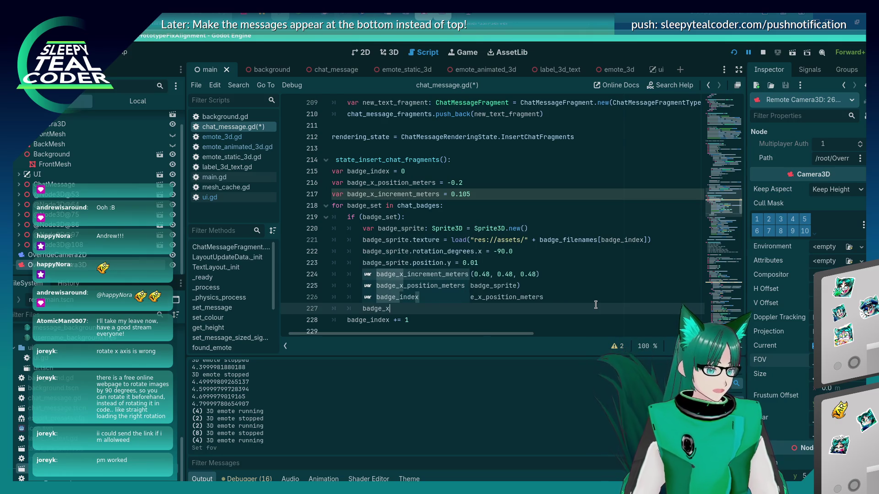
{"action": "key", "text": "Down"}
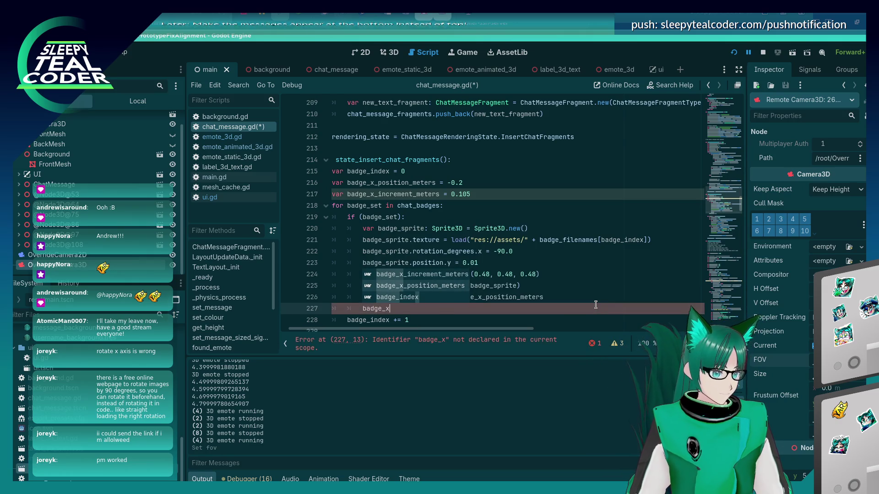
{"action": "key", "text": "Return"}
{"action": "type", "text": "+= bad"}
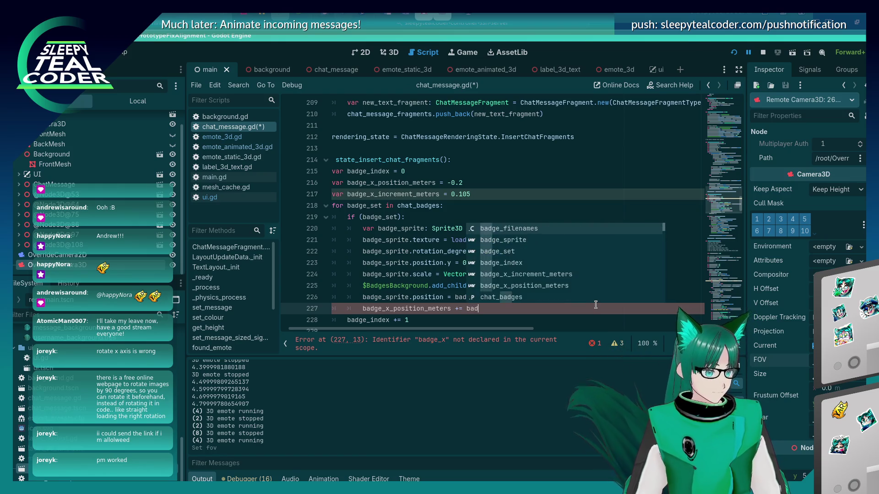
{"action": "key", "text": "Down"}
{"action": "key", "text": "Down"}
{"action": "key", "text": "Down"}
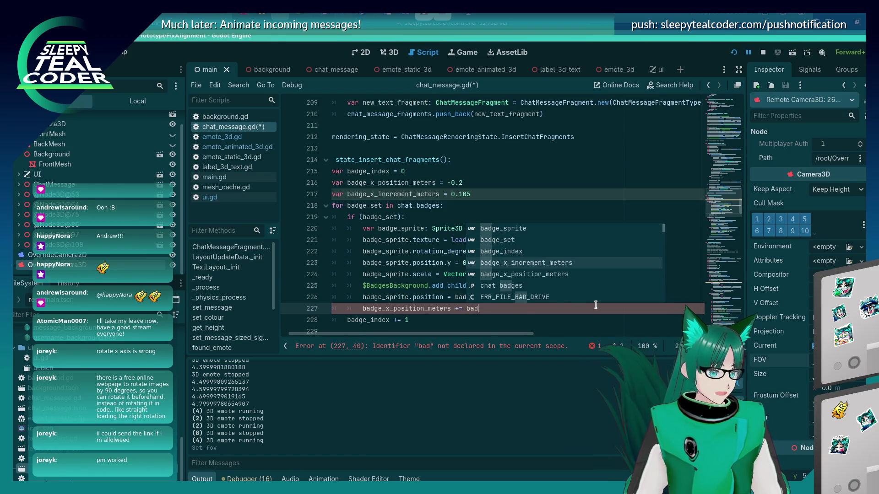
{"action": "key", "text": "Return"}
{"action": "key", "text": "ctrl+s"}
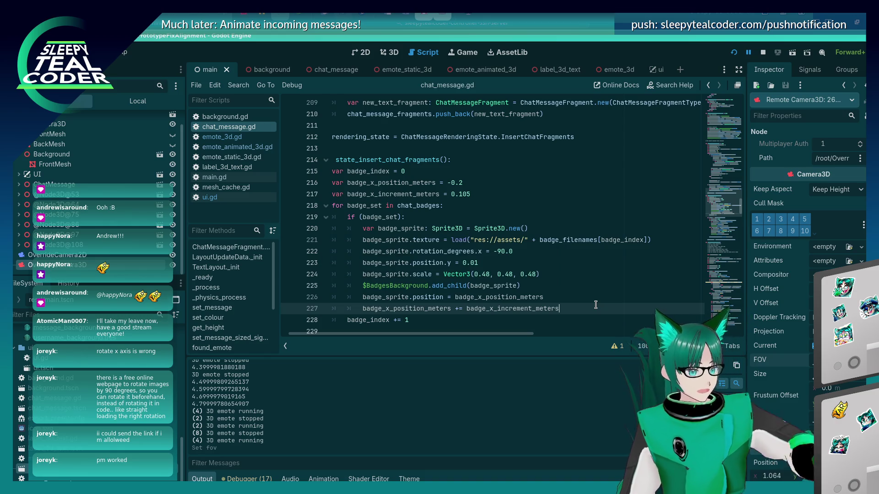
Step: Change the assignment to badge_sprite.position.x, then switch windows
{"action": "left_click", "coordinate": [444, 298]}
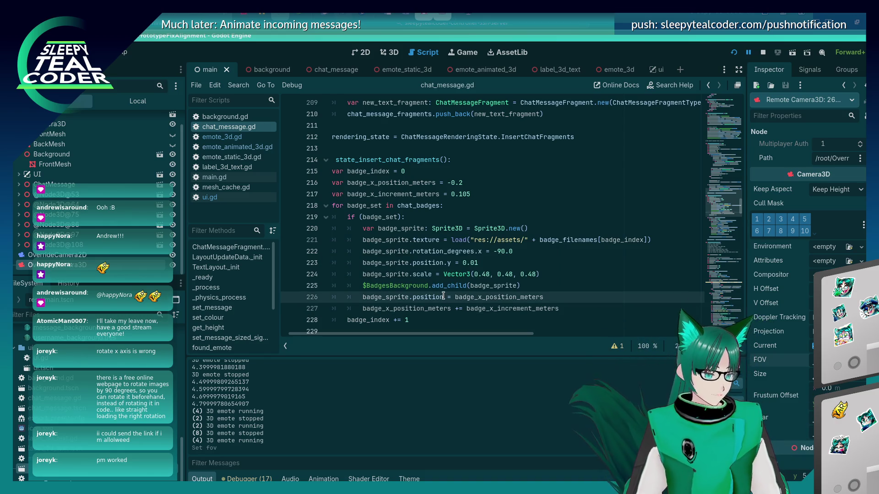
{"action": "type", "text": ".x"}
{"action": "key", "text": "Escape"}
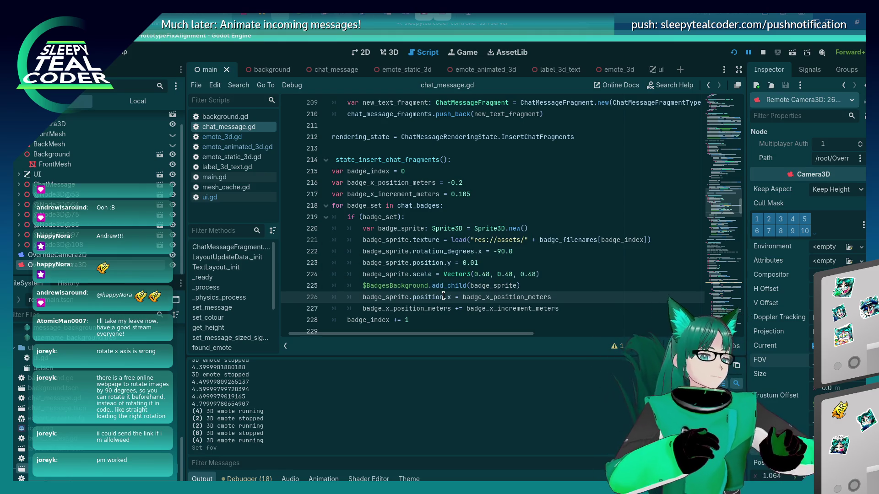
{"action": "key", "text": "alt+Tab"}
{"action": "key", "text": "alt+Tab"}
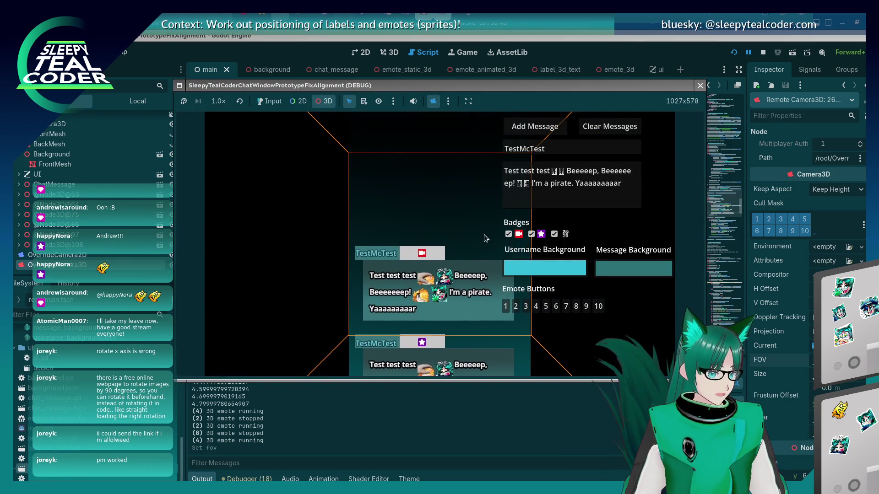
Step: In the running game, untick two badges, add a test message, and shift the message stack left
{"action": "left_click", "coordinate": [531, 235]}
{"action": "key", "text": "alt+Tab"}
{"action": "key", "text": "alt+Tab"}
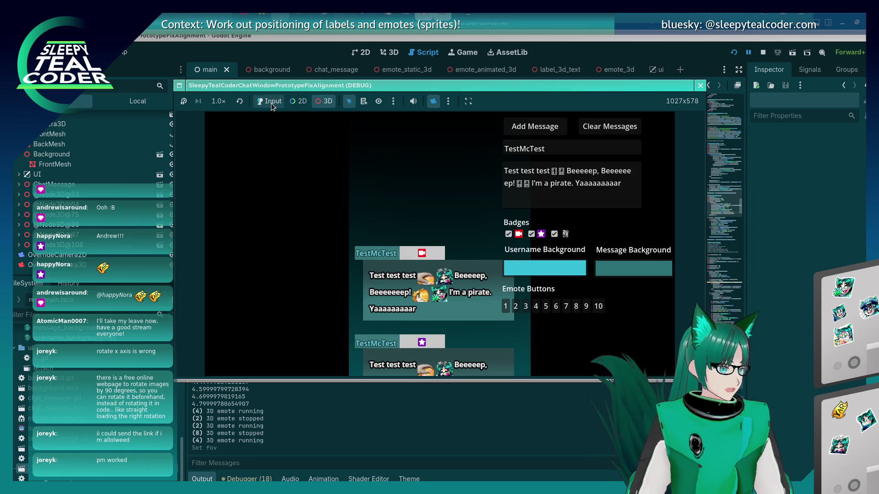
{"action": "left_click", "coordinate": [531, 234]}
{"action": "left_click", "coordinate": [554, 234]}
{"action": "left_click", "coordinate": [534, 128]}
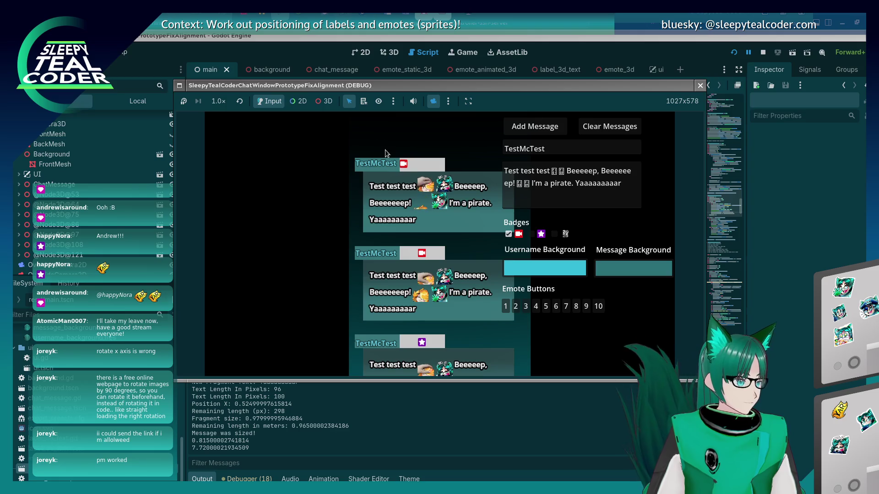
{"action": "left_click_drag", "start_coordinate": [397, 163], "coordinate": [254, 169]}
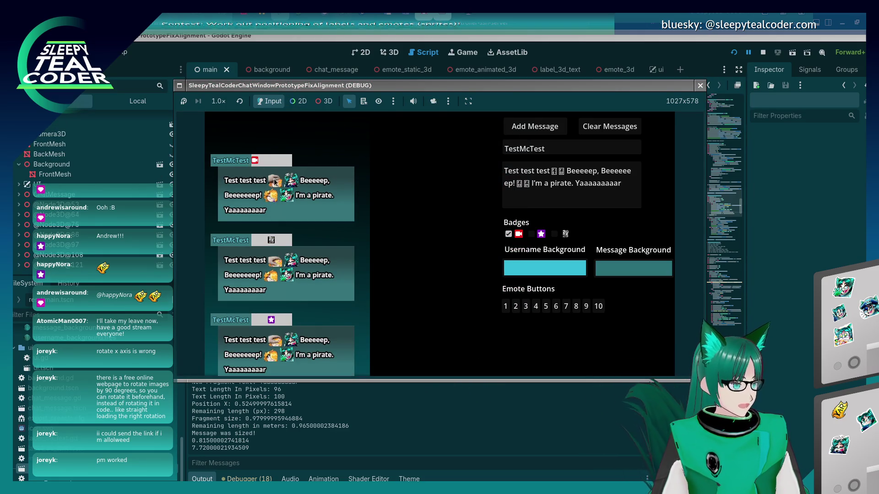
Step: Return through KCalc to the script and place the caret in the starting x value on line 216
{"action": "key", "text": "alt+Tab"}
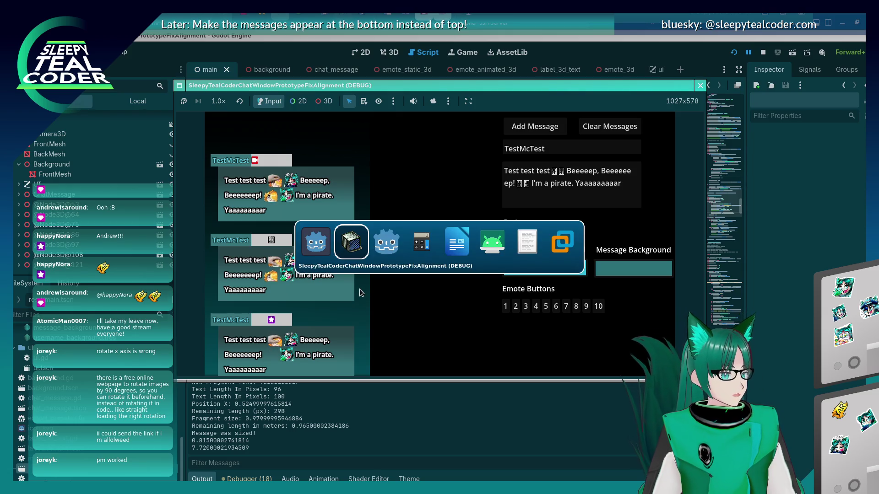
{"action": "key", "text": "alt+Tab"}
{"action": "key", "text": "alt+Tab"}
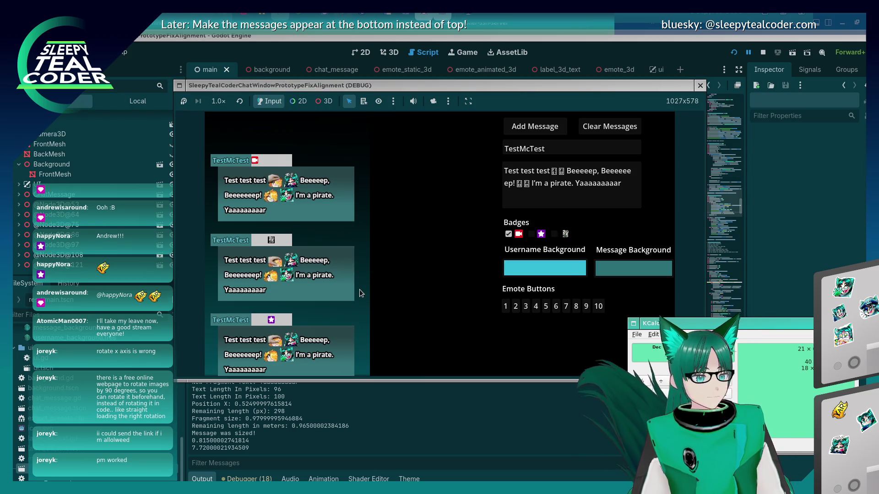
{"action": "left_click", "coordinate": [776, 238]}
{"action": "left_click", "coordinate": [461, 182]}
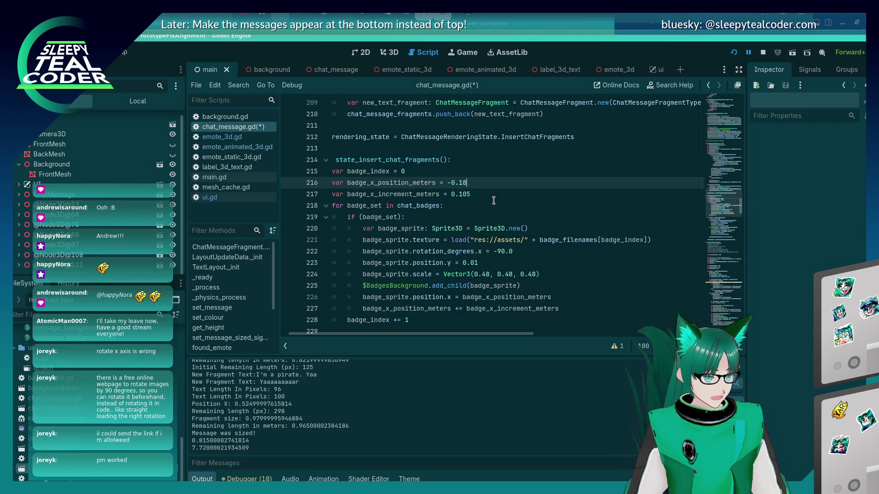
Step: Change the starting x position to -0.175, save, and add a test message in the game
{"action": "type", "text": "75"}
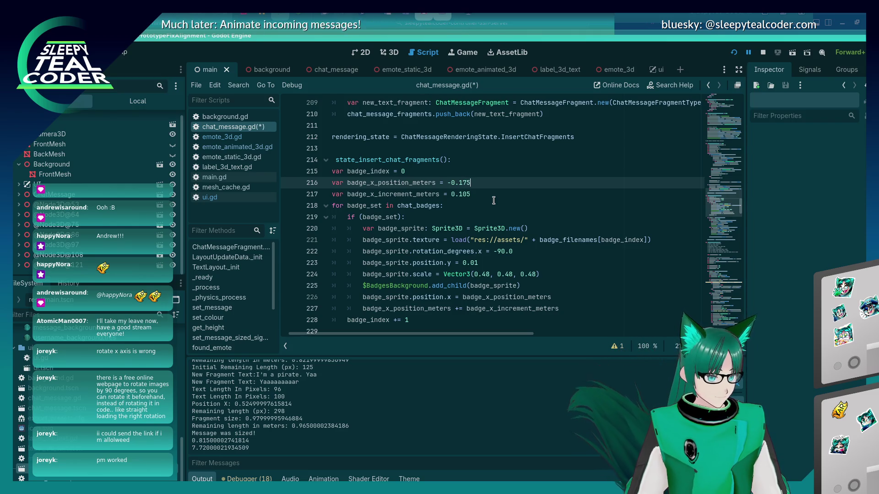
{"action": "key", "text": "ctrl+s"}
{"action": "key", "text": "alt+Tab"}
{"action": "key", "text": "Tab"}
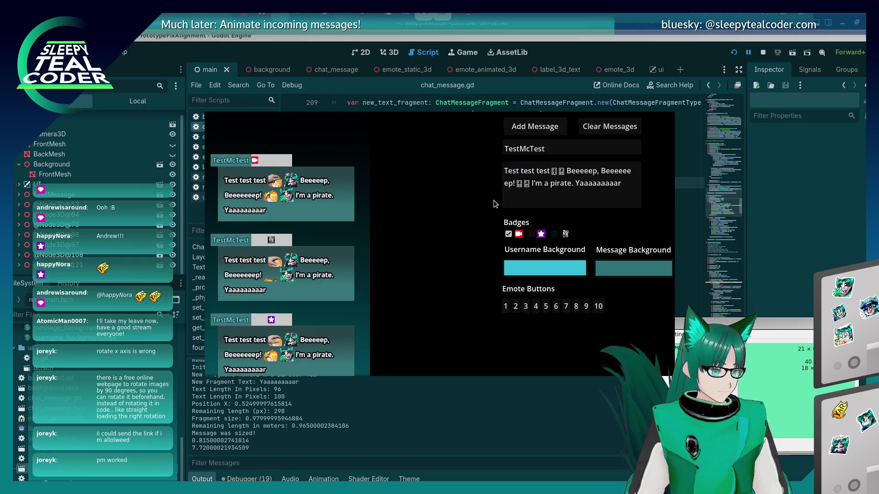
{"action": "left_click", "coordinate": [517, 126]}
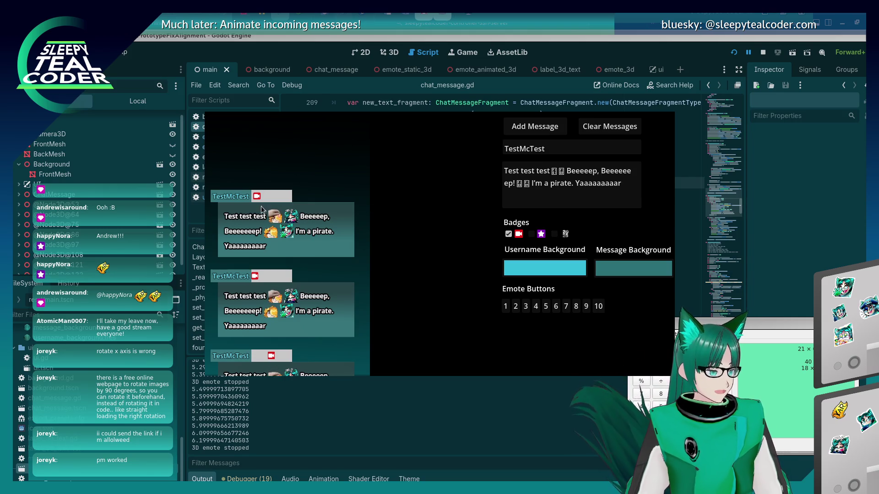
Step: Tick the second and third badges, adding a message after each, then return to the badge sprite code
{"action": "left_click", "coordinate": [531, 234]}
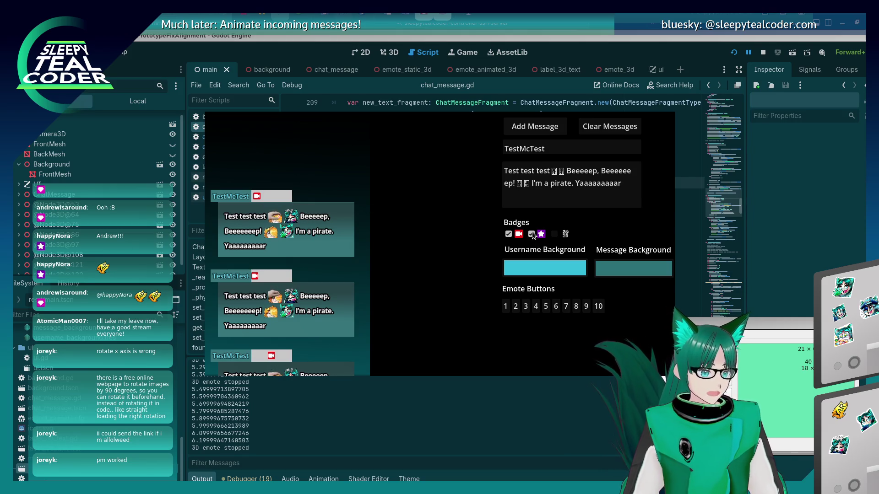
{"action": "left_click", "coordinate": [526, 127]}
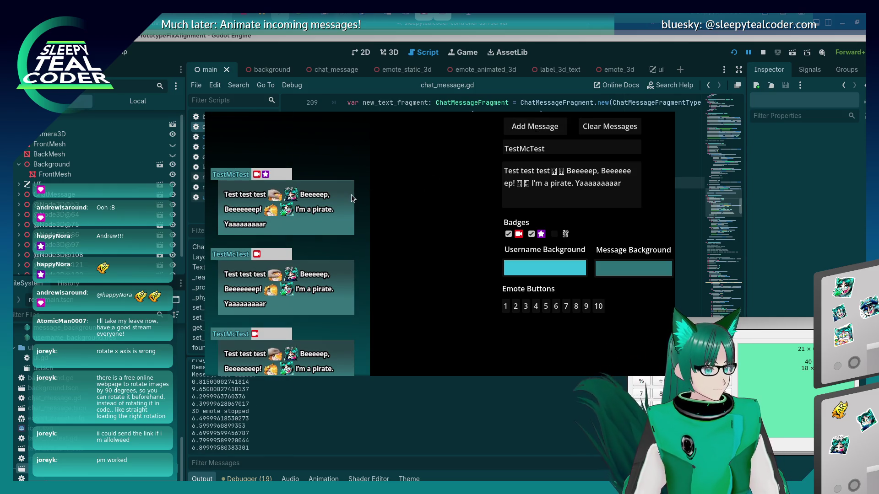
{"action": "left_click", "coordinate": [554, 235]}
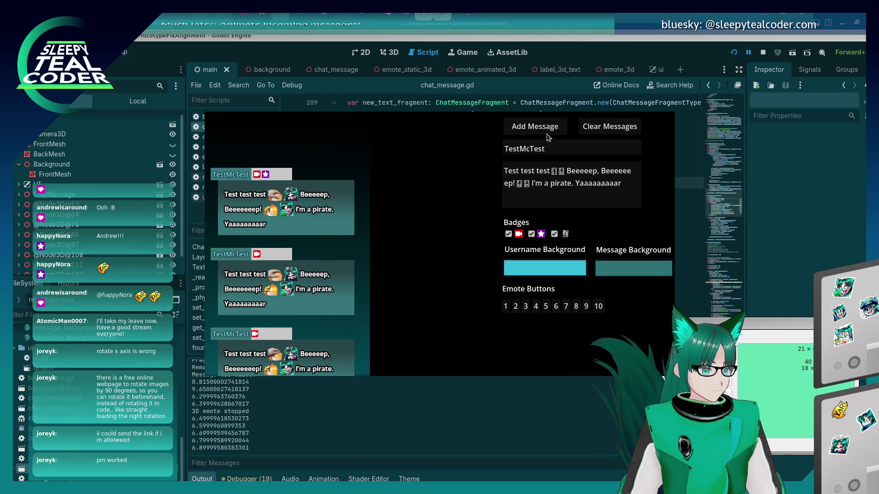
{"action": "left_click", "coordinate": [511, 127]}
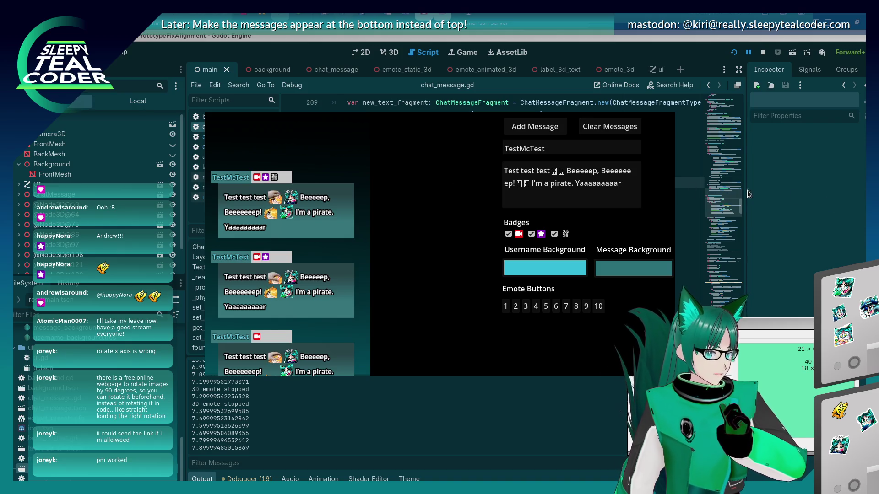
{"action": "left_click", "coordinate": [795, 212]}
{"action": "left_click", "coordinate": [422, 206]}
{"action": "left_click", "coordinate": [417, 228]}
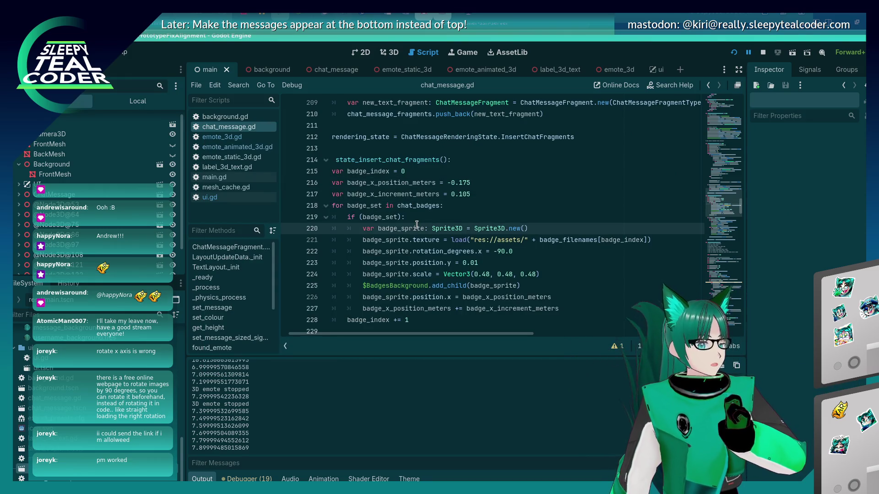
Step: Review the chat_badges loop and its badge_set check in chat_message.gd
{"action": "left_click", "coordinate": [422, 206]}
{"action": "left_click", "coordinate": [421, 217]}
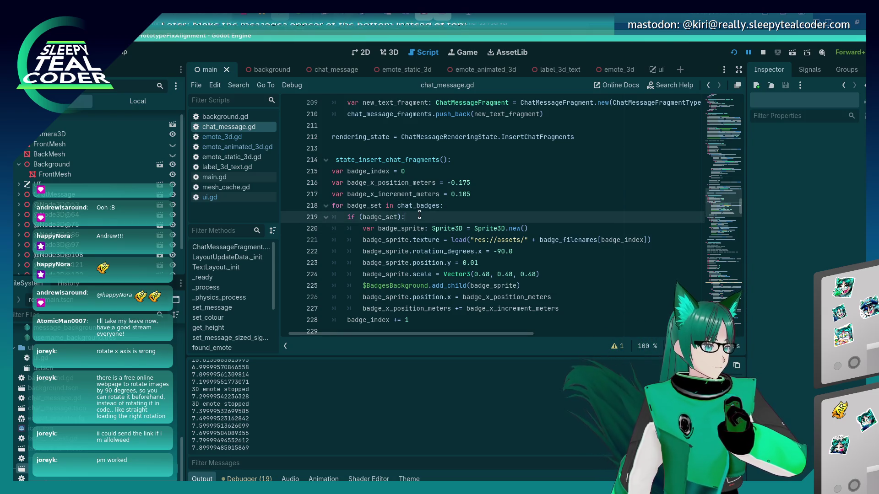
{"action": "left_click", "coordinate": [422, 206]}
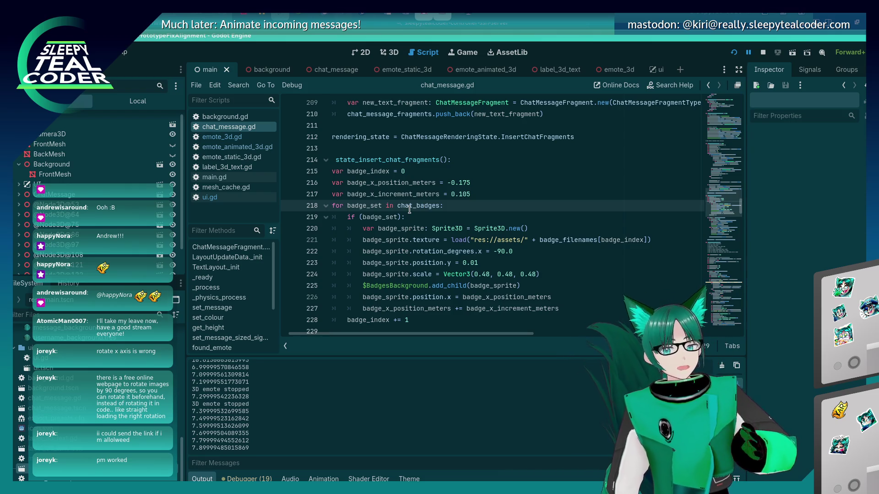
{"action": "mouse_move", "coordinate": [410, 209]}
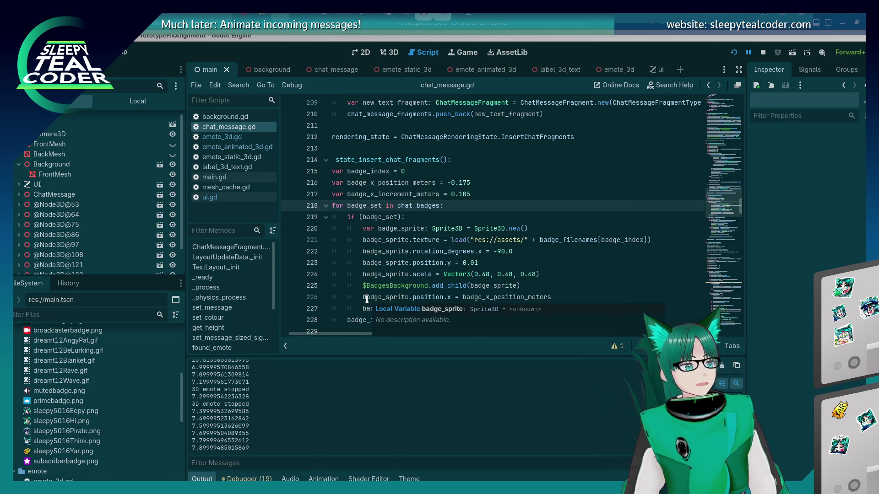
Step: Bring up the ui scene in the 2D editor showing the Badges row
{"action": "left_click", "coordinate": [661, 72]}
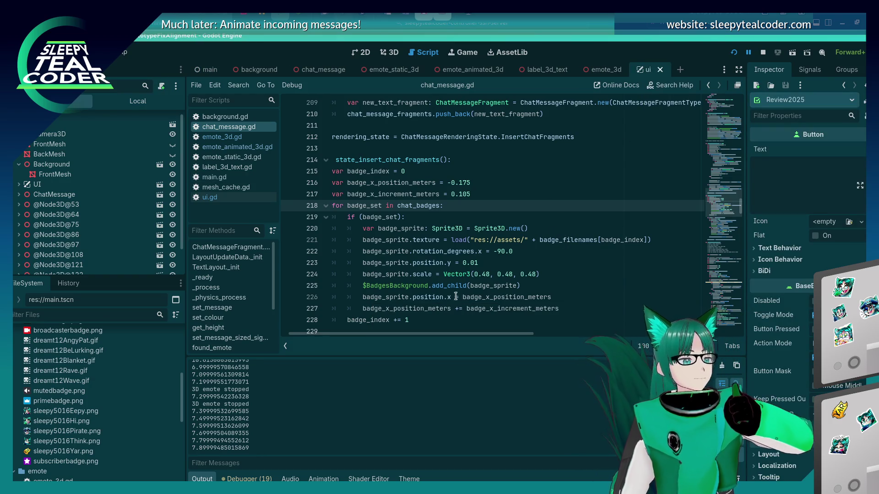
{"action": "scroll", "coordinate": [407, 255], "scroll_direction": "up", "scroll_amount": 3}
{"action": "scroll", "coordinate": [407, 255], "scroll_direction": "up", "scroll_amount": 3}
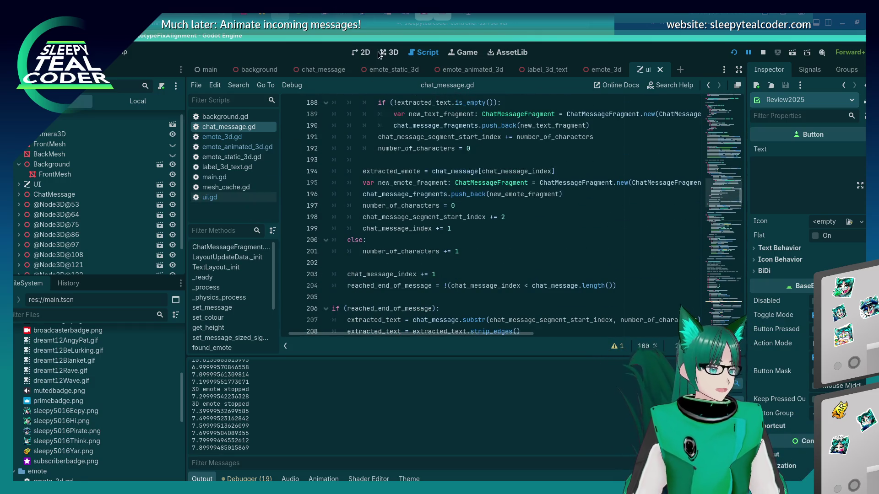
{"action": "left_click", "coordinate": [365, 53]}
{"action": "scroll", "coordinate": [488, 225], "scroll_direction": "down", "scroll_amount": 8}
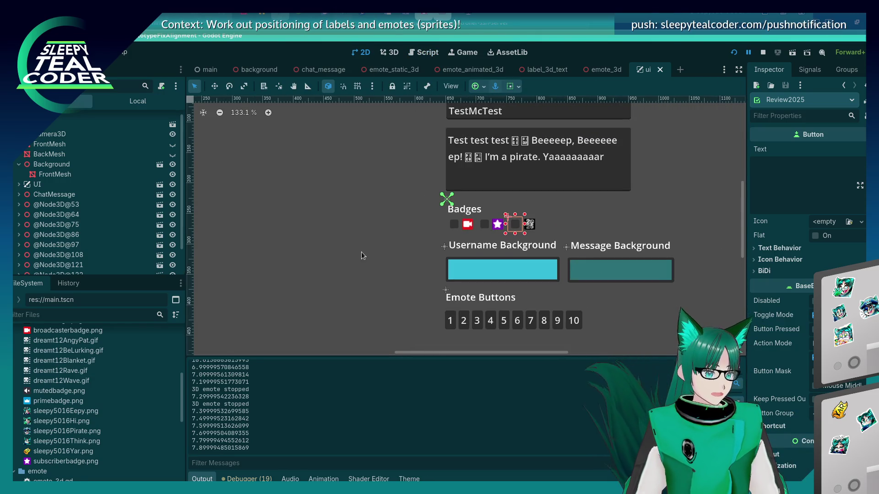
Step: Add a CheckBox child under Badges and place it at the end of the badge row
{"action": "scroll", "coordinate": [112, 222], "scroll_direction": "down", "scroll_amount": 3}
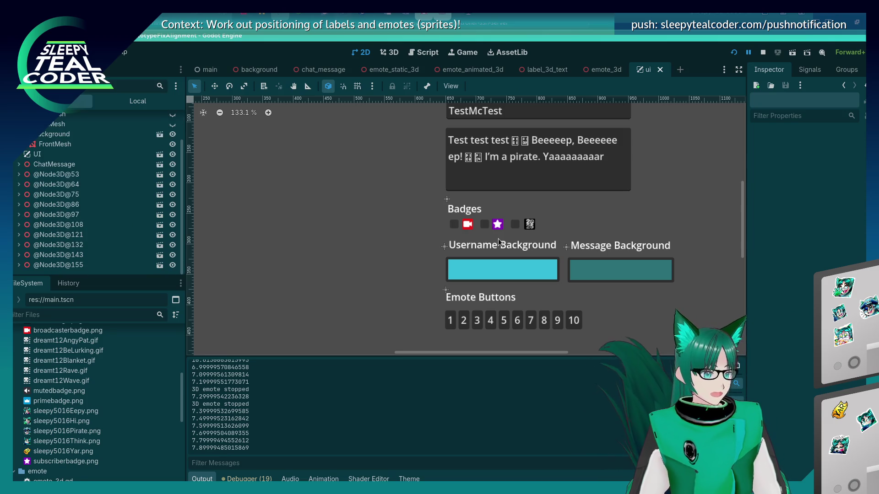
{"action": "left_click", "coordinate": [138, 101]}
{"action": "left_click", "coordinate": [50, 200]}
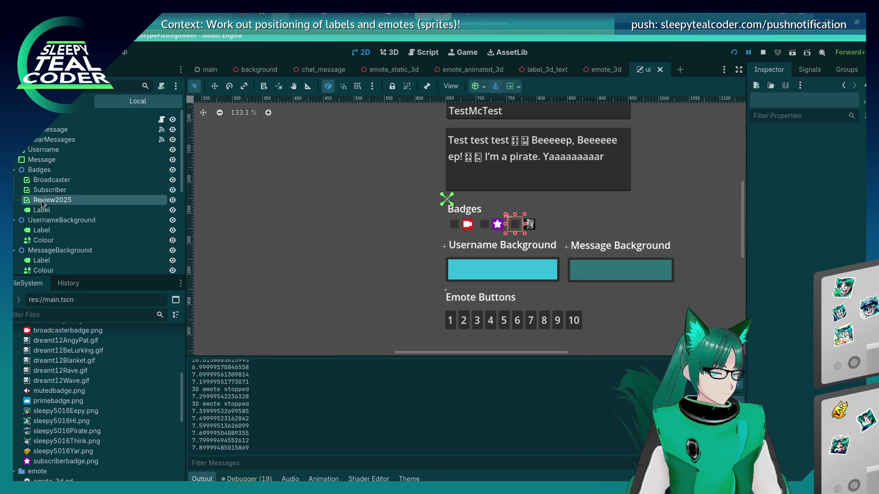
{"action": "right_click", "coordinate": [42, 202]}
{"action": "left_click", "coordinate": [43, 171]}
{"action": "right_click", "coordinate": [42, 172]}
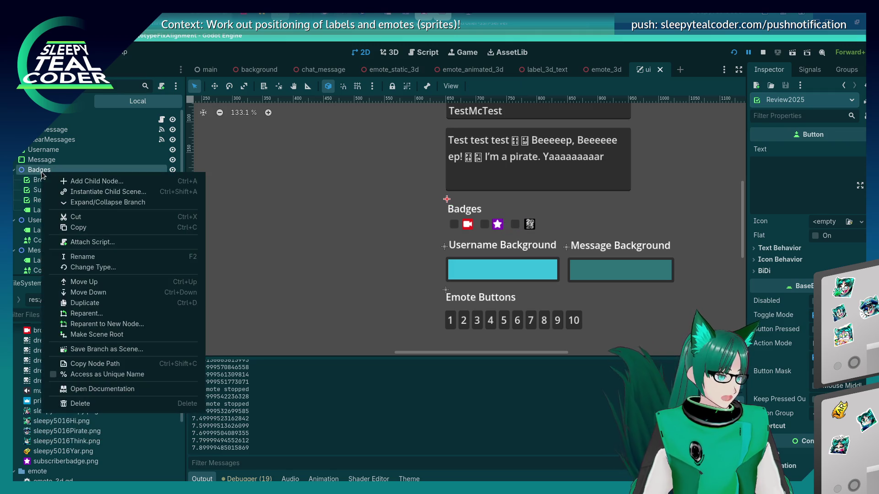
{"action": "left_click", "coordinate": [78, 182]}
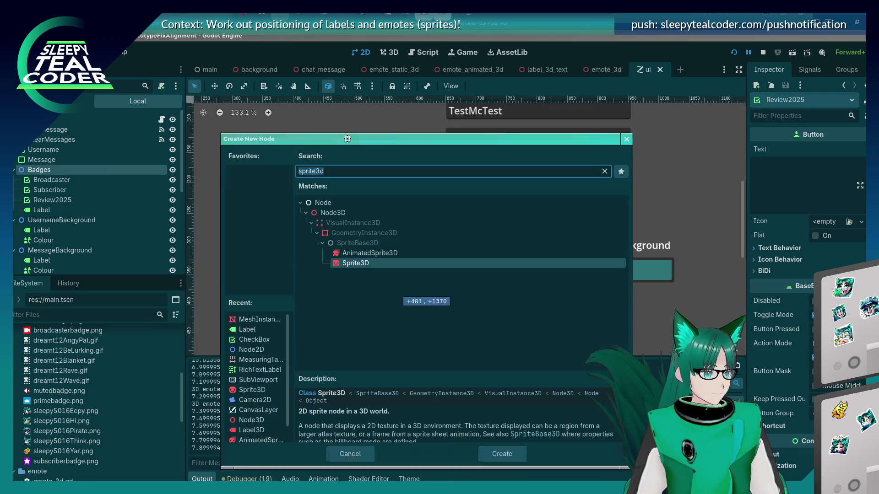
{"action": "type", "text": "che"}
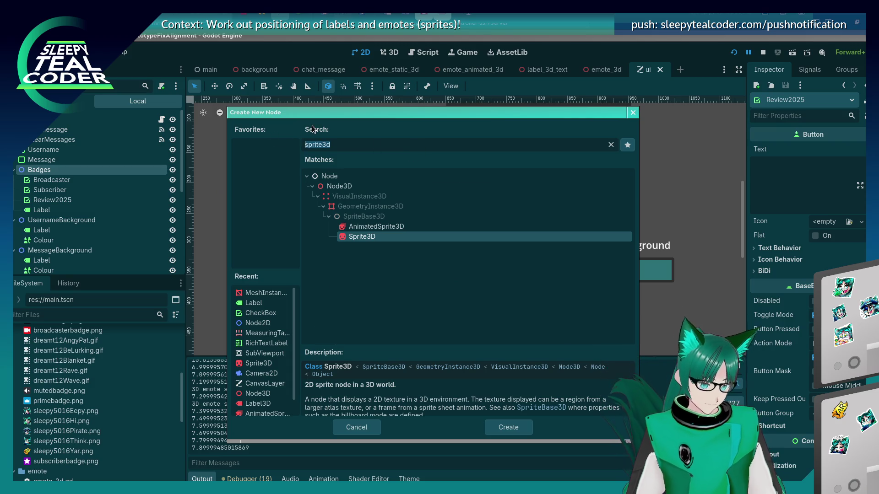
{"action": "type", "text": "ckboxckbox"}
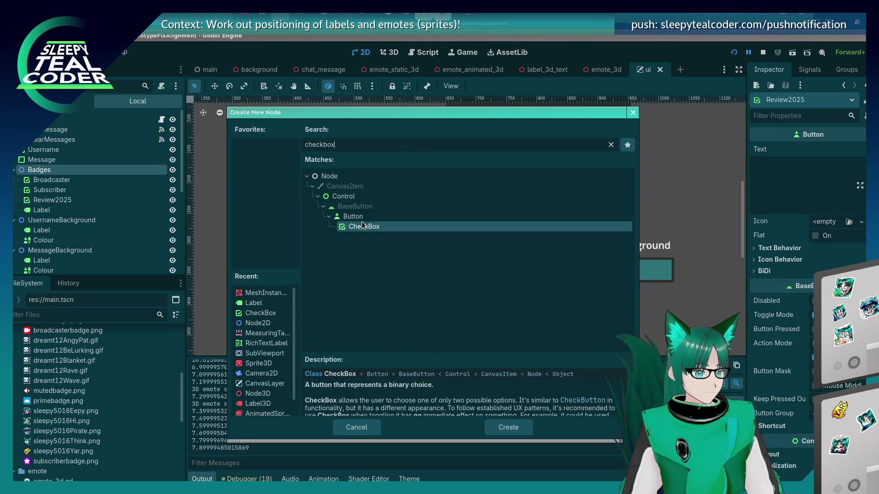
{"action": "double_click", "coordinate": [362, 227]}
{"action": "left_click_drag", "start_coordinate": [465, 207], "coordinate": [557, 223]}
{"action": "key", "text": "Up"}
{"action": "key", "text": "Up"}
{"action": "key", "text": "Right"}
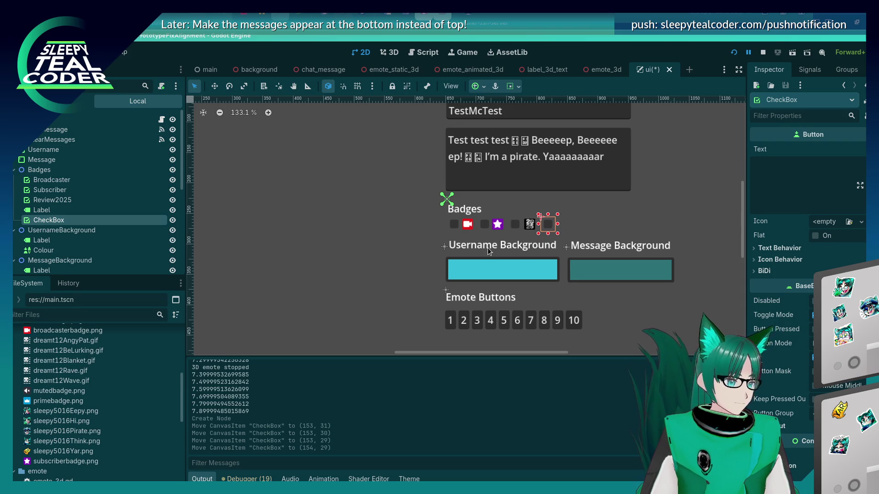
Step: Drop the primebadge.png crown sprite beside the new checkbox and rename the checkbox Prime
{"action": "mouse_move", "coordinate": [73, 399]}
{"action": "left_mouse_down"}
{"action": "mouse_move", "coordinate": [66, 404]}
{"action": "mouse_move", "coordinate": [347, 347]}
{"action": "mouse_move", "coordinate": [580, 213]}
{"action": "mouse_move", "coordinate": [568, 226]}
{"action": "left_mouse_up"}
{"action": "key", "text": "Up"}
{"action": "key", "text": "Up"}
{"action": "key", "text": "Up"}
{"action": "key", "text": "Left"}
{"action": "key", "text": "Left"}
{"action": "key", "text": "Left"}
{"action": "key", "text": "Left"}
{"action": "left_click", "coordinate": [547, 229]}
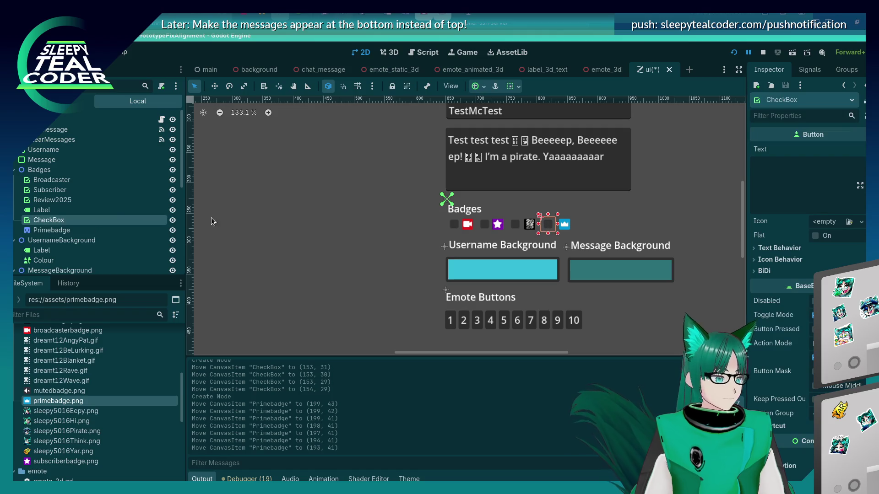
{"action": "double_click", "coordinate": [76, 220]}
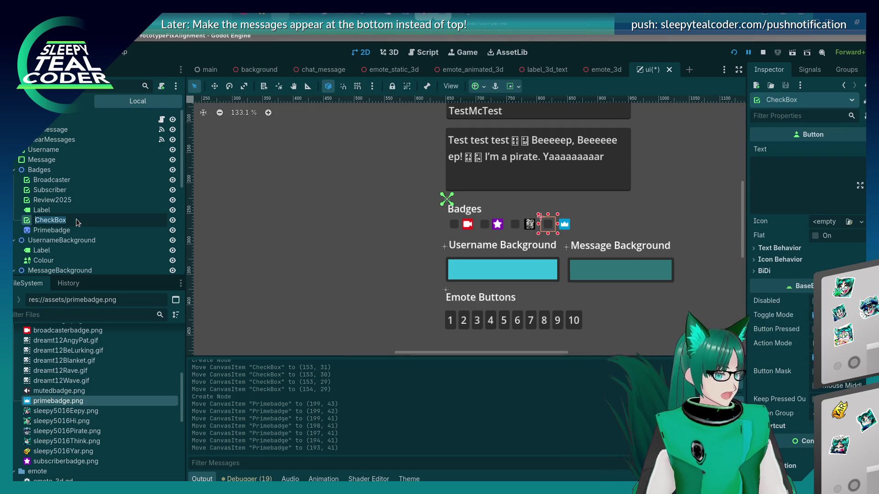
{"action": "type", "text": "Prime"}
{"action": "key", "text": "Return"}
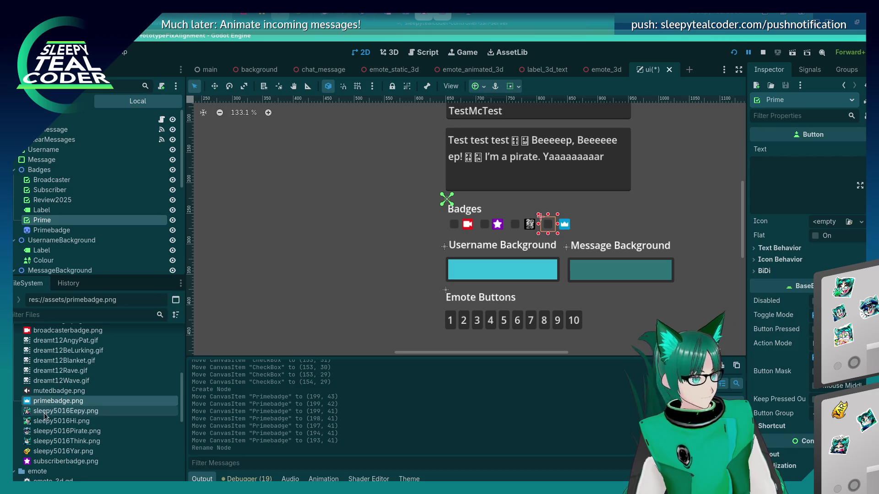
Step: Add a second CheckBox under Badges named Muted, placed right of the crown badge
{"action": "left_click", "coordinate": [45, 392]}
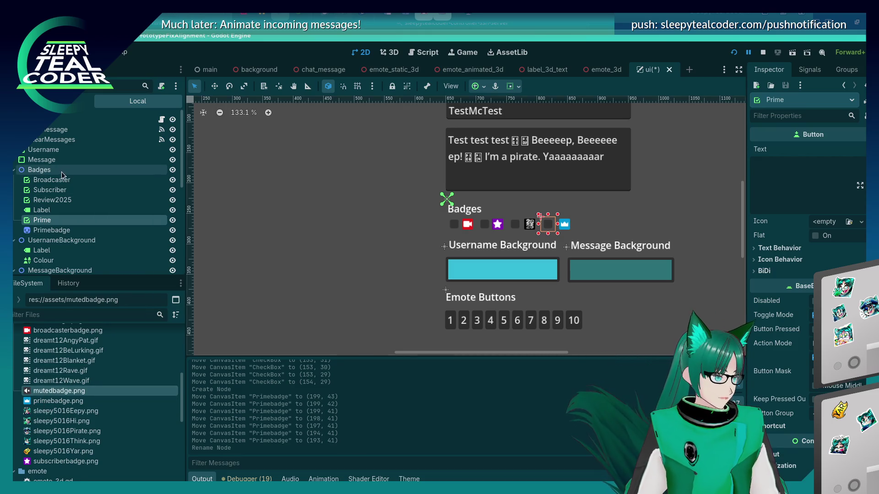
{"action": "right_click", "coordinate": [59, 170]}
{"action": "left_click", "coordinate": [75, 175]}
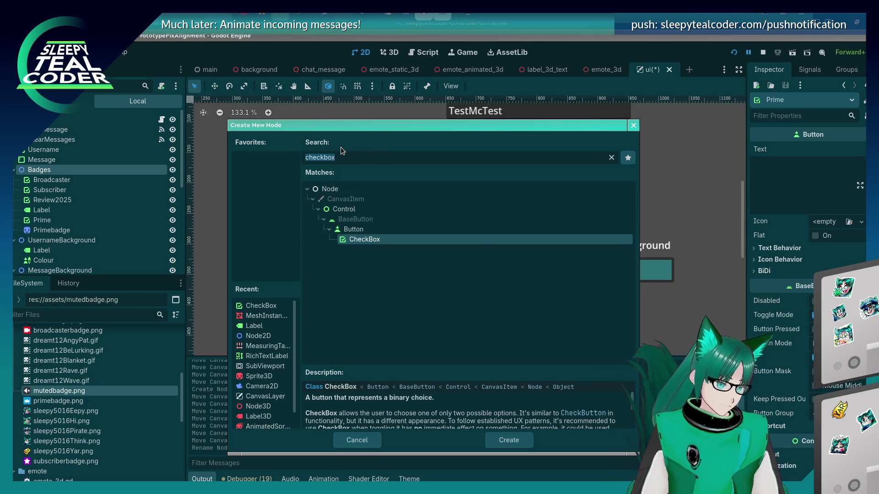
{"action": "key", "text": "Return"}
{"action": "double_click", "coordinate": [64, 238]}
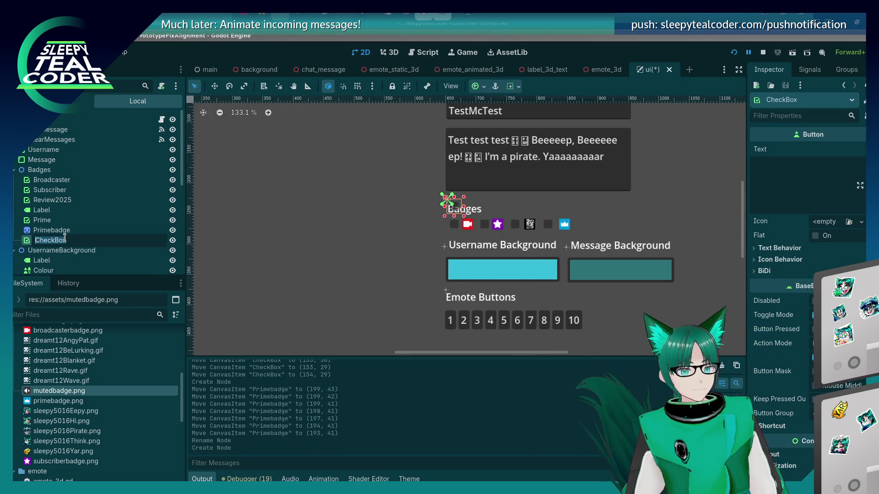
{"action": "type", "text": "Muted"}
{"action": "key", "text": "Return"}
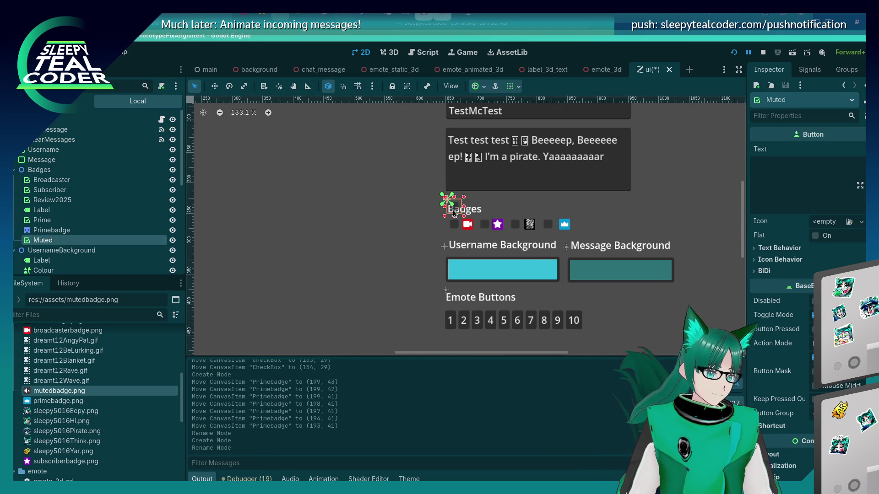
{"action": "mouse_move", "coordinate": [453, 213]}
{"action": "left_mouse_down"}
{"action": "mouse_move", "coordinate": [618, 220]}
{"action": "mouse_move", "coordinate": [584, 222]}
{"action": "left_mouse_up"}
Step: Line up the crown badge and Muted checkbox in the badge row with small arrow-key nudges
{"action": "key", "text": "Up"}
{"action": "key", "text": "Up"}
{"action": "key", "text": "Down"}
{"action": "key", "text": "Right"}
{"action": "left_click", "coordinate": [564, 224]}
{"action": "key", "text": "Left"}
{"action": "key", "text": "Left"}
{"action": "key", "text": "Left"}
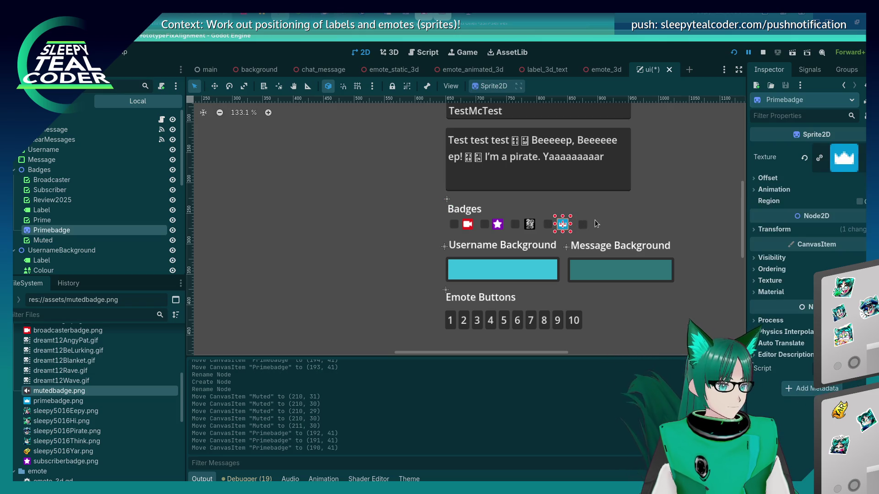
{"action": "left_click", "coordinate": [582, 225]}
{"action": "key", "text": "Left"}
{"action": "key", "text": "Left"}
{"action": "key", "text": "Left"}
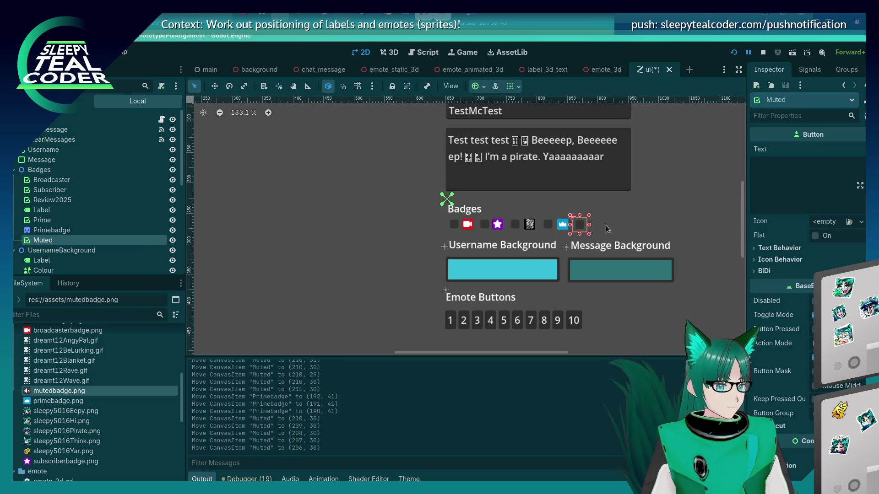
{"action": "key", "text": "Right"}
{"action": "left_click", "coordinate": [605, 230]}
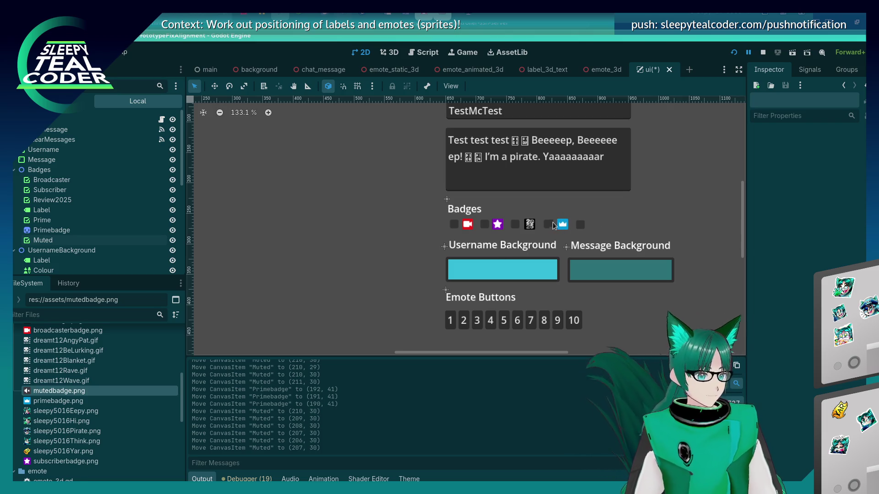
{"action": "left_click", "coordinate": [563, 225]}
{"action": "key", "text": "Right"}
{"action": "left_click", "coordinate": [582, 225]}
{"action": "key", "text": "Right"}
{"action": "key", "text": "Right"}
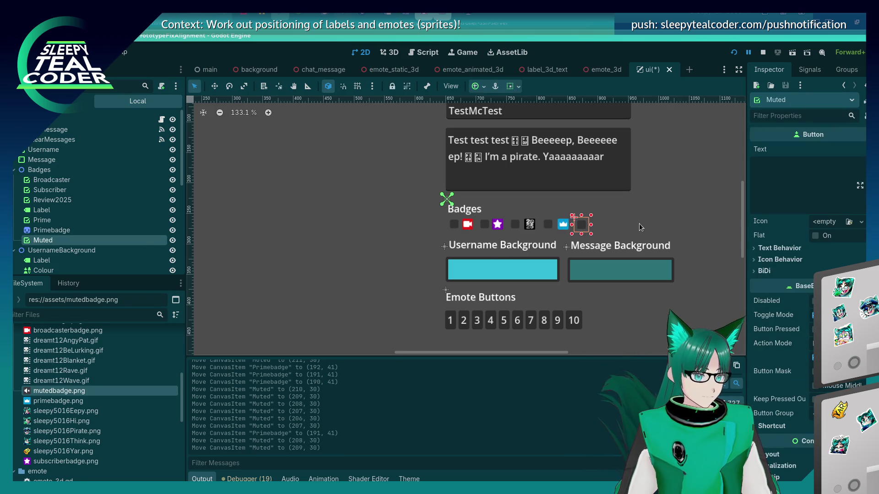
{"action": "left_click", "coordinate": [639, 228]}
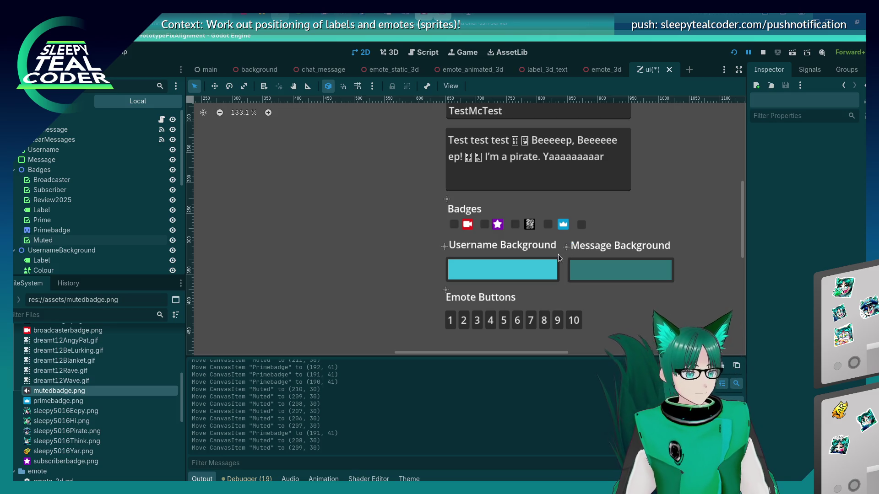
Step: Place the mutedbadge.png sprite beside the Muted checkbox and nudge it into line
{"action": "left_click", "coordinate": [81, 402]}
{"action": "mouse_move", "coordinate": [78, 392]}
{"action": "left_mouse_down"}
{"action": "mouse_move", "coordinate": [497, 288]}
{"action": "mouse_move", "coordinate": [593, 226]}
{"action": "left_mouse_up"}
{"action": "key", "text": "Up"}
{"action": "key", "text": "Right"}
{"action": "key", "text": "Right"}
{"action": "key", "text": "Right"}
{"action": "key", "text": "Down"}
{"action": "key", "text": "Up"}
{"action": "key", "text": "Left"}
{"action": "key", "text": "Right"}
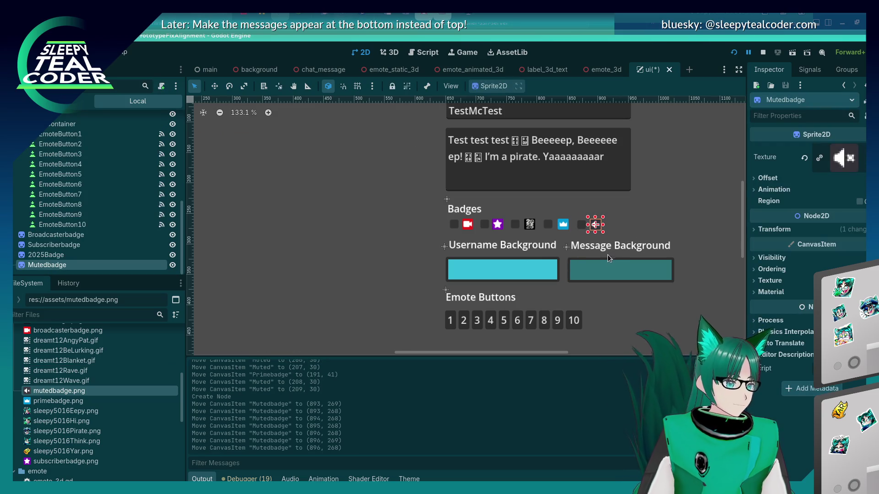
{"action": "left_click", "coordinate": [624, 225]}
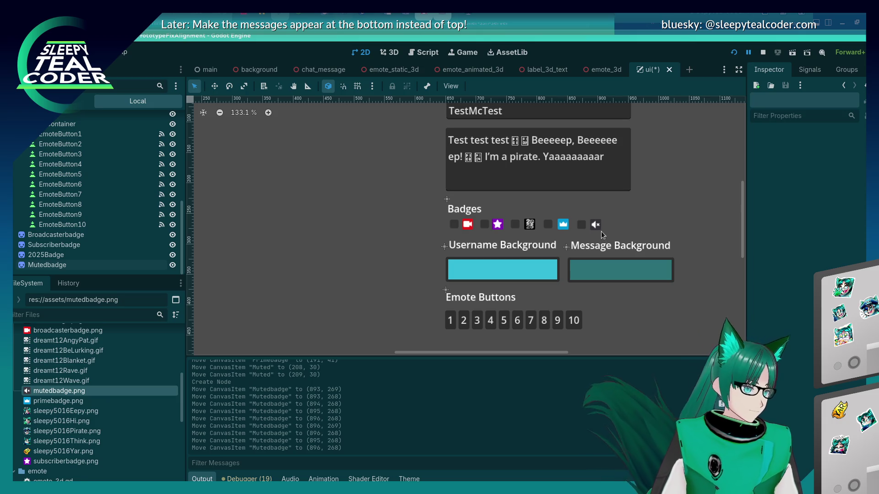
{"action": "left_click", "coordinate": [597, 227]}
{"action": "left_click", "coordinate": [633, 232]}
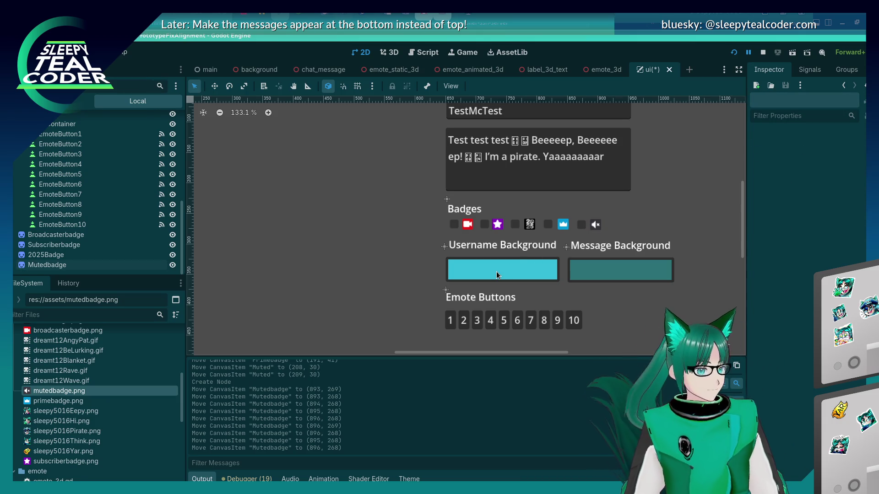
Step: Centre the chat UI on the canvas and open the ui.gd script
{"action": "scroll", "coordinate": [338, 259], "scroll_direction": "down", "scroll_amount": 4}
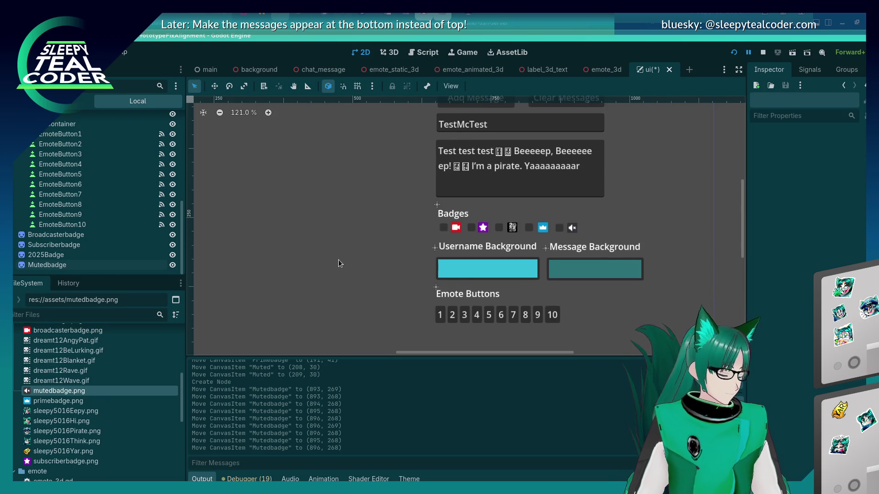
{"action": "left_click_drag", "start_coordinate": [330, 255], "coordinate": [405, 234]}
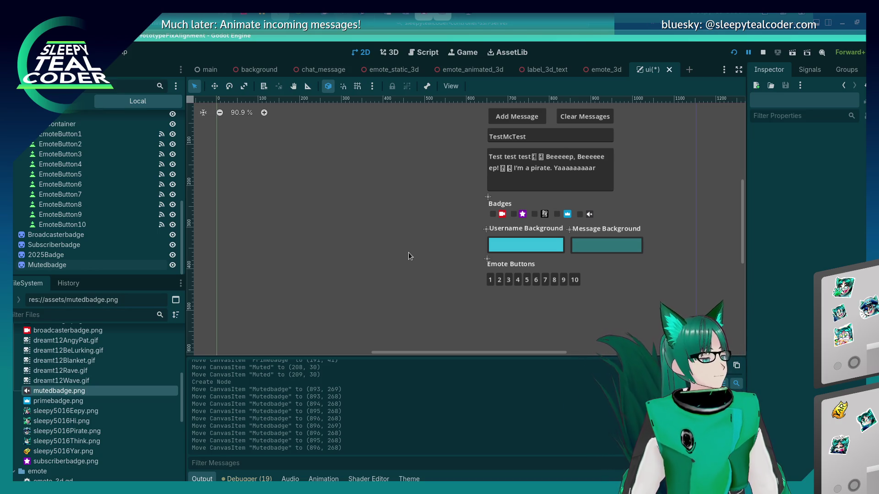
{"action": "scroll", "coordinate": [84, 243], "scroll_direction": "up", "scroll_amount": 5}
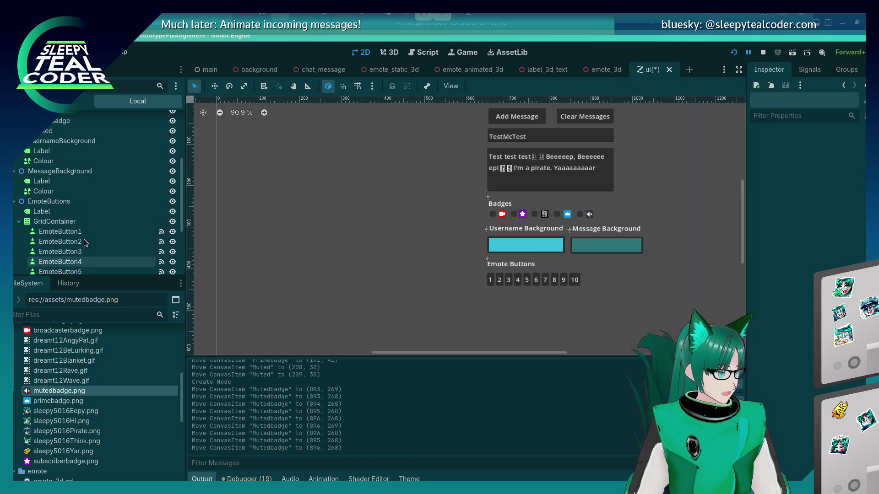
{"action": "scroll", "coordinate": [84, 242], "scroll_direction": "up", "scroll_amount": 1}
{"action": "left_click", "coordinate": [42, 197]}
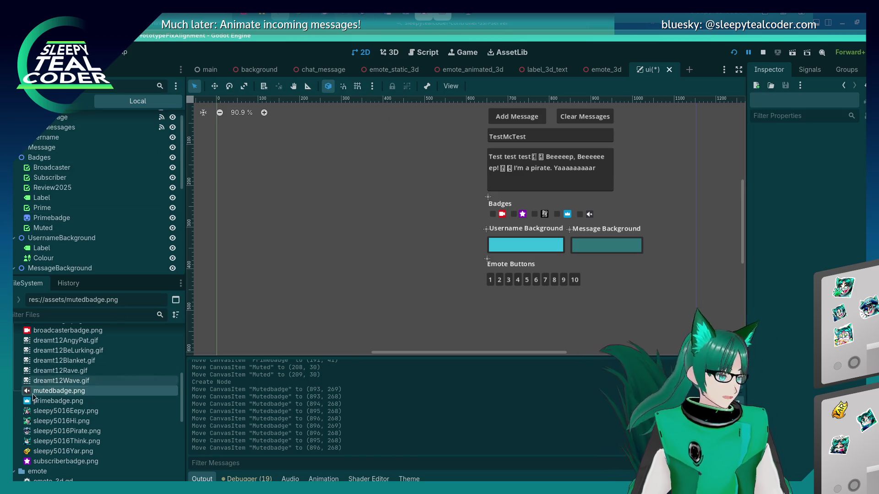
{"action": "left_click", "coordinate": [423, 52]}
{"action": "left_click", "coordinate": [219, 196]}
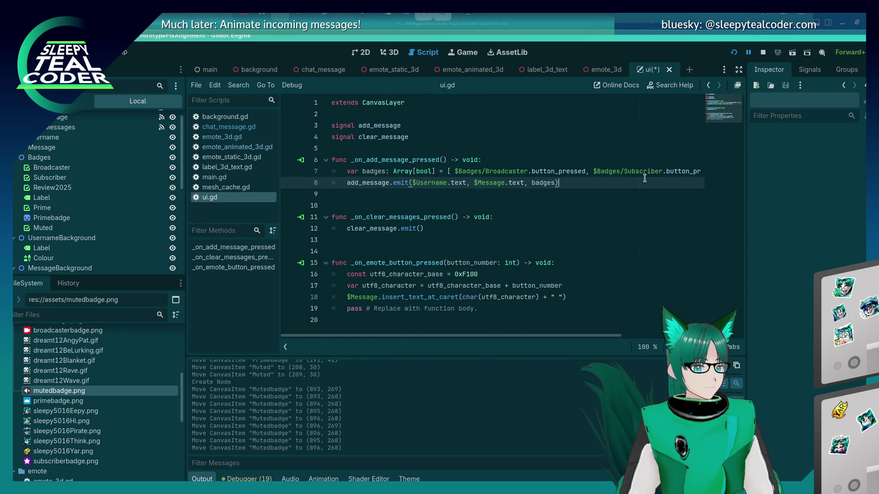
Step: Split the badges array in ui.gd so each entry sits on its own line
{"action": "left_click", "coordinate": [594, 171]}
{"action": "key", "text": "Return"}
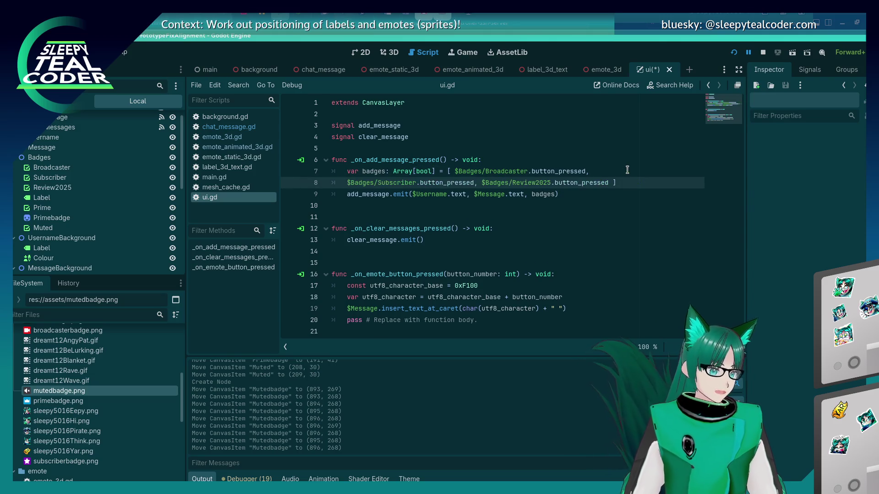
{"action": "key", "text": "Tab"}
{"action": "left_click", "coordinate": [497, 183]}
{"action": "key", "text": "Return"}
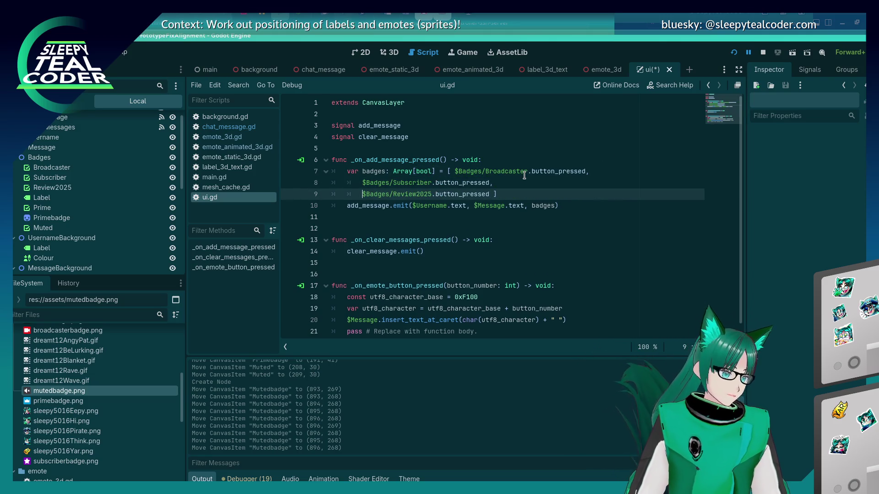
{"action": "type", "text": ","}
{"action": "key", "text": "Return"}
Step: Append $Badges/Prime.button_pressed and $Badges/Muted.button_pressed, save, and switch to the chat_message scene
{"action": "type", "text": "$Badges/"}
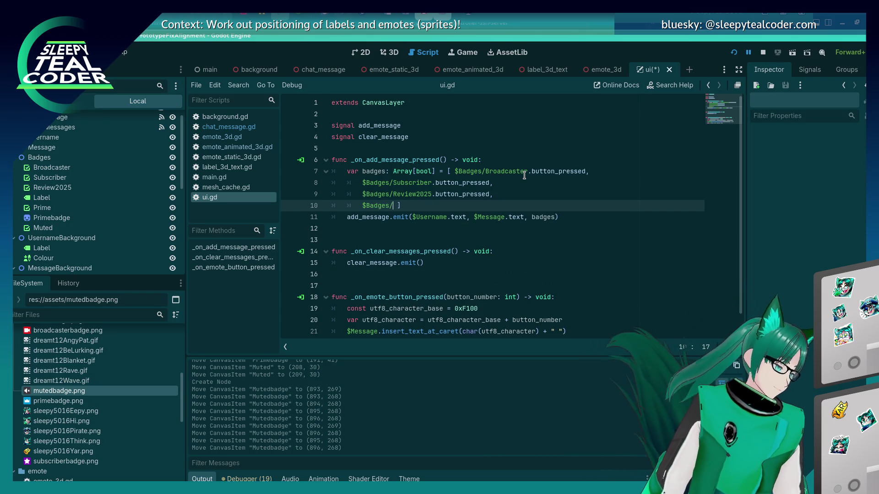
{"action": "type", "text": "Prime."}
{"action": "type", "text": "button_presse"}
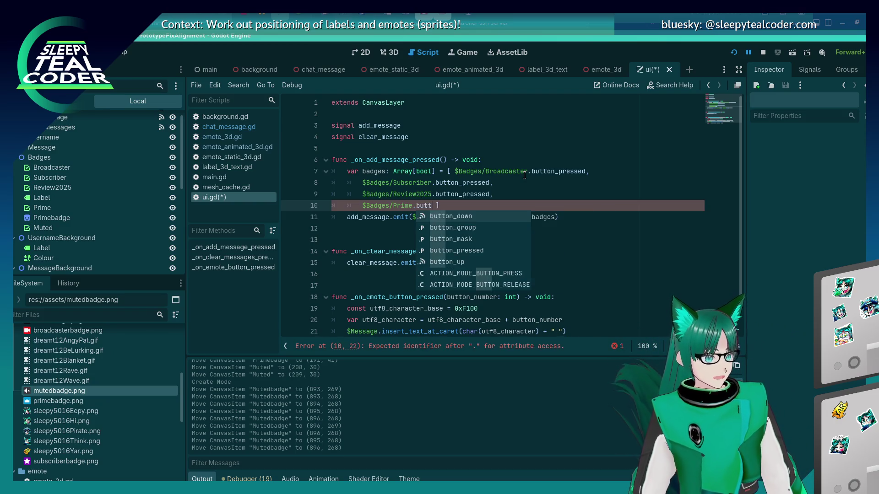
{"action": "type", "text": "d"}
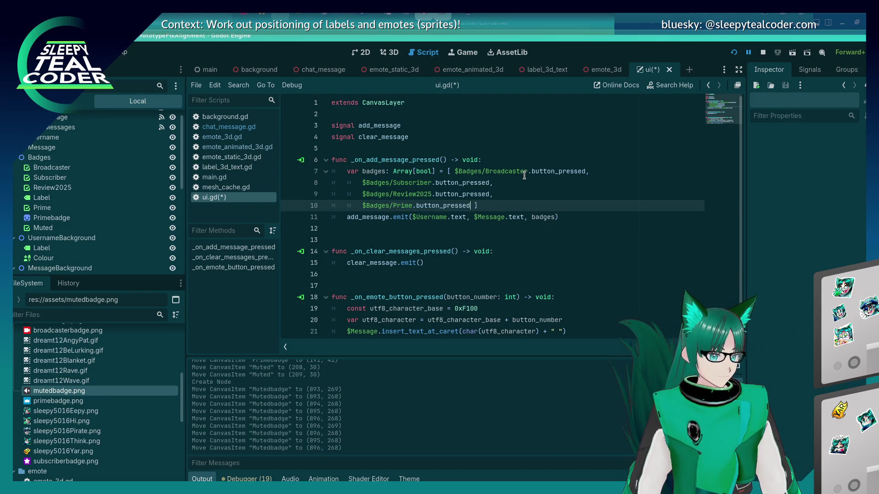
{"action": "type", "text": ","}
{"action": "key", "text": "Return"}
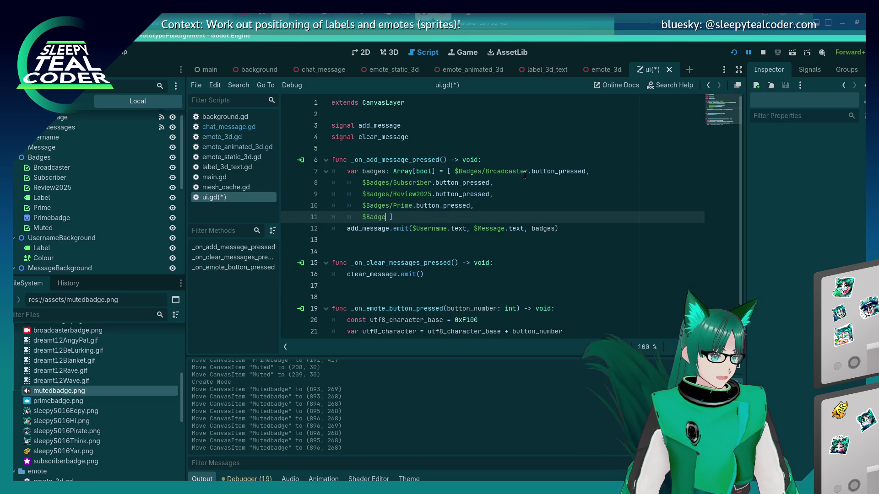
{"action": "type", "text": "s/Muted.button_pressed"}
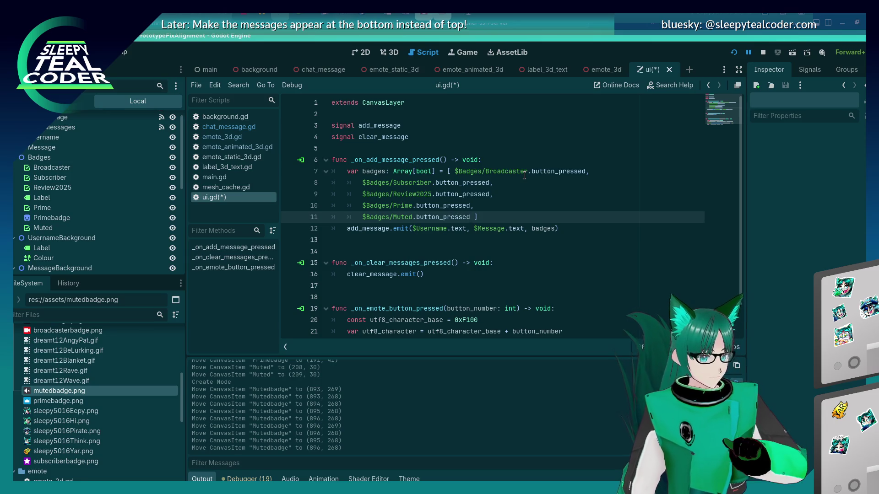
{"action": "key", "text": "ctrl+s"}
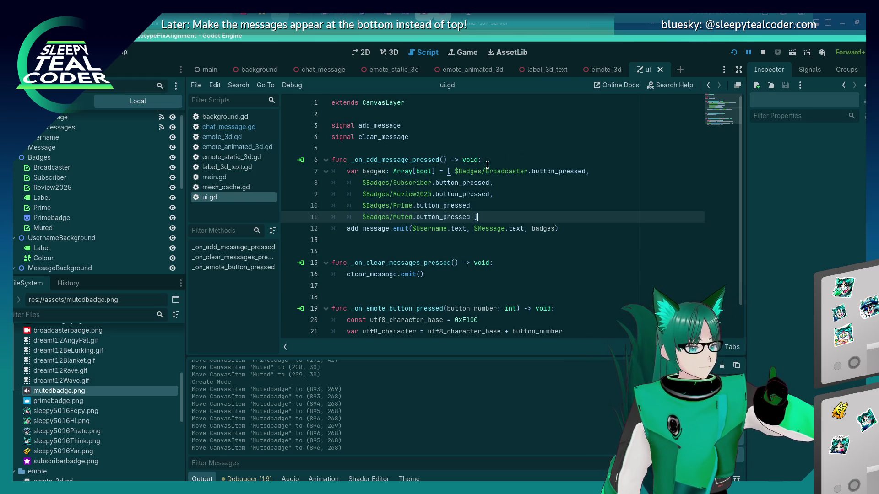
{"action": "mouse_move", "coordinate": [130, 425]}
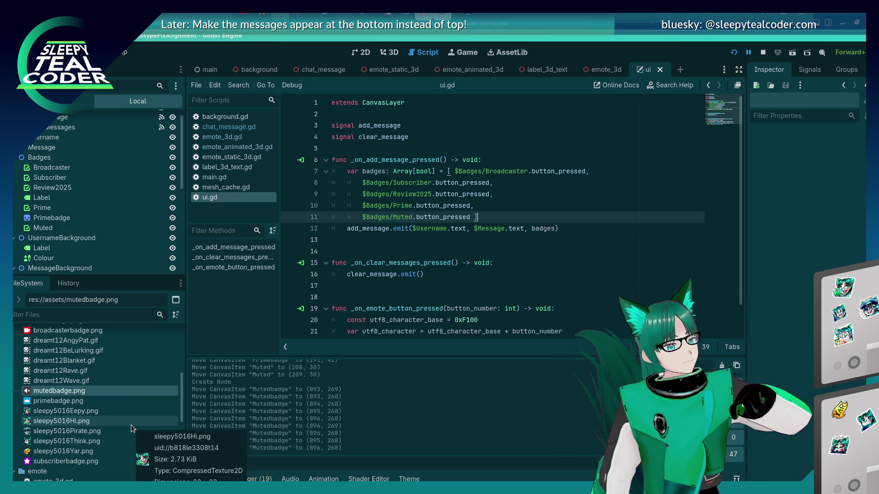
{"action": "left_click", "coordinate": [323, 69]}
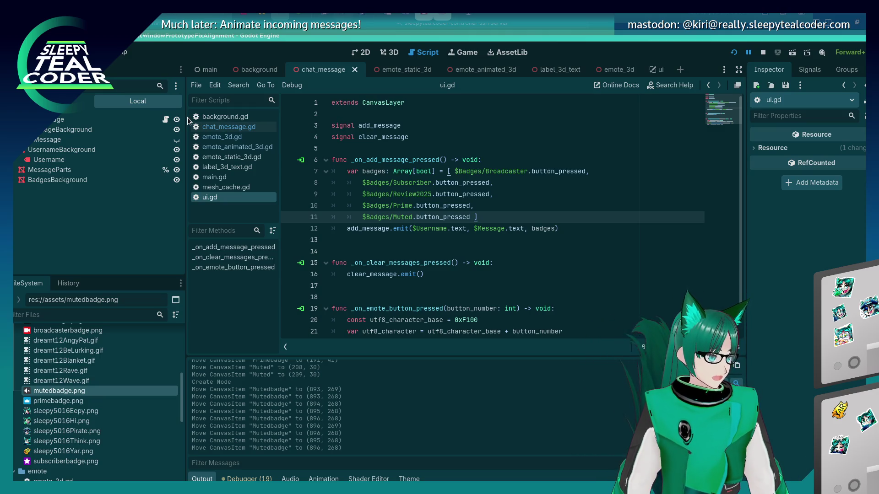
Step: Add a 'mutedbadge.png' entry after '2025badge.png' in chat_message.gd's badge_filenames list
{"action": "left_click", "coordinate": [220, 127]}
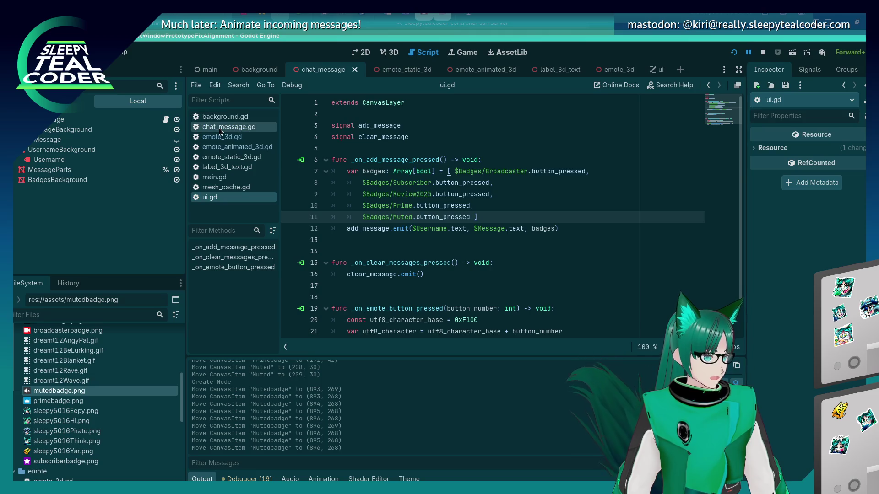
{"action": "scroll", "coordinate": [424, 218], "scroll_direction": "down", "scroll_amount": 2}
{"action": "scroll", "coordinate": [423, 219], "scroll_direction": "up", "scroll_amount": 15}
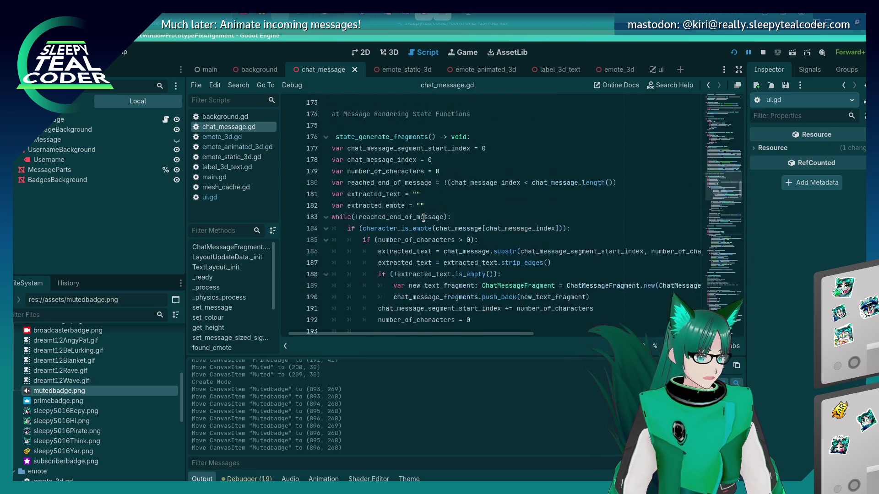
{"action": "scroll", "coordinate": [423, 219], "scroll_direction": "up", "scroll_amount": 15}
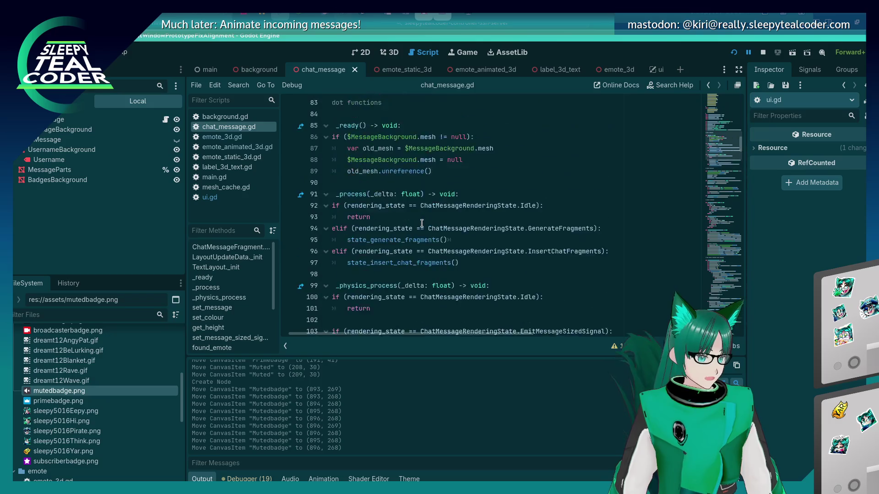
{"action": "scroll", "coordinate": [421, 221], "scroll_direction": "down", "scroll_amount": 1}
{"action": "left_click", "coordinate": [417, 203]}
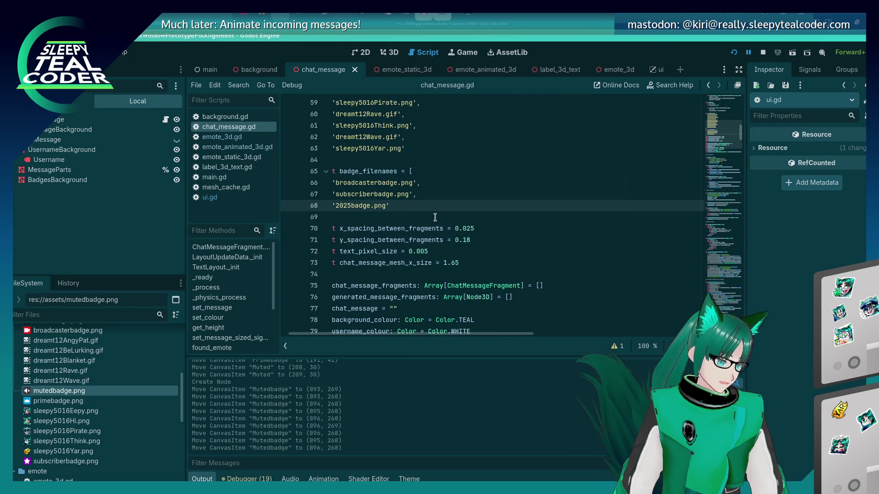
{"action": "type", "text": ","}
{"action": "key", "text": "Return"}
{"action": "type", "text": "mute"}
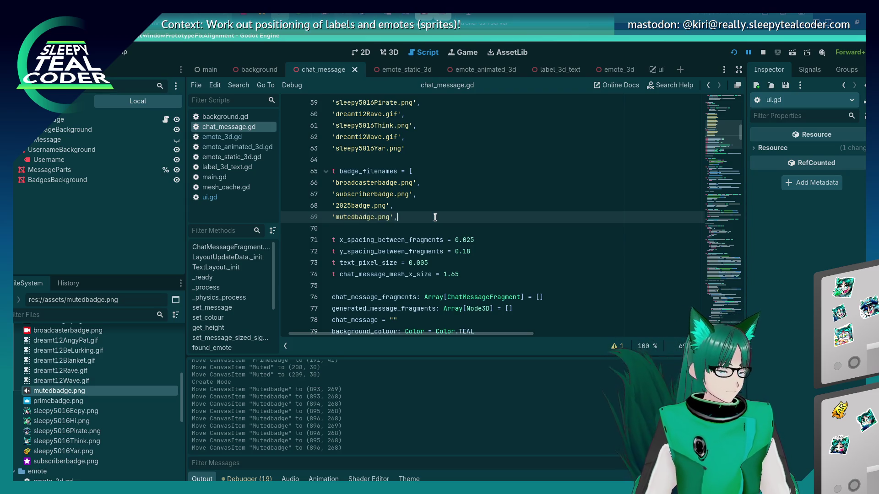
{"action": "key", "text": "Return"}
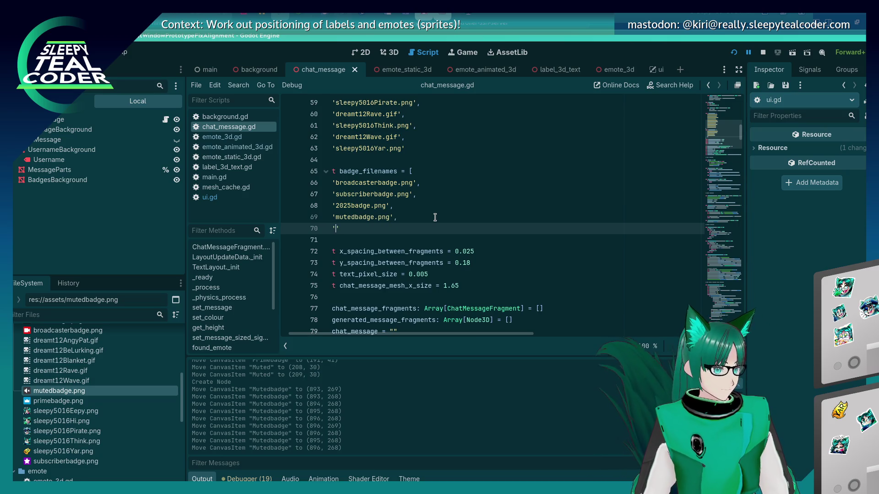
{"action": "key", "text": "BackSpace"}
Step: Insert 'primebadge.png' above it, fix the trailing commas, and save chat_message.gd
{"action": "key", "text": "alt+Up"}
{"action": "type", "text": "primebadge.png',"}
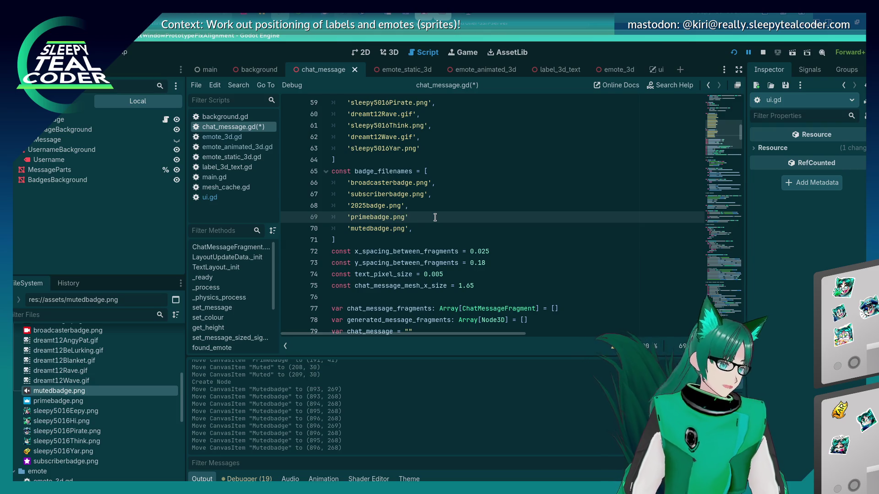
{"action": "key", "text": "ctrl+s"}
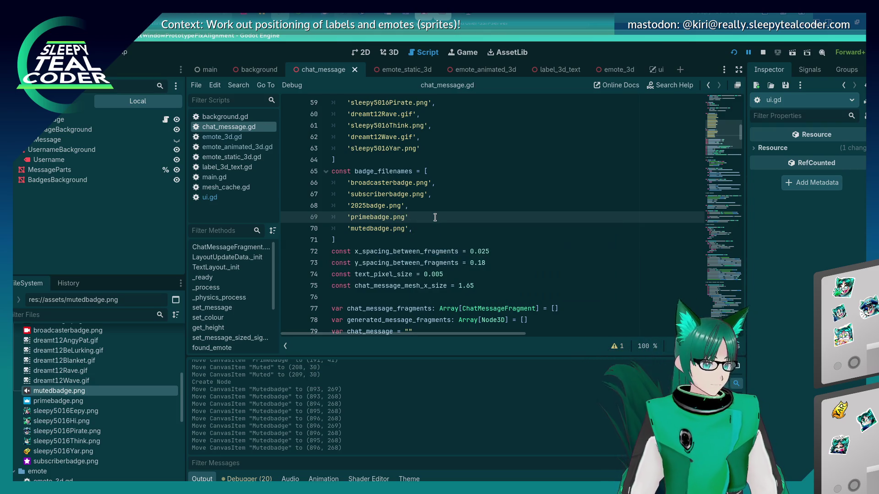
{"action": "type", "text": ","}
{"action": "key", "text": "Escape"}
{"action": "key", "text": "Down"}
{"action": "key", "text": "BackSpace"}
{"action": "key", "text": "ctrl+s"}
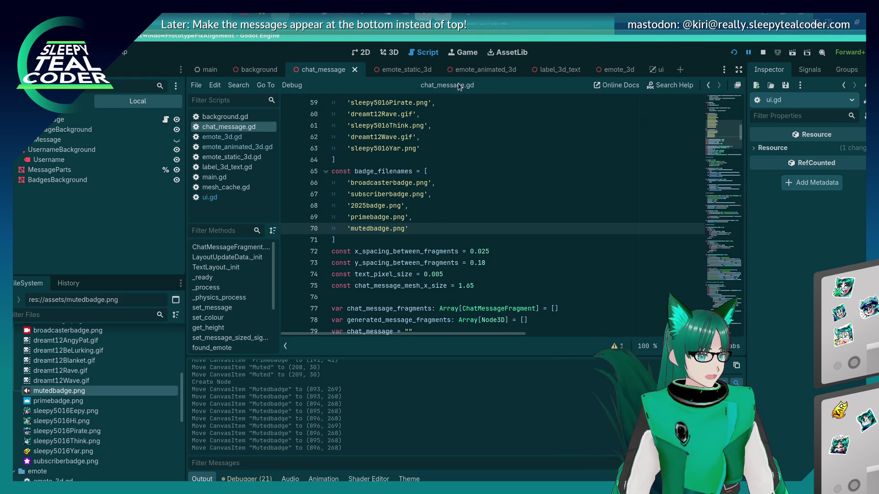
Step: Select the BadgesBackground mesh in the chat_message 3D view, undoing an accidental move
{"action": "left_click", "coordinate": [396, 51]}
{"action": "left_click", "coordinate": [570, 176]}
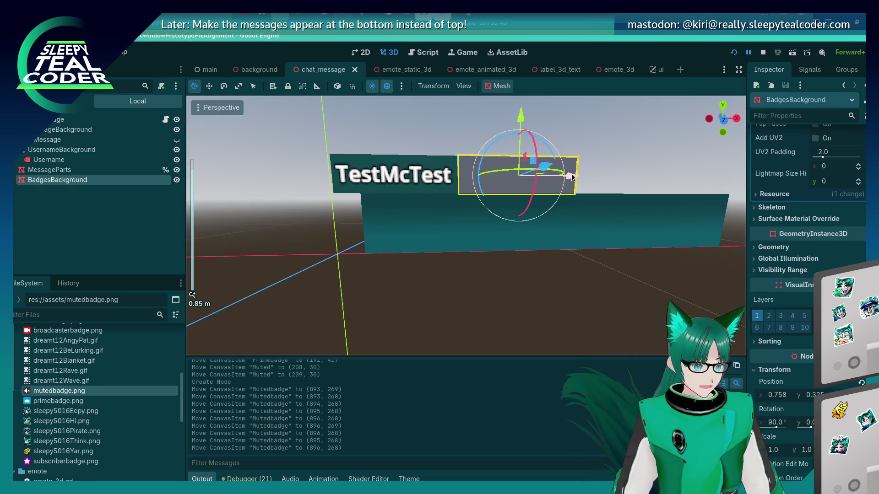
{"action": "mouse_move", "coordinate": [572, 178]}
{"action": "left_mouse_down"}
{"action": "mouse_move", "coordinate": [517, 289]}
{"action": "mouse_move", "coordinate": [523, 300]}
{"action": "left_mouse_up"}
{"action": "key", "text": "ctrl+z"}
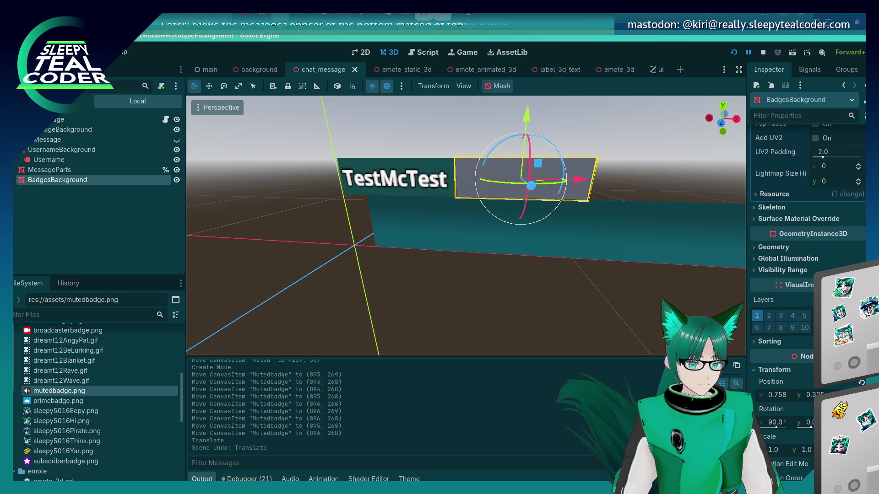
{"action": "scroll", "coordinate": [844, 180], "scroll_direction": "up", "scroll_amount": 5}
Step: Resize the BadgesBackground PlaneMesh to 0.625 × 0.15 and shift it slightly right
{"action": "left_click", "coordinate": [828, 266]}
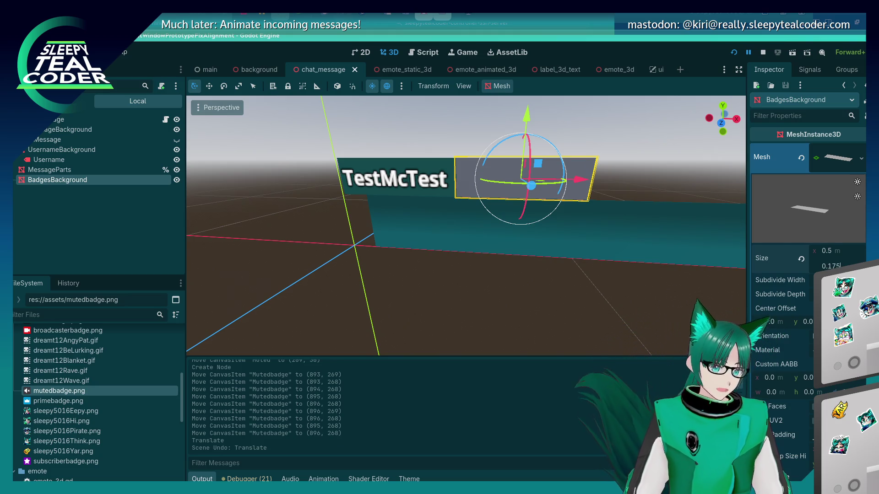
{"action": "key", "text": "Return"}
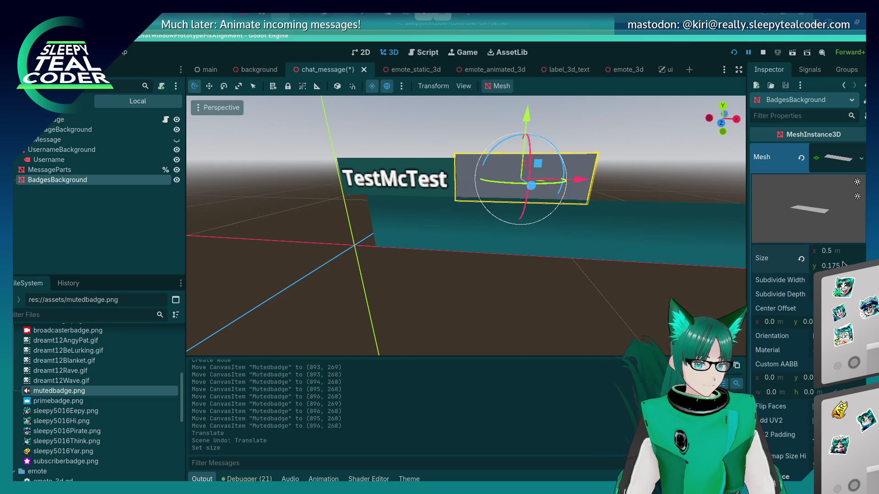
{"action": "type", "text": "5"}
{"action": "key", "text": "Return"}
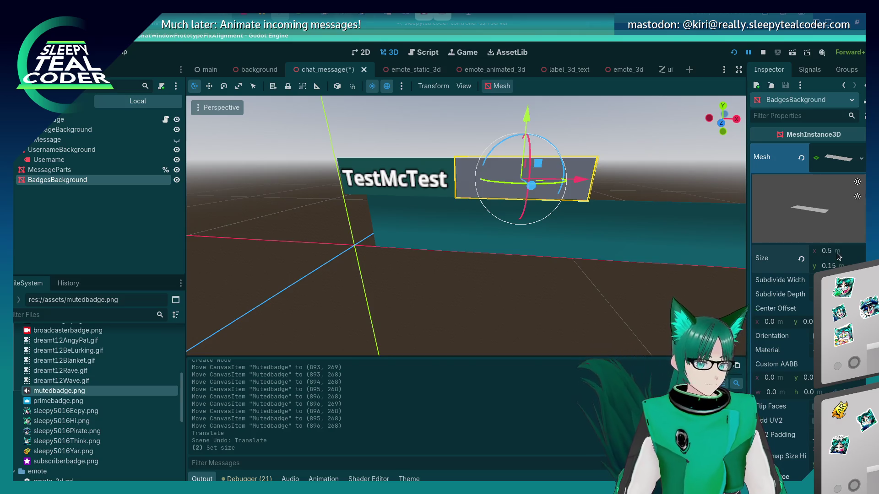
{"action": "type", "text": "0.625"}
{"action": "key", "text": "Return"}
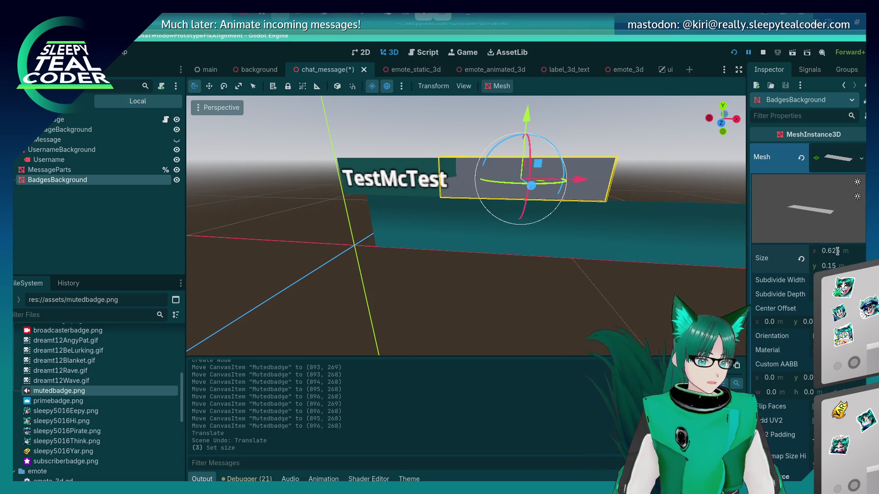
{"action": "left_click_drag", "start_coordinate": [589, 180], "coordinate": [603, 187]}
{"action": "left_click", "coordinate": [510, 309]}
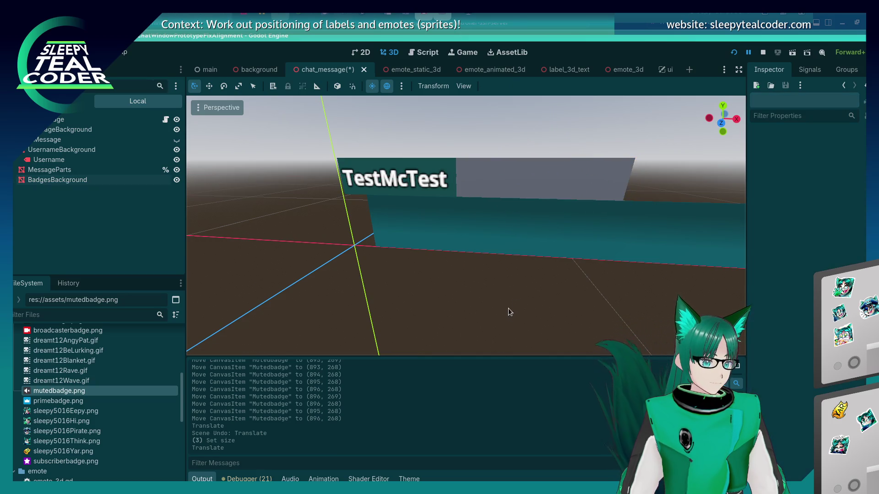
{"action": "left_click_drag", "start_coordinate": [493, 280], "coordinate": [499, 284]}
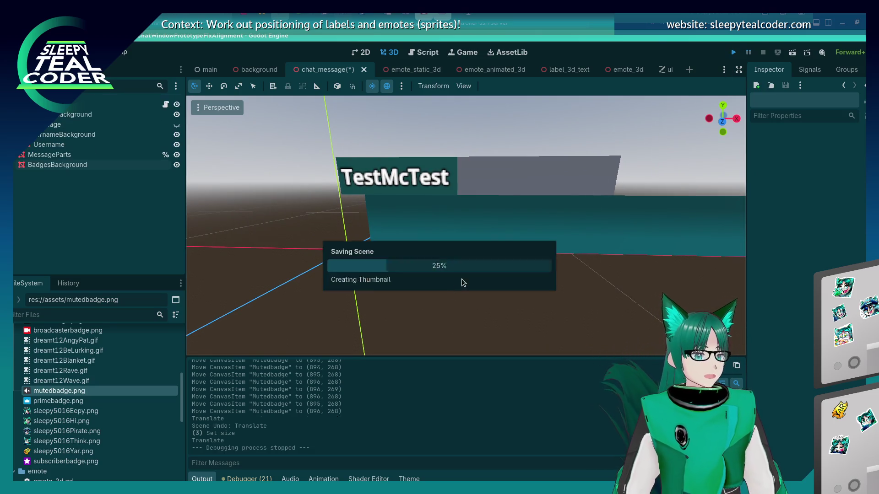
Step: Run the game with F5, add a badged test message, then close the game window
{"action": "key", "text": "F5"}
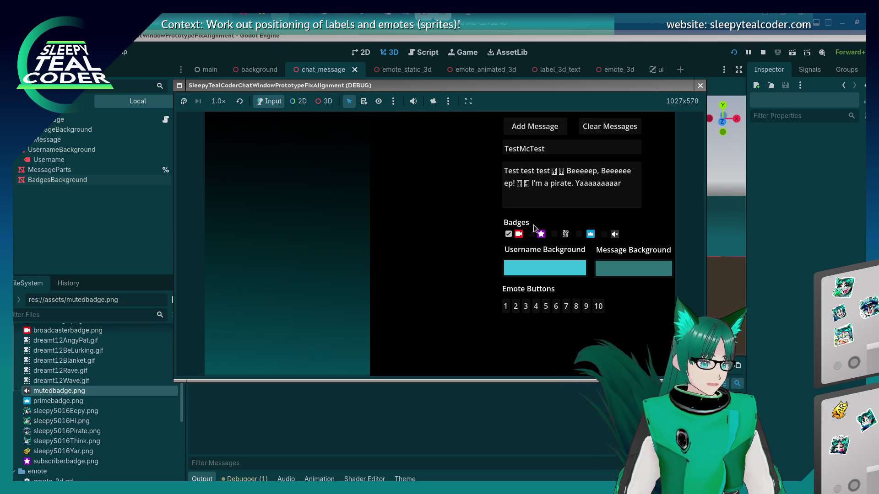
{"action": "left_click", "coordinate": [533, 131]}
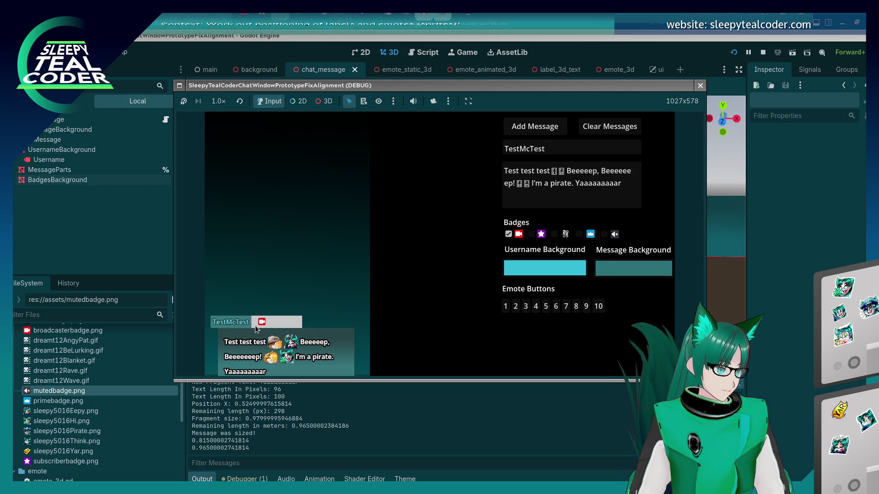
{"action": "left_click", "coordinate": [700, 85]}
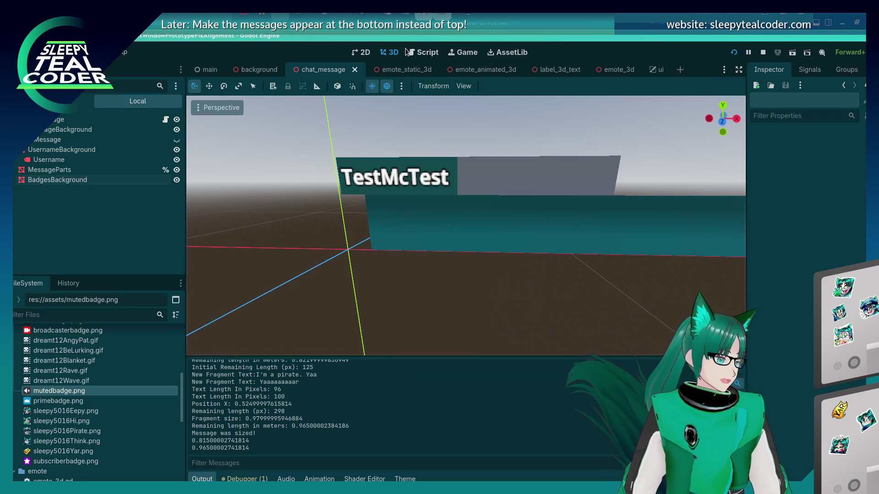
Step: Return to the chat_message.gd script and scroll through it
{"action": "left_click", "coordinate": [409, 52]}
{"action": "scroll", "coordinate": [477, 219], "scroll_direction": "down", "scroll_amount": 3}
{"action": "scroll", "coordinate": [477, 218], "scroll_direction": "up", "scroll_amount": 3}
{"action": "mouse_move", "coordinate": [723, 140]}
{"action": "left_mouse_down"}
{"action": "mouse_move", "coordinate": [682, 311]}
{"action": "mouse_move", "coordinate": [693, 179]}
{"action": "mouse_move", "coordinate": [690, 320]}
{"action": "left_mouse_up"}
Step: Change the starting badge_x_position_meters in the badge_set loop to -0.225
{"action": "left_click", "coordinate": [583, 237]}
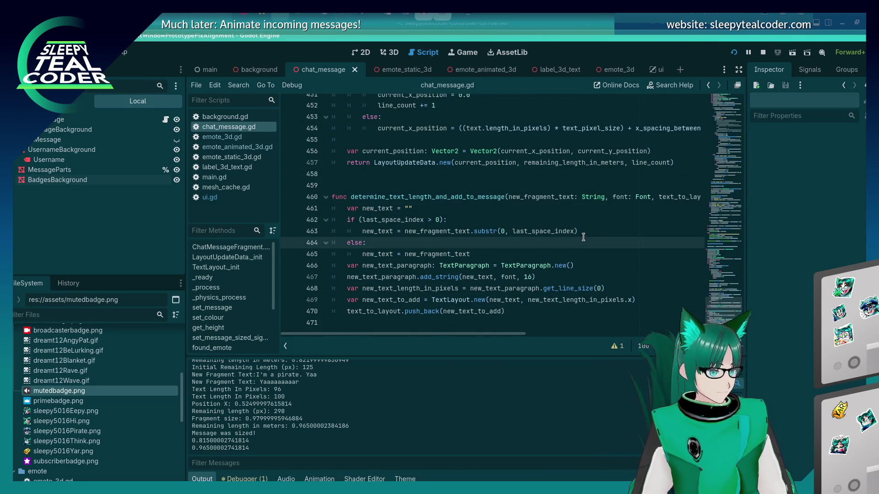
{"action": "key", "text": "ctrl+f"}
{"action": "type", "text": "badge"}
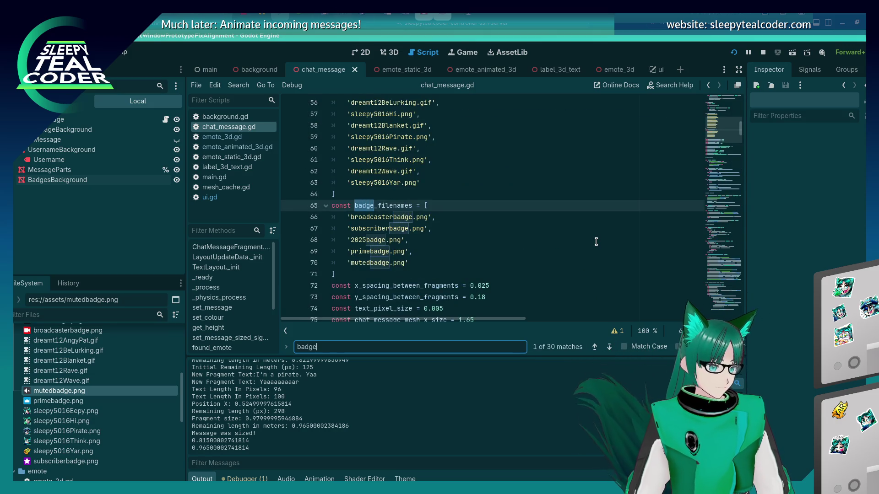
{"action": "type", "text": "_set in"}
{"action": "key", "text": "Escape"}
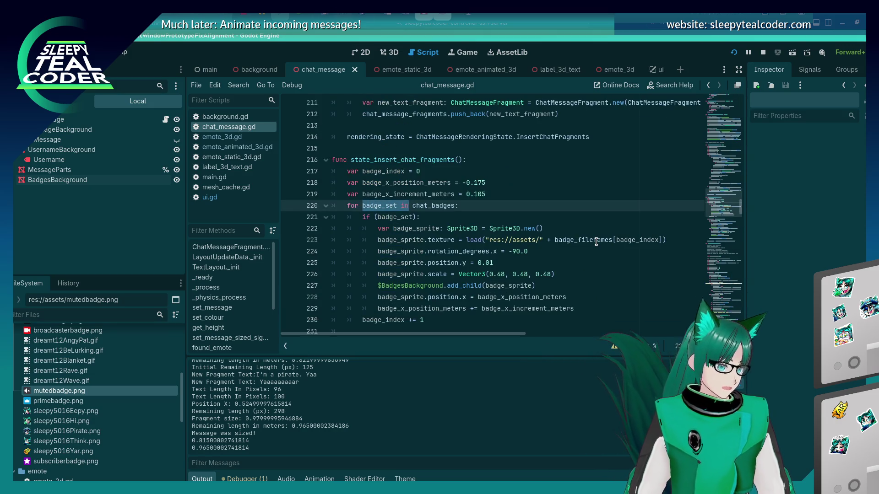
{"action": "left_click", "coordinate": [503, 183]}
{"action": "key", "text": "BackSpace"}
{"action": "key", "text": "BackSpace"}
{"action": "key", "text": "BackSpace"}
{"action": "type", "text": "2"}
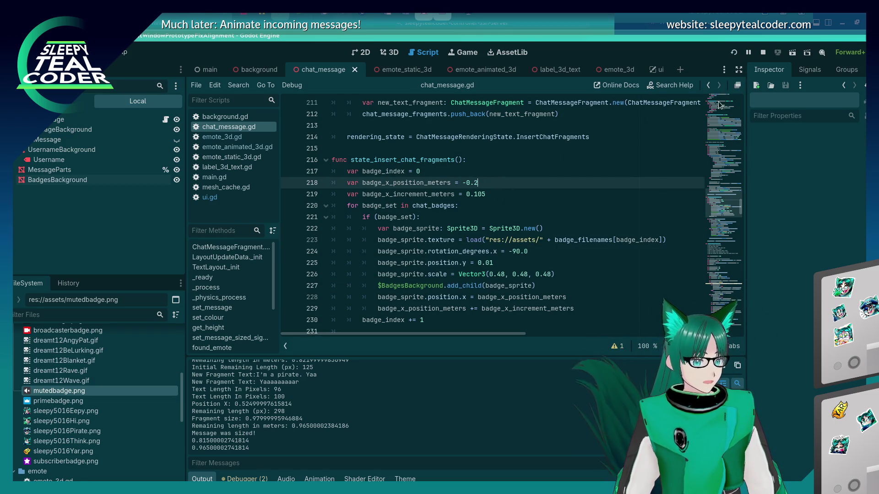
Step: Run the game and add test messages with and without the broadcaster badge
{"action": "left_click", "coordinate": [734, 52]}
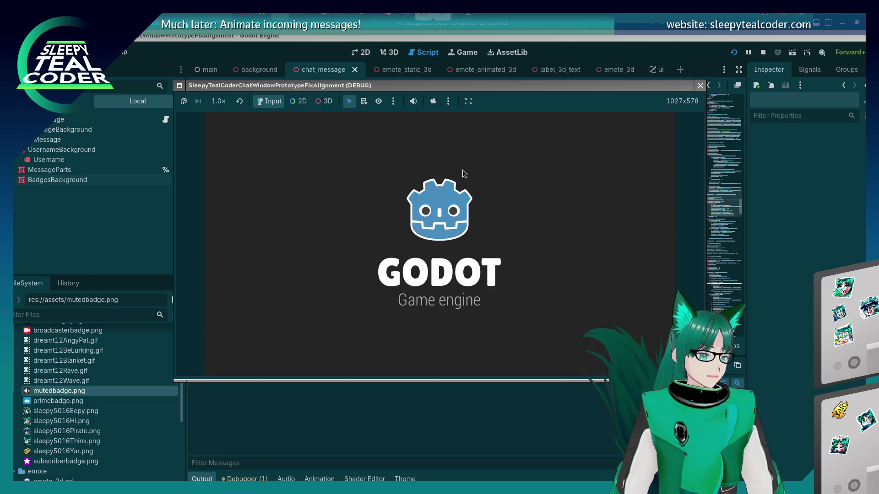
{"action": "left_click", "coordinate": [532, 128]}
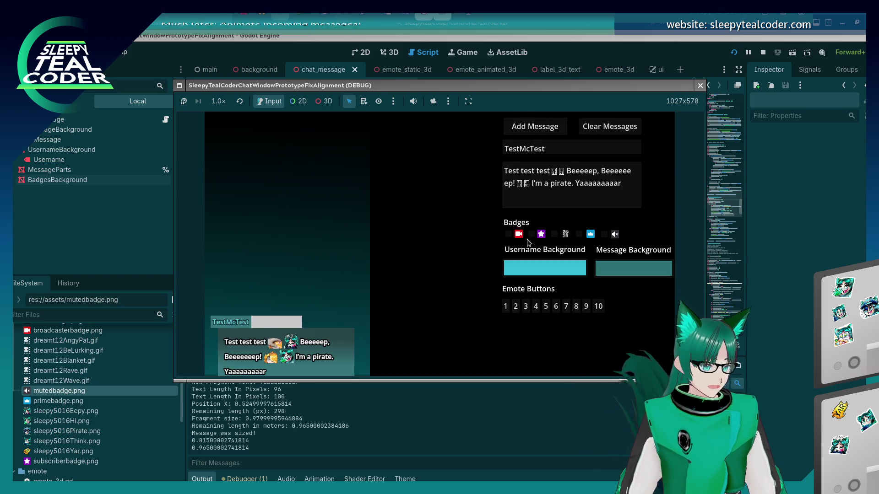
{"action": "left_click", "coordinate": [508, 234]}
{"action": "left_click", "coordinate": [532, 130]}
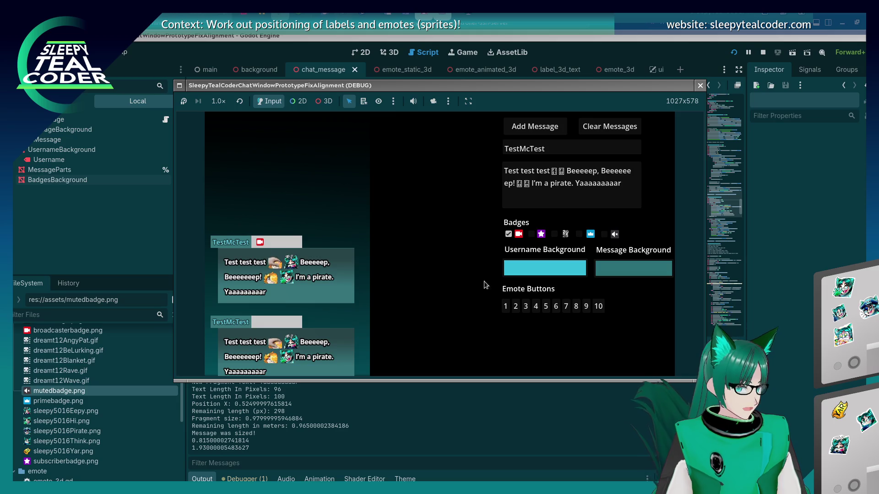
{"action": "left_click", "coordinate": [773, 284]}
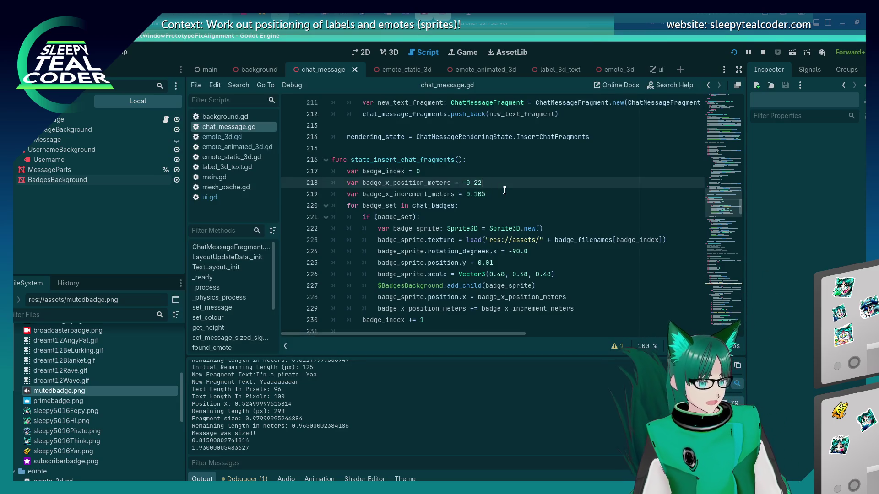
Step: Rerun the game and add test messages with one through five badges enabled
{"action": "key", "text": "F5"}
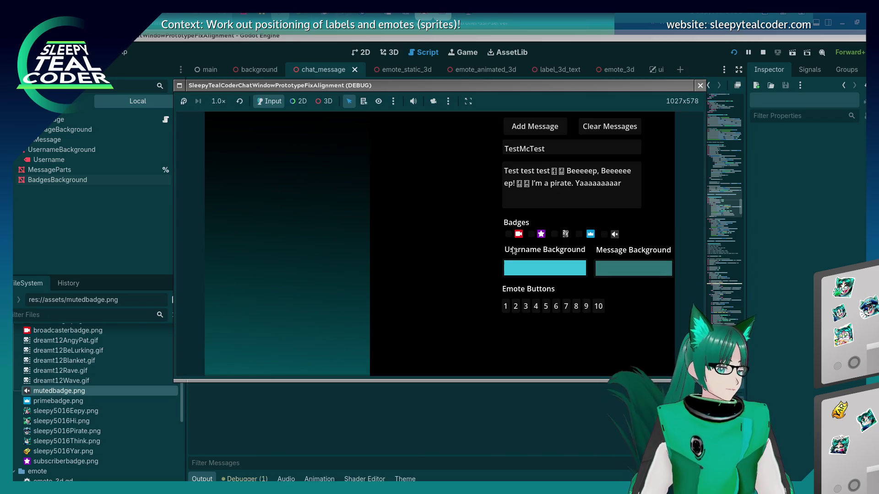
{"action": "left_click", "coordinate": [542, 134]}
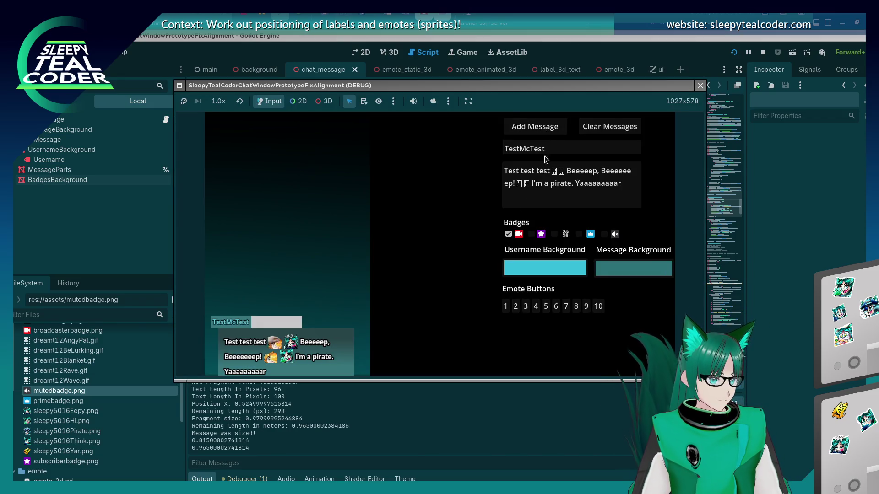
{"action": "left_click", "coordinate": [534, 126]}
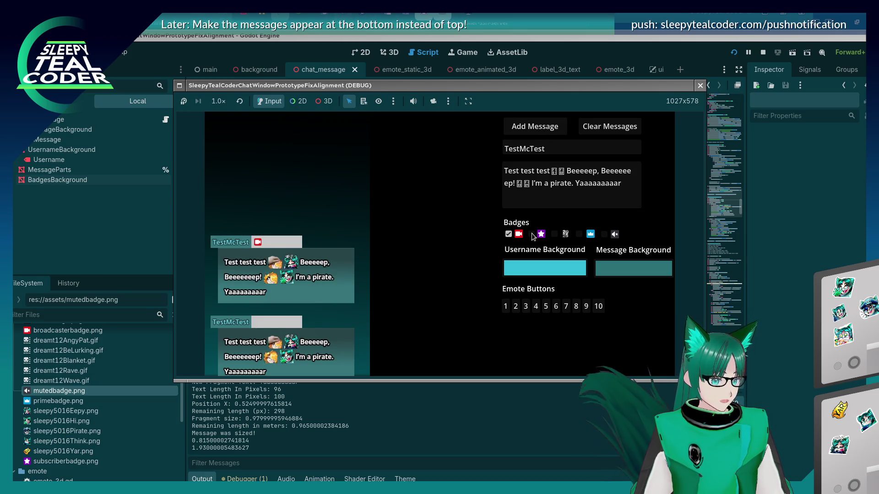
{"action": "left_click", "coordinate": [535, 128]}
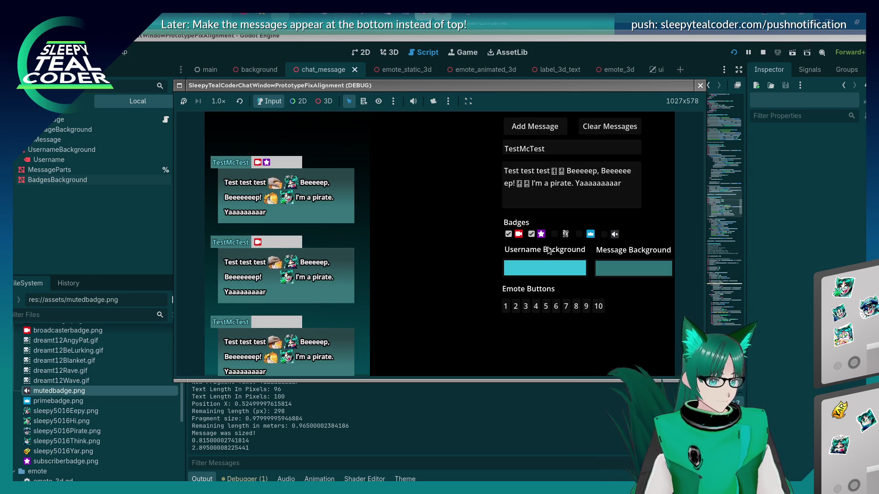
{"action": "left_click", "coordinate": [526, 131]}
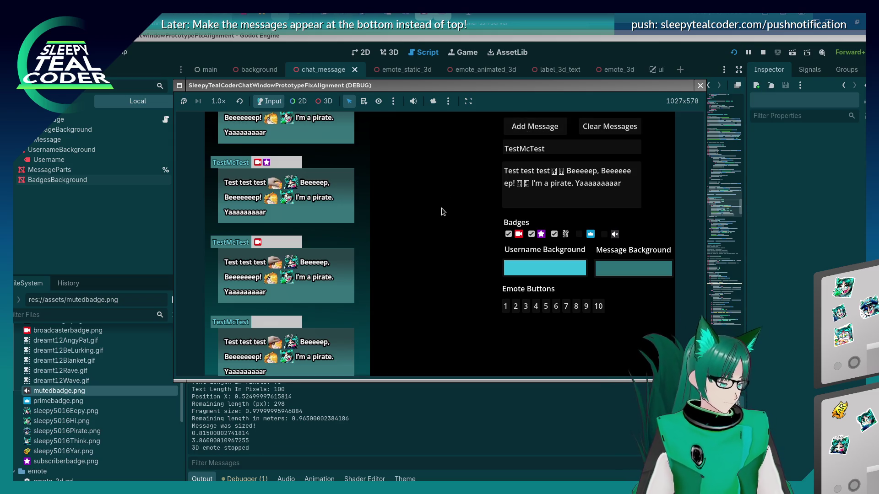
{"action": "left_click", "coordinate": [578, 234]}
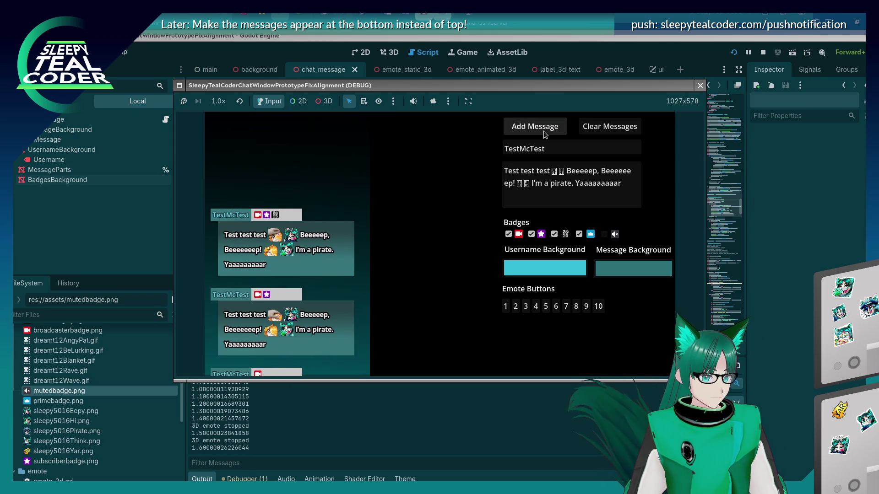
{"action": "left_click", "coordinate": [540, 129]}
{"action": "left_click", "coordinate": [543, 133]}
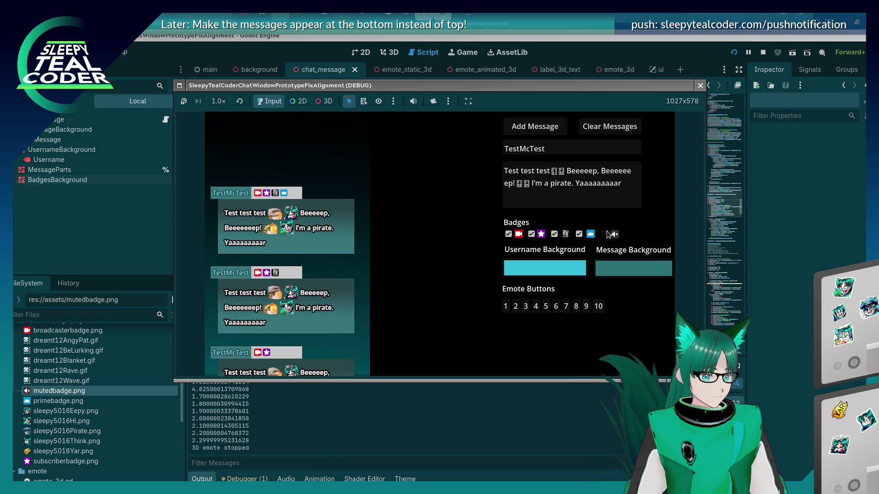
{"action": "left_click", "coordinate": [605, 234]}
{"action": "left_click", "coordinate": [533, 130]}
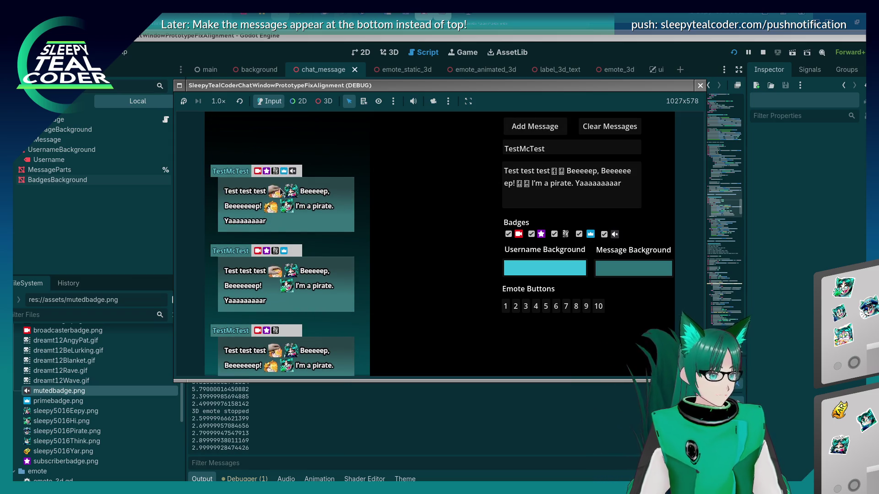
Step: Narrow the BadgesBackground mesh width from 0.6 to 0.575 m and check it in-game
{"action": "key", "text": "F8"}
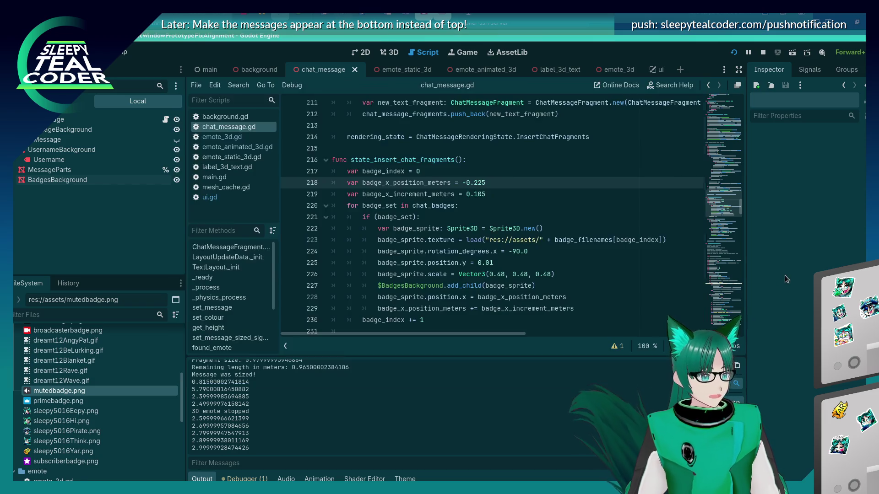
{"action": "left_click", "coordinate": [389, 52]}
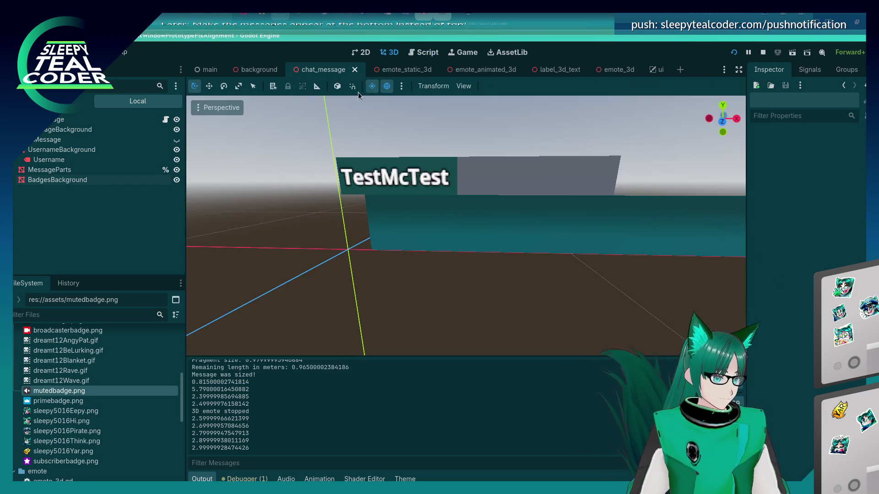
{"action": "left_click", "coordinate": [549, 189]}
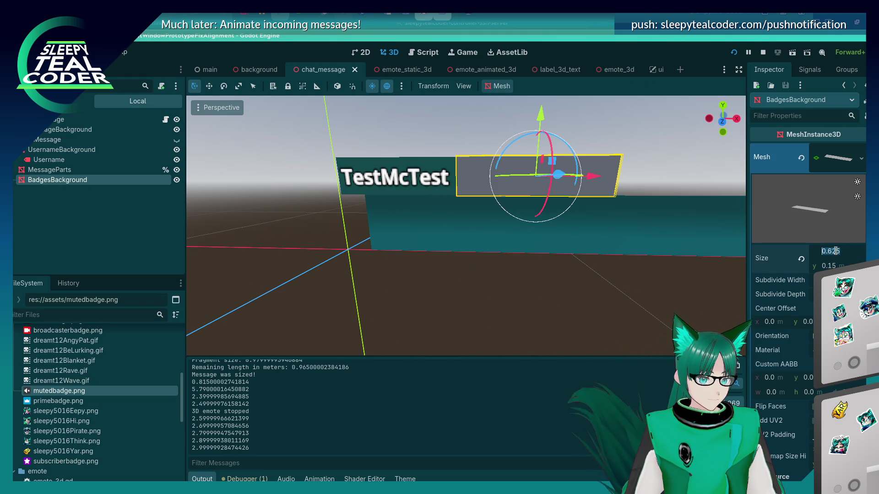
{"action": "type", "text": "0.6"}
{"action": "key", "text": "Return"}
{"action": "key", "text": "F6"}
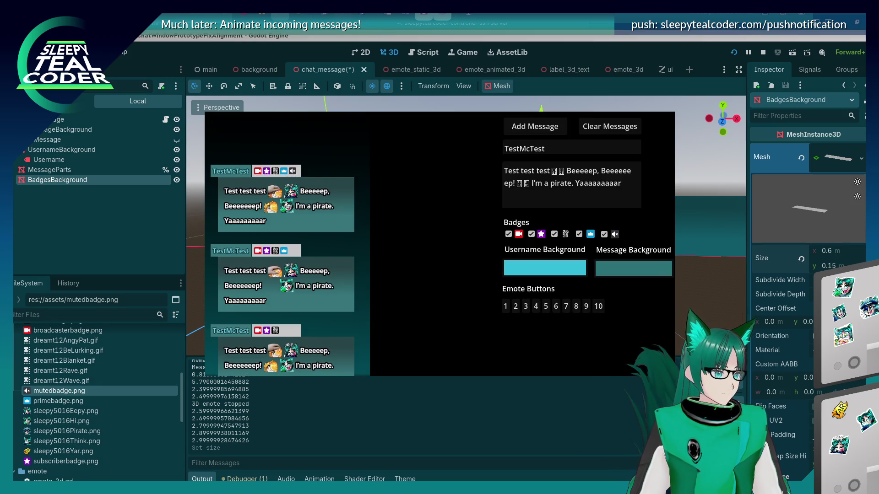
{"action": "left_click", "coordinate": [833, 251]}
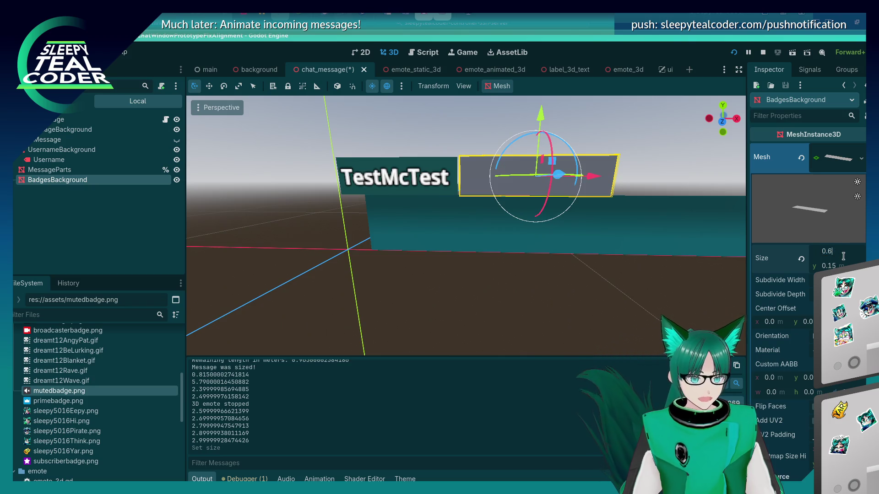
{"action": "type", "text": "0.575"}
{"action": "key", "text": "Return"}
{"action": "key", "text": "F6"}
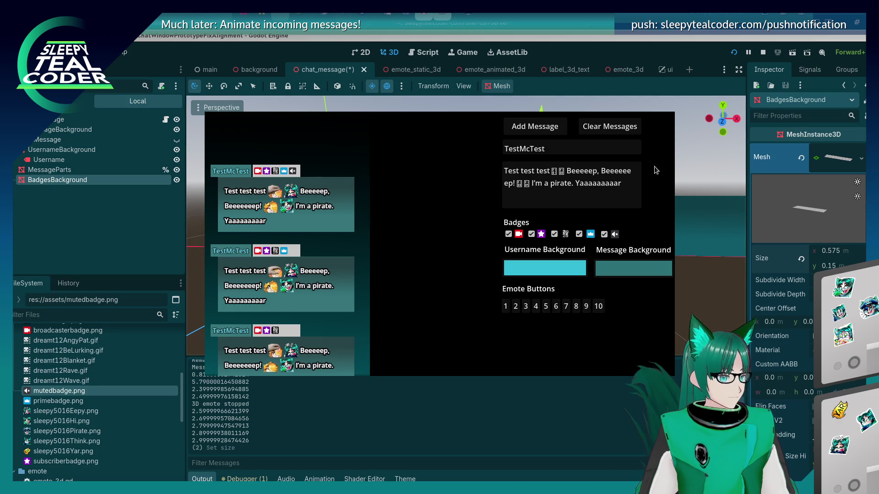
Step: Nudge the badges background slightly left along x, then save and restart the game
{"action": "left_click", "coordinate": [611, 52]}
{"action": "left_click_drag", "start_coordinate": [585, 178], "coordinate": [583, 180]}
{"action": "left_click", "coordinate": [539, 263]}
{"action": "key", "text": "F6"}
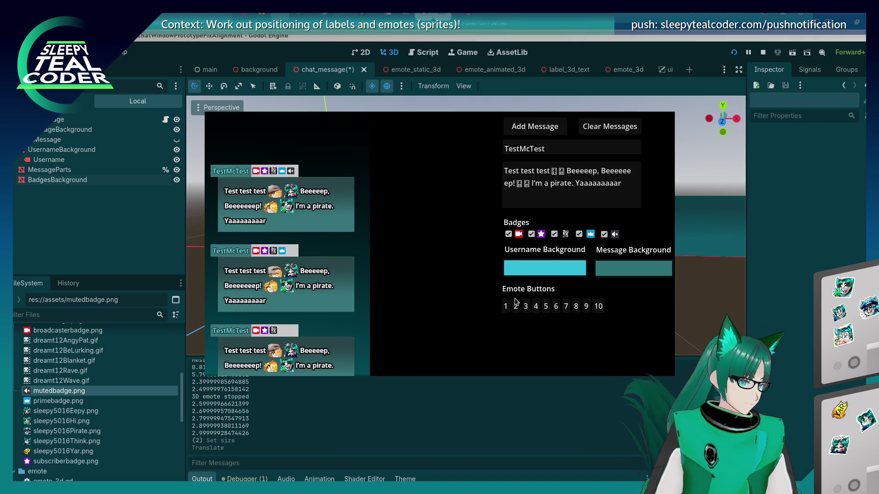
{"action": "key", "text": "alt+Tab"}
{"action": "left_click", "coordinate": [585, 177]}
{"action": "left_click_drag", "start_coordinate": [590, 179], "coordinate": [588, 178]}
{"action": "left_click", "coordinate": [530, 284]}
{"action": "key", "text": "F6"}
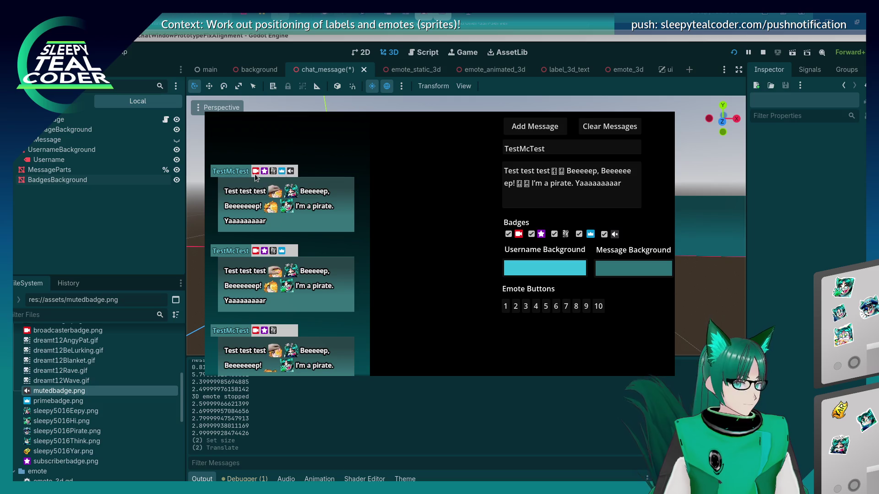
{"action": "key", "text": "F6"}
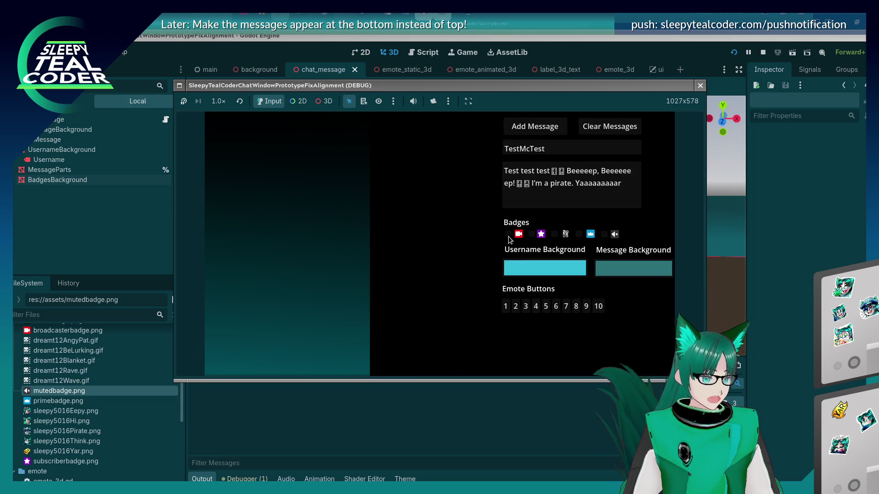
Step: Add a test message with broadcaster and subscriber badges, then stop the game
{"action": "left_click", "coordinate": [509, 233]}
{"action": "left_click", "coordinate": [531, 234]}
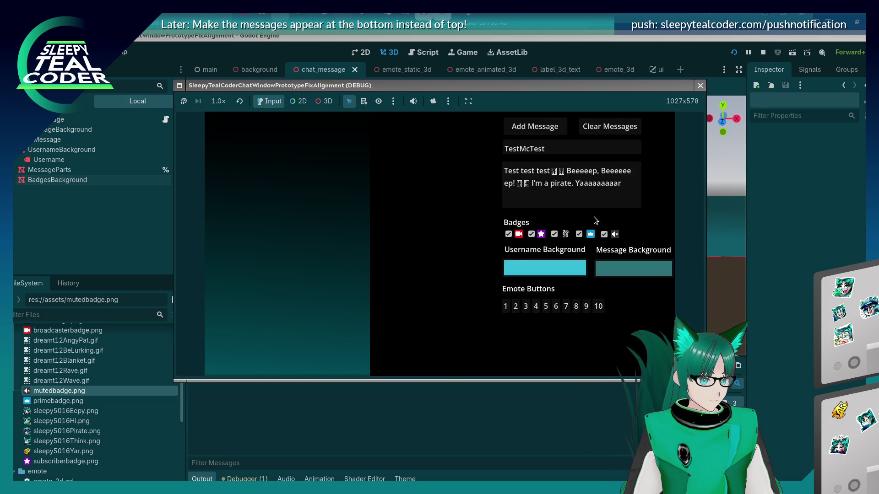
{"action": "left_click", "coordinate": [534, 127]}
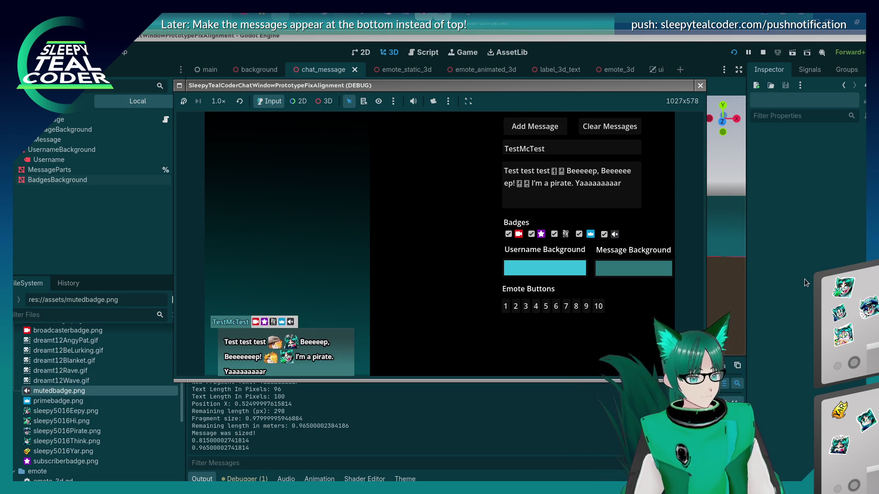
{"action": "key", "text": "F8"}
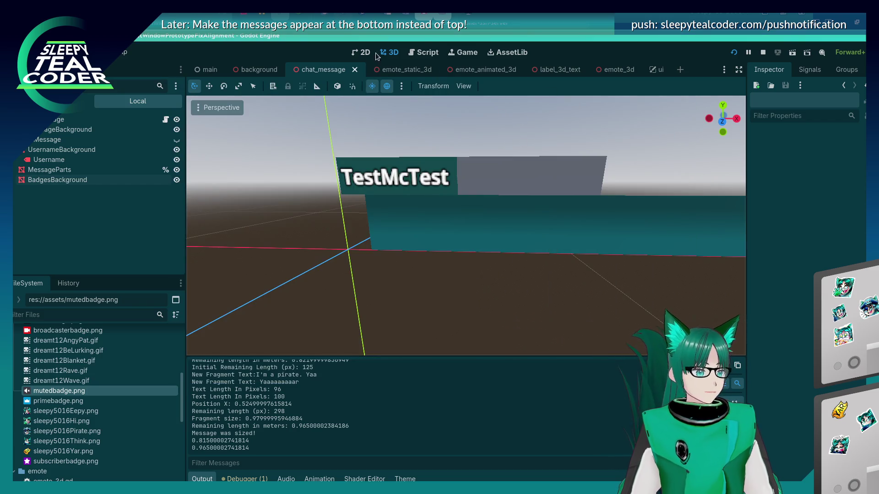
Step: Change badge_x_position_meters to -0.2 and retest with a five-badge message
{"action": "left_click", "coordinate": [417, 52]}
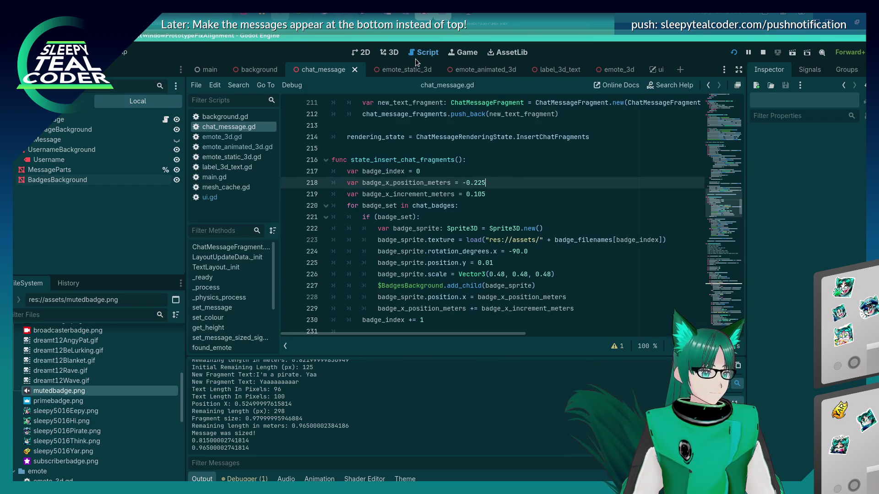
{"action": "key", "text": "BackSpace"}
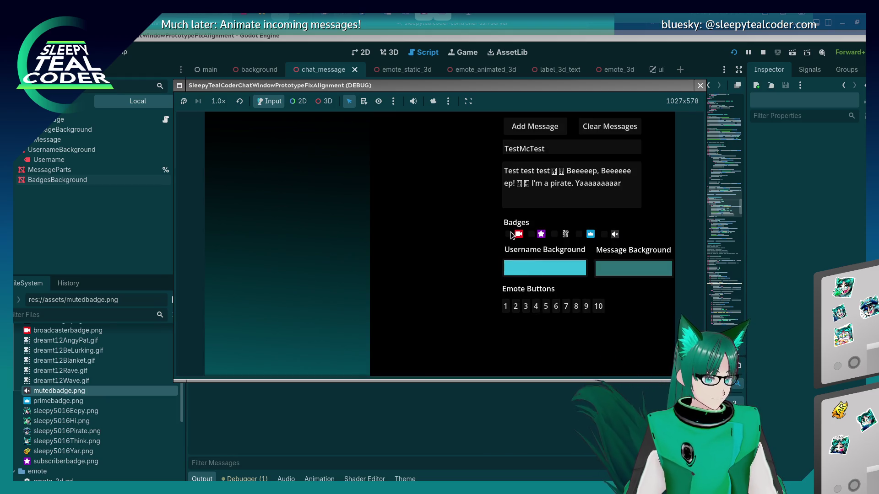
{"action": "left_click", "coordinate": [535, 127]}
{"action": "left_click", "coordinate": [532, 234]}
{"action": "left_click", "coordinate": [554, 234]}
{"action": "left_click", "coordinate": [604, 235]}
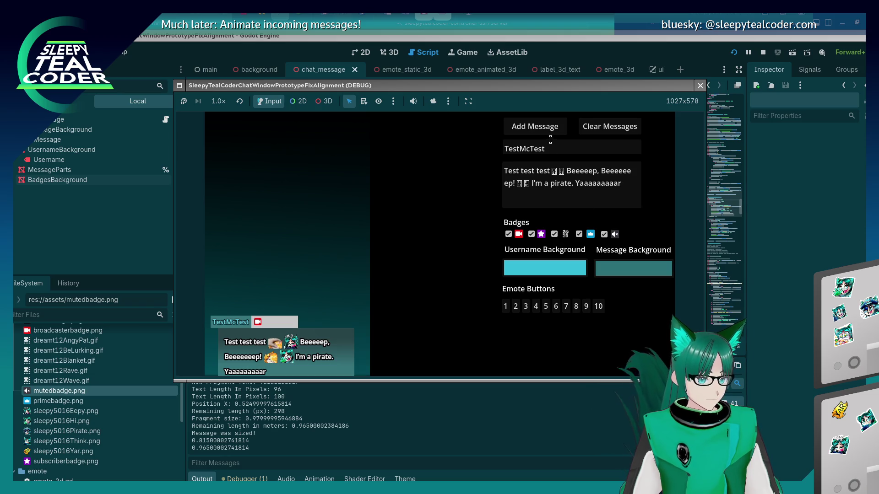
{"action": "left_click", "coordinate": [550, 132]}
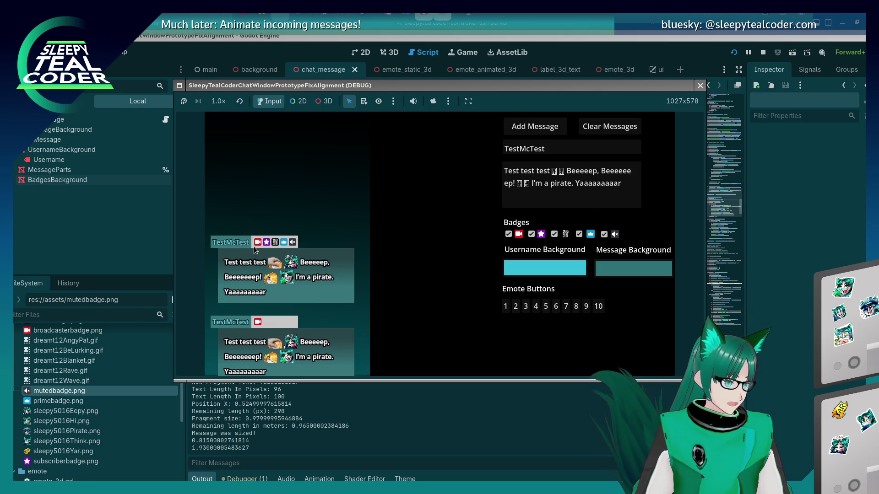
{"action": "key", "text": "F8"}
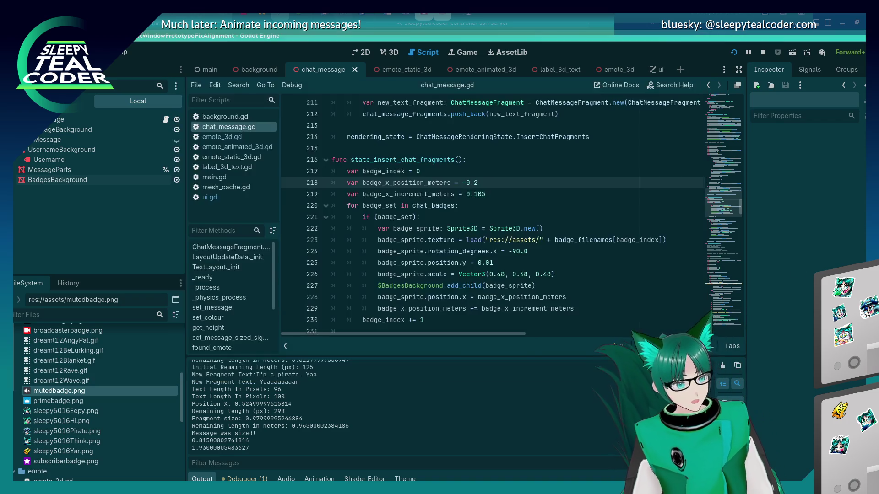
Step: Set the BadgesBackground mesh width to 0.58 m
{"action": "left_click", "coordinate": [388, 52]}
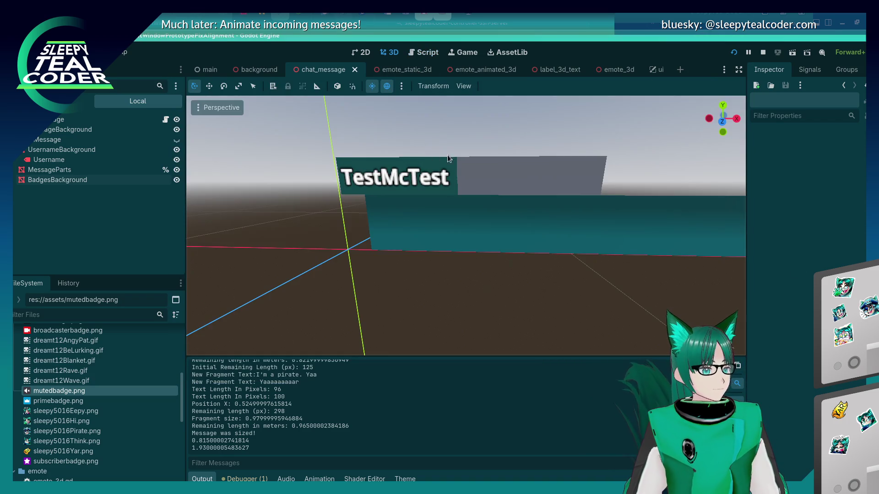
{"action": "left_click", "coordinate": [848, 255]}
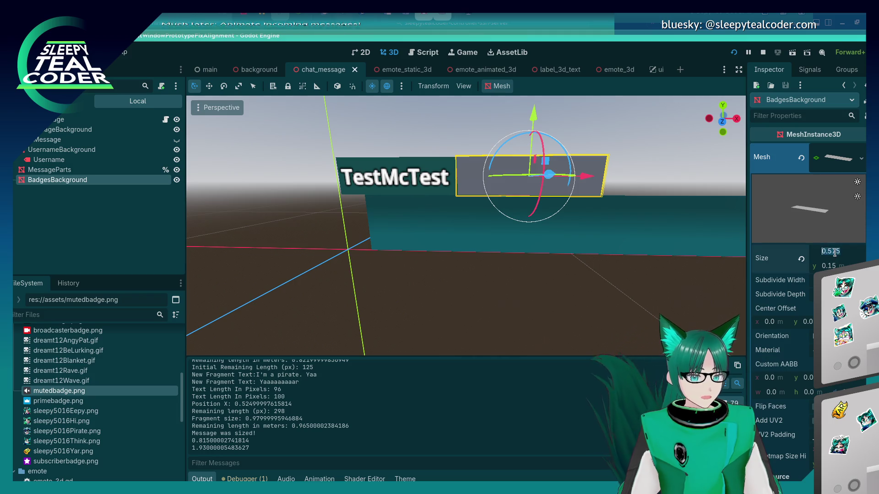
{"action": "key", "text": "BackSpace"}
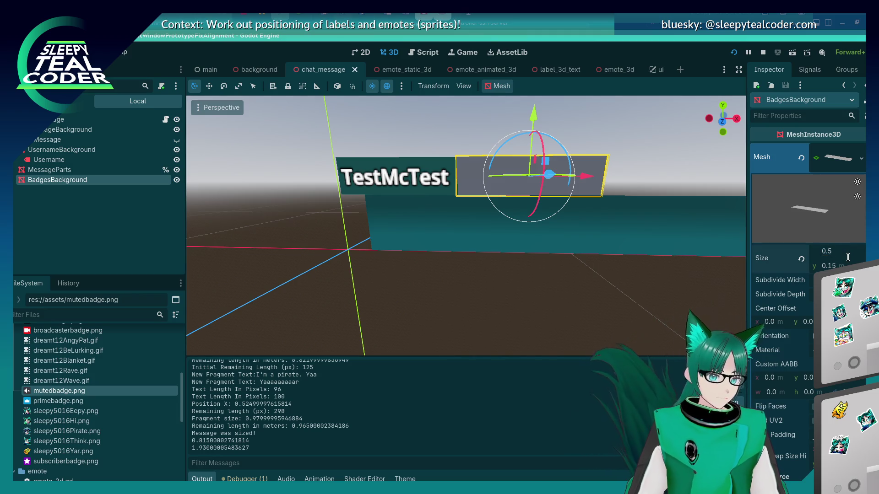
{"action": "type", "text": "8"}
{"action": "key", "text": "Return"}
Step: Nudge the badges background slightly right and test it against a new chat message
{"action": "left_click_drag", "start_coordinate": [582, 184], "coordinate": [591, 182]}
{"action": "left_click", "coordinate": [559, 266]}
{"action": "left_click", "coordinate": [592, 189]}
{"action": "left_click", "coordinate": [520, 303]}
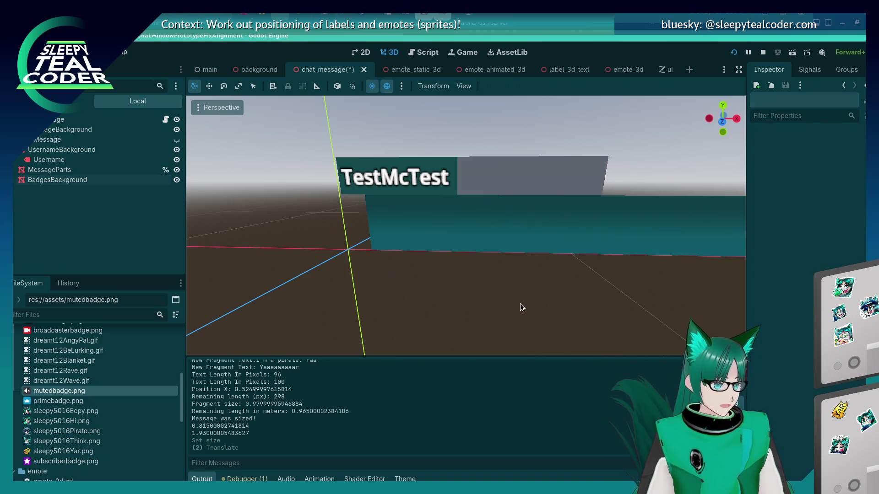
{"action": "key", "text": "F5"}
{"action": "left_click", "coordinate": [534, 118]}
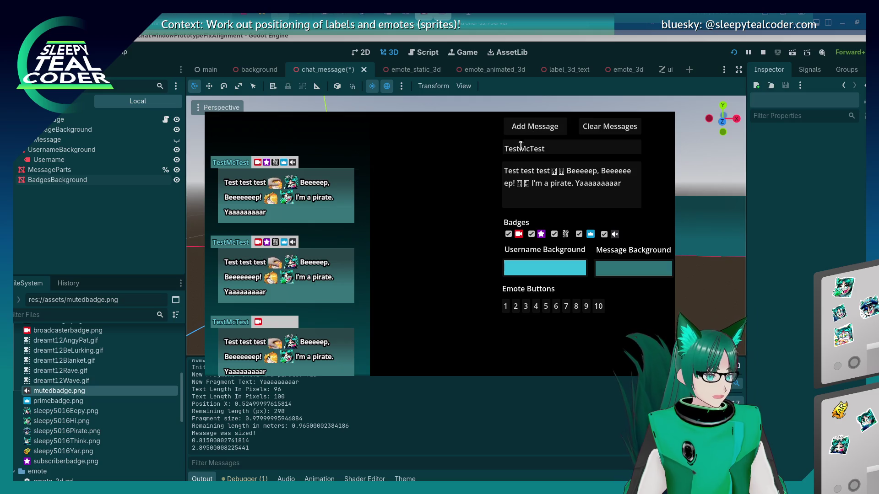
{"action": "key", "text": "F8"}
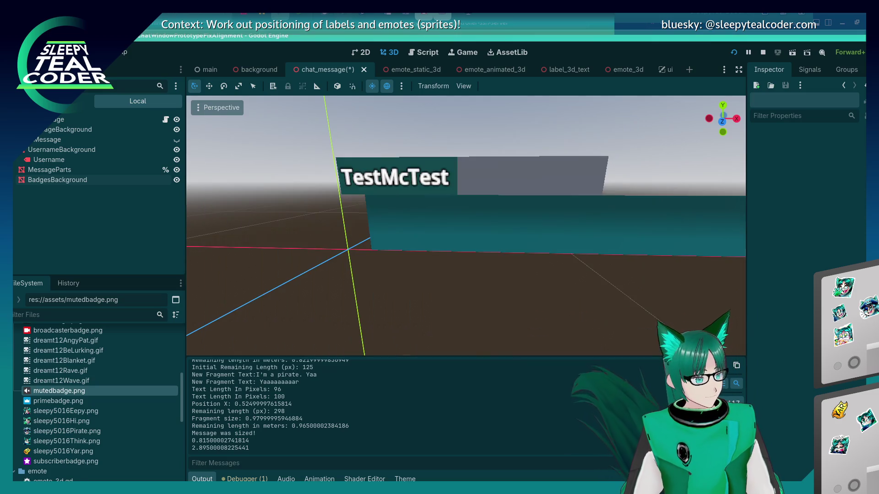
{"action": "left_click", "coordinate": [567, 180]}
Step: Set the badges background width to 0.585 m, nudge it right, and test a message
{"action": "left_click", "coordinate": [841, 253]}
{"action": "type", "text": "585"}
{"action": "key", "text": "Return"}
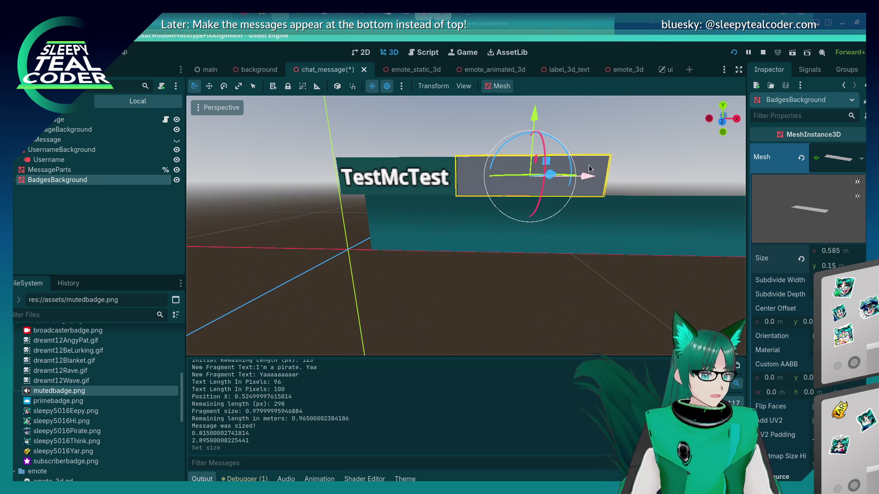
{"action": "left_click_drag", "start_coordinate": [586, 177], "coordinate": [589, 177]}
{"action": "left_click", "coordinate": [508, 317]}
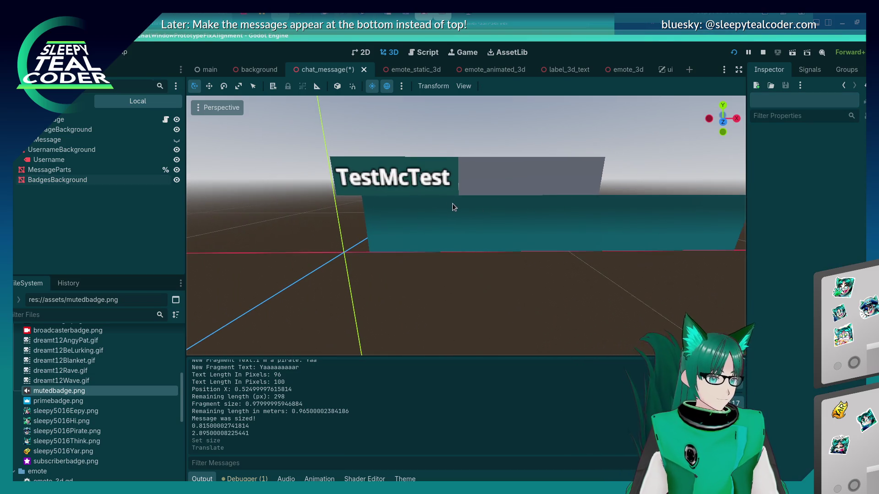
{"action": "left_click", "coordinate": [504, 181]}
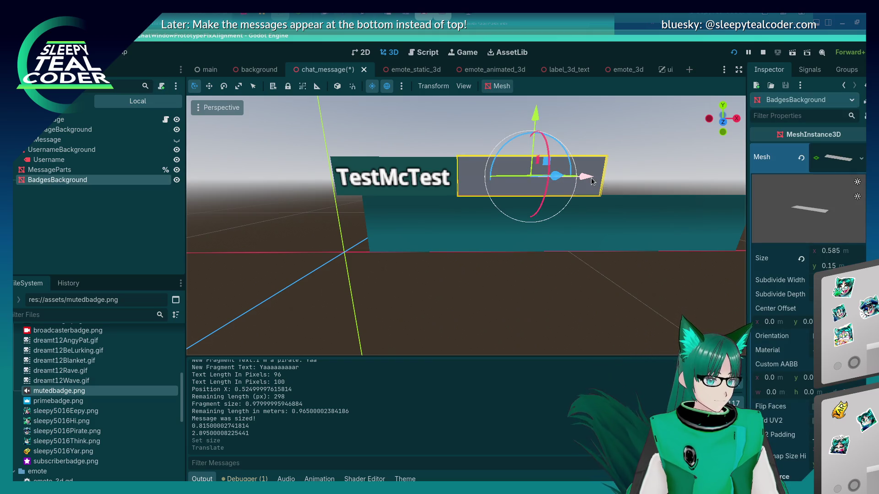
{"action": "left_click", "coordinate": [521, 287]}
{"action": "key", "text": "F5"}
{"action": "left_click", "coordinate": [526, 133]}
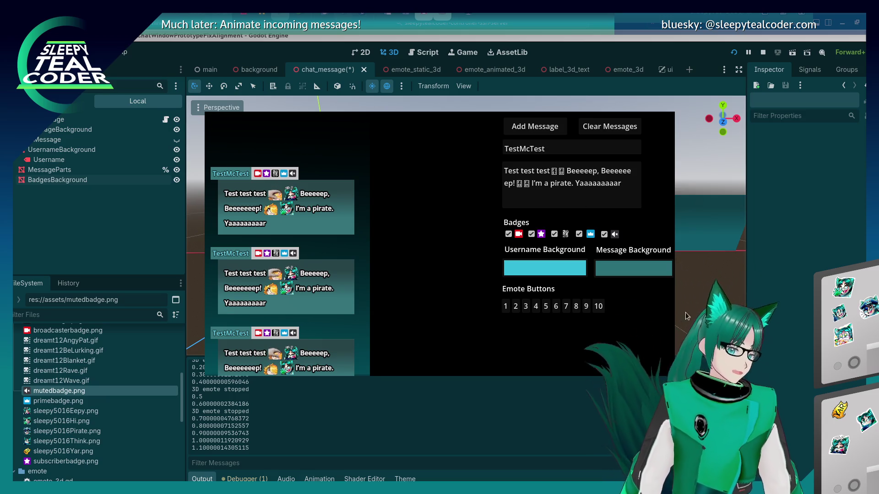
Step: Stop the game and return to the chat_message.gd script
{"action": "key", "text": "F8"}
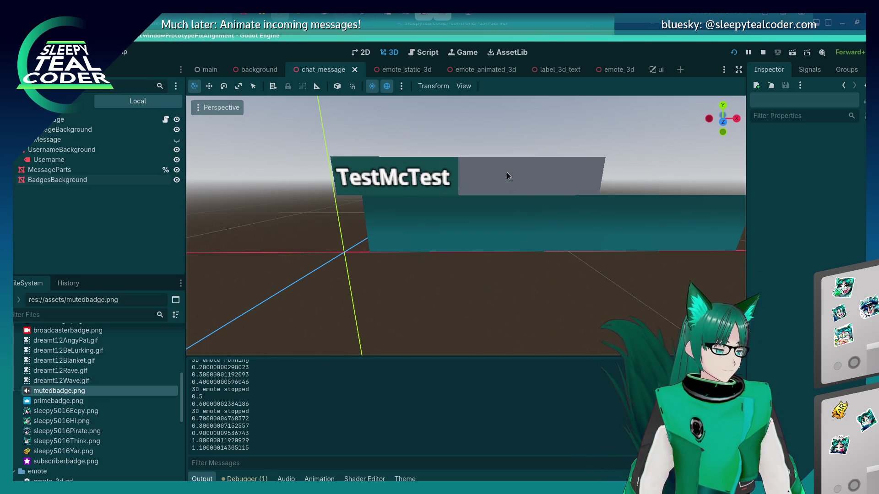
{"action": "left_click", "coordinate": [506, 172]}
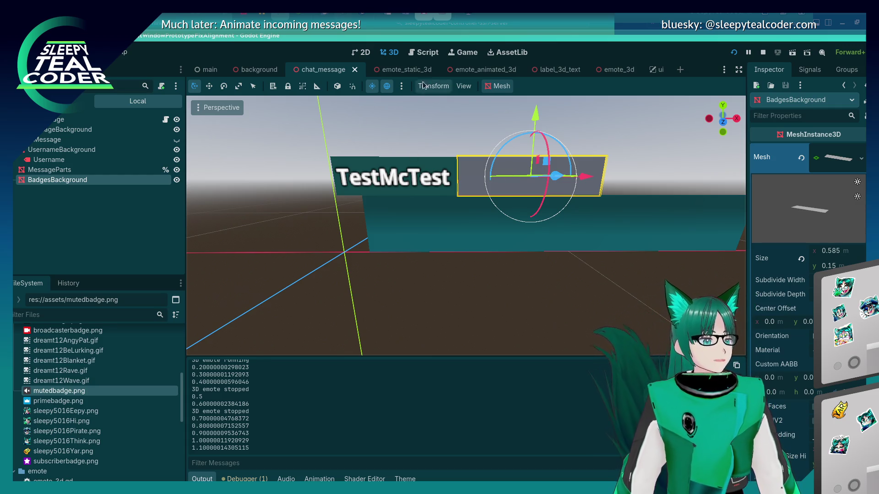
{"action": "left_click", "coordinate": [419, 56]}
{"action": "scroll", "coordinate": [422, 222], "scroll_direction": "down", "scroll_amount": 1}
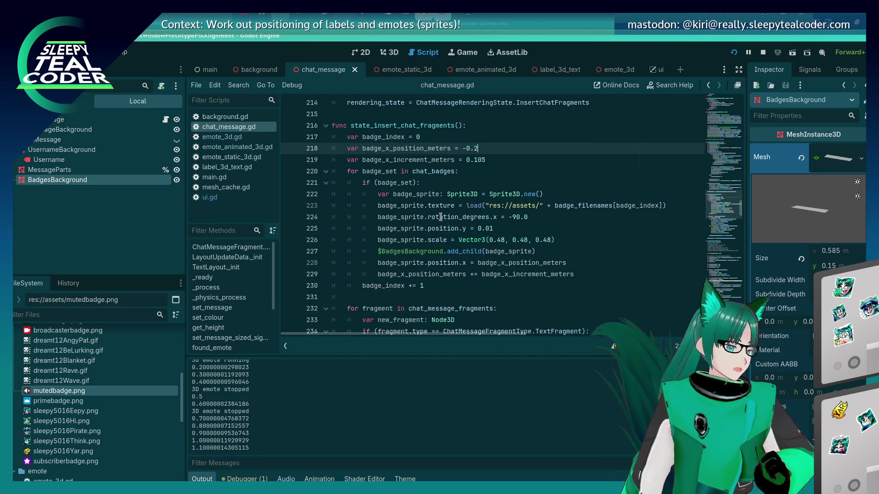
Step: Open a new line after the badge loop and remove the stray var line
{"action": "scroll", "coordinate": [426, 225], "scroll_direction": "up", "scroll_amount": 3}
{"action": "scroll", "coordinate": [436, 229], "scroll_direction": "down", "scroll_amount": 3}
{"action": "scroll", "coordinate": [435, 231], "scroll_direction": "down", "scroll_amount": 2}
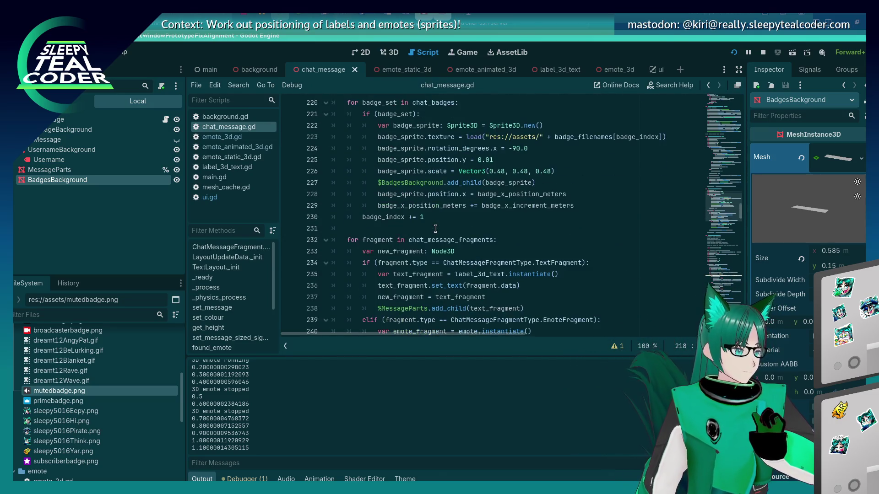
{"action": "scroll", "coordinate": [434, 236], "scroll_direction": "up", "scroll_amount": 3}
{"action": "scroll", "coordinate": [435, 243], "scroll_direction": "down", "scroll_amount": 2}
{"action": "left_click", "coordinate": [435, 252]}
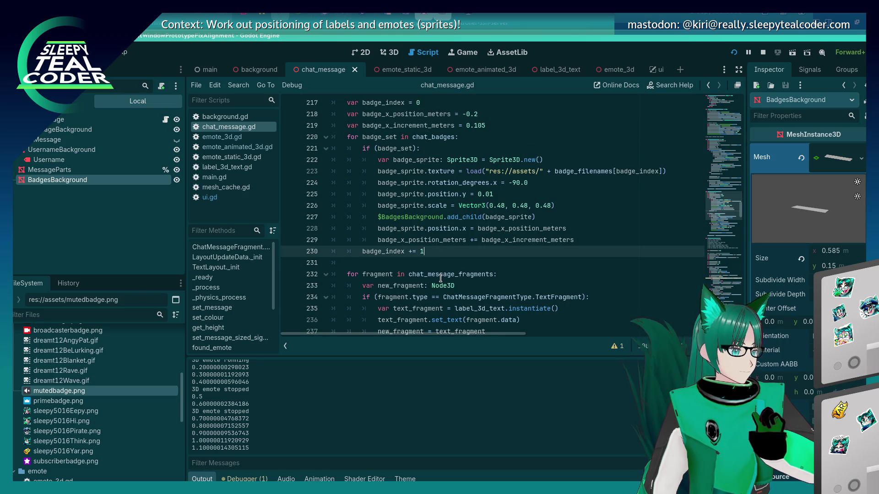
{"action": "key", "text": "Return"}
{"action": "key", "text": "Return"}
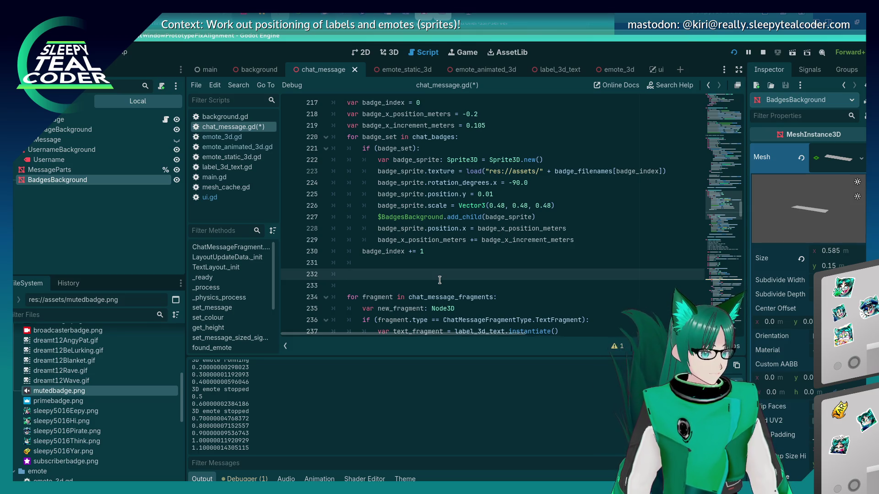
{"action": "key", "text": "Up"}
{"action": "key", "text": "Up"}
{"action": "key", "text": "Up"}
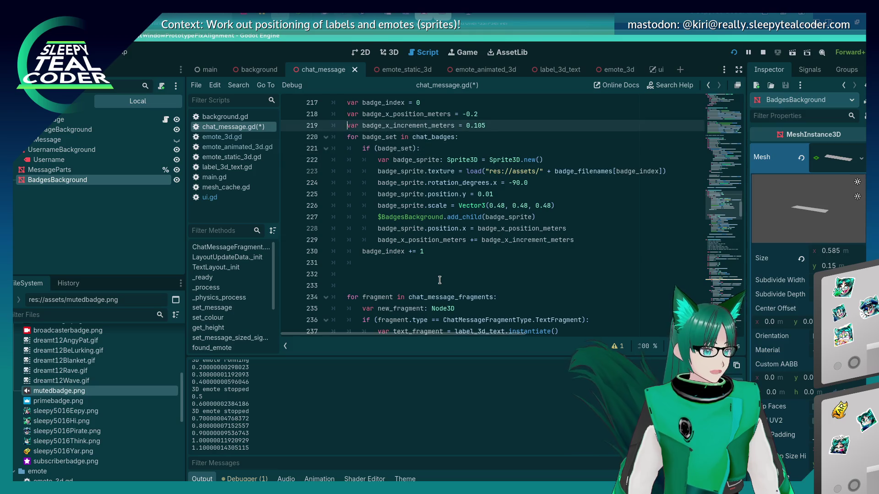
{"action": "key", "text": "End"}
{"action": "key", "text": "Return"}
{"action": "type", "text": "v"}
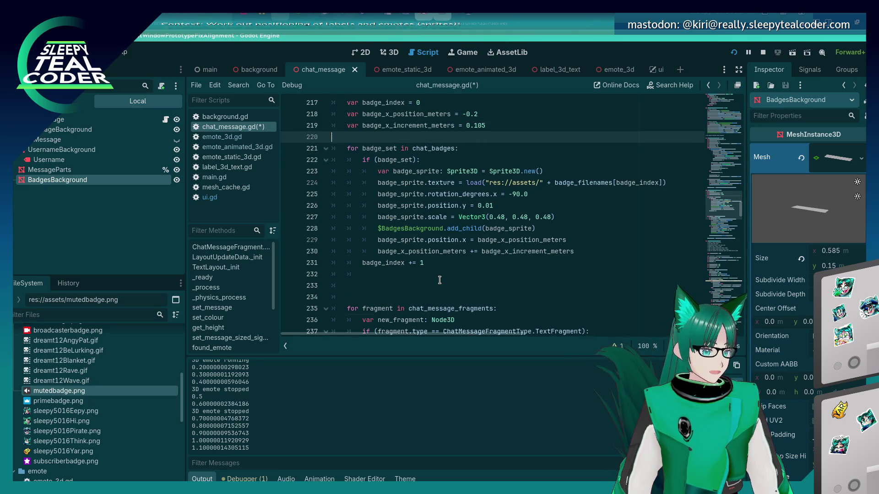
{"action": "key", "text": "ctrl+shift+k"}
{"action": "key", "text": "Down"}
{"action": "key", "text": "Down"}
{"action": "key", "text": "Down"}
{"action": "key", "text": "Down"}
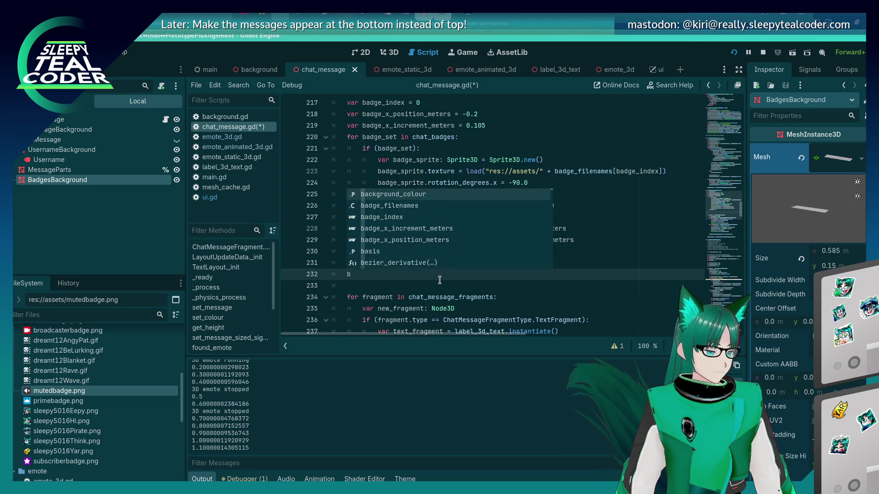
{"action": "key", "text": "BackSpace"}
{"action": "type", "text": "var badge_par"}
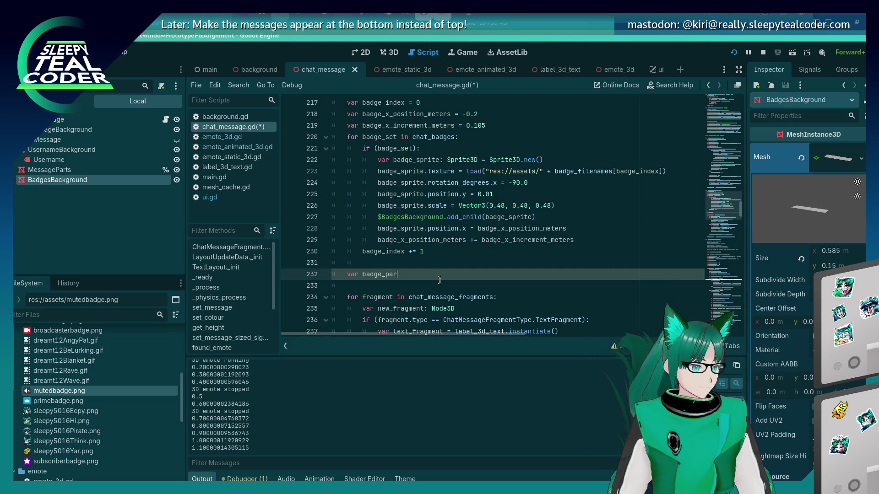
Step: Start the badge_parts_size declaration with the ((7 * 0.005) * 2) term
{"action": "type", "text": "ts_size ="}
{"action": "key", "text": "alt+Tab"}
{"action": "key", "text": "alt+shift+Tab"}
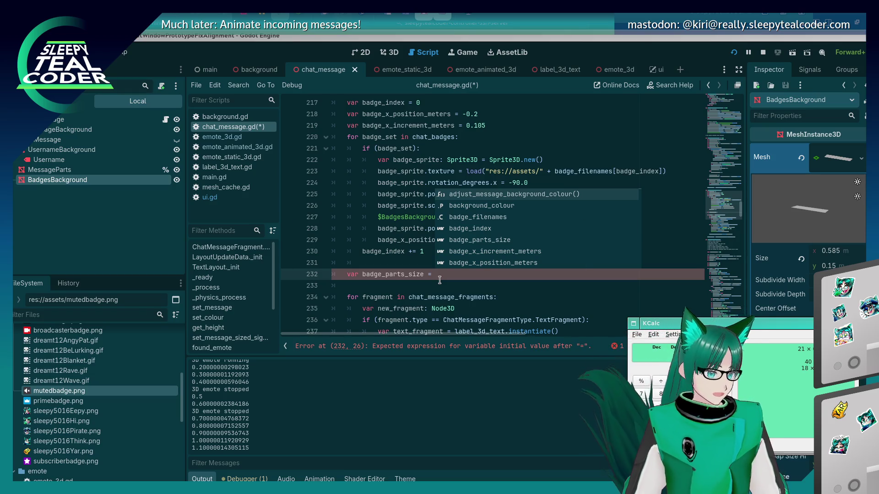
{"action": "left_click", "coordinate": [439, 279]}
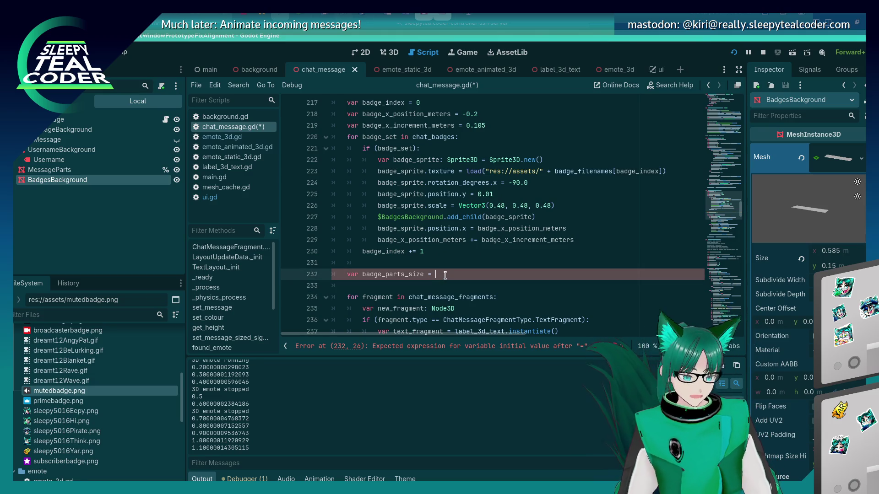
{"action": "type", "text": "70.005"}
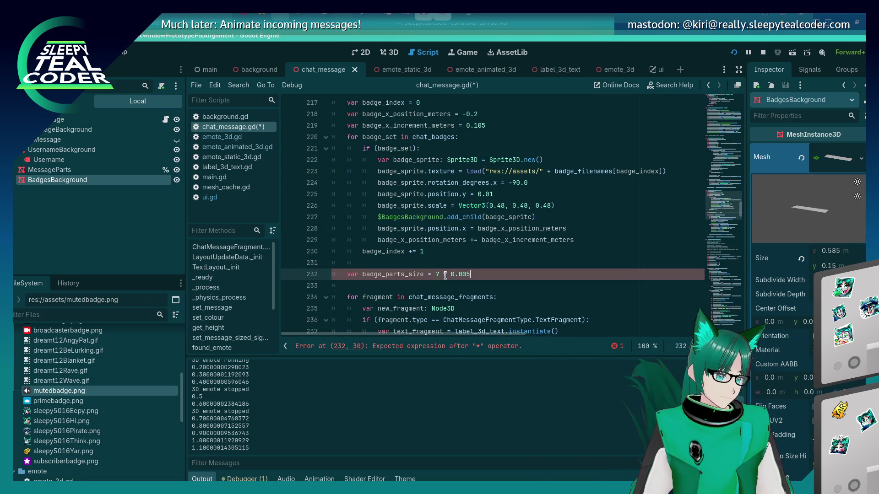
{"action": "key", "text": "ctrl+Left"}
{"action": "key", "text": "ctrl+Left"}
{"action": "key", "text": "ctrl+Left"}
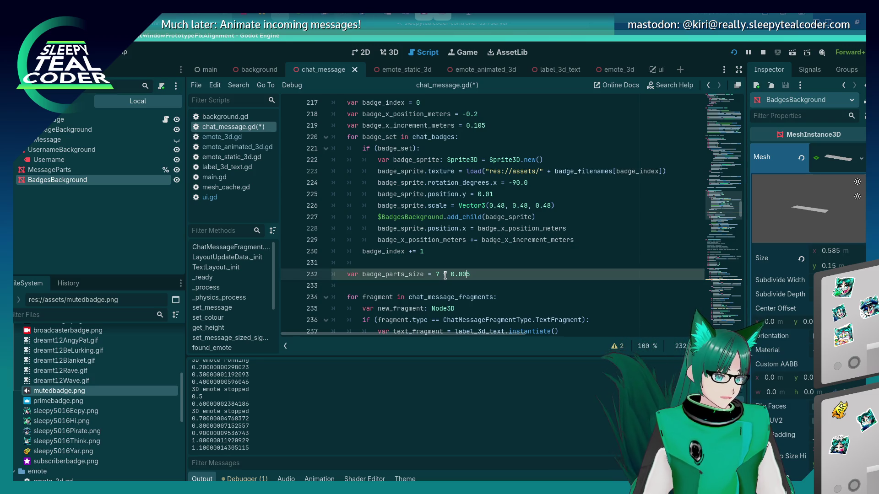
{"action": "type", "text": "("}
{"action": "key", "text": "End"}
{"action": "type", "text": ") *"}
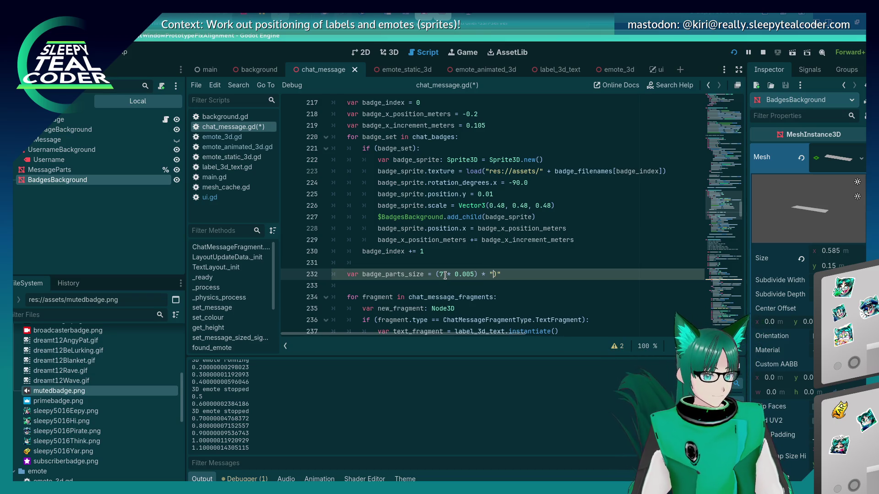
{"action": "key", "text": "BackSpace"}
{"action": "type", "text": "2"}
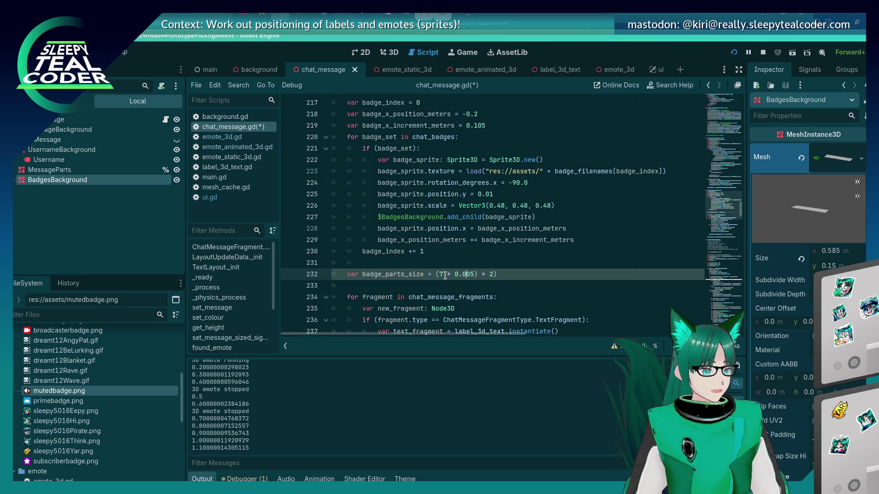
Step: Add the (badge_x_position_meters + 0.2) term to the expression and save the script
{"action": "key", "text": "ctrl+Left"}
{"action": "key", "text": "ctrl+Left"}
{"action": "key", "text": "ctrl+Left"}
{"action": "type", "text": "("}
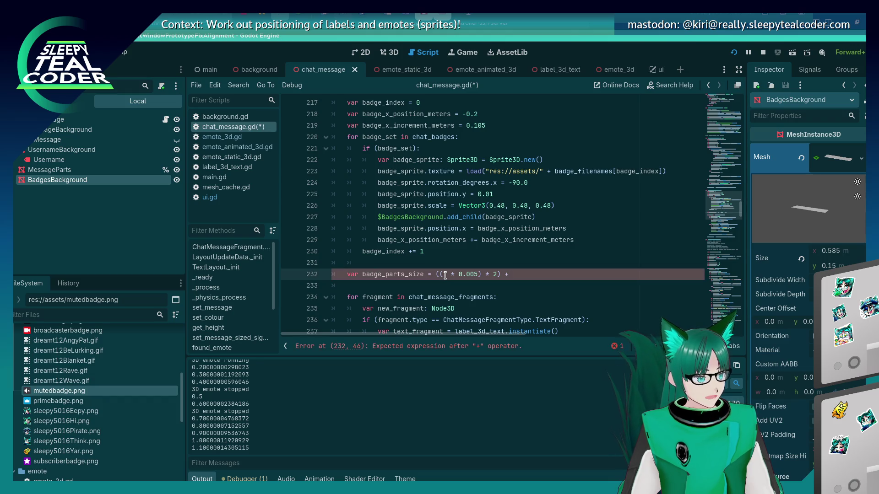
{"action": "type", "text": "(ba"}
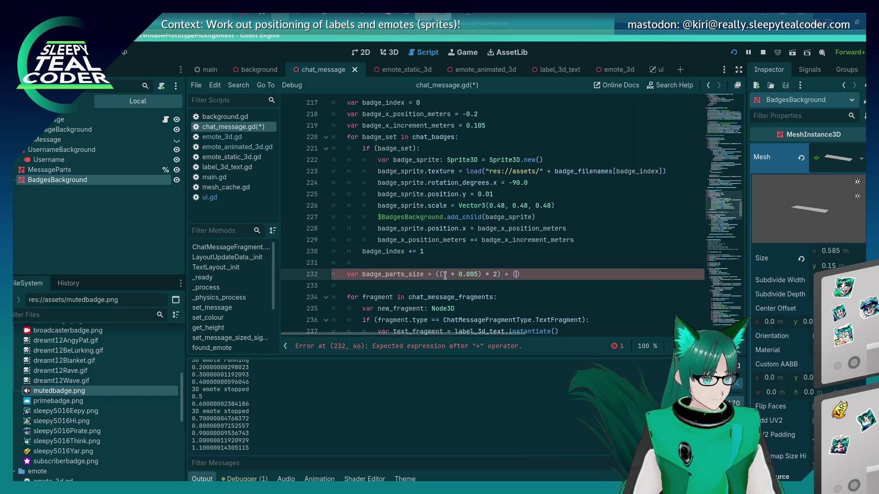
{"action": "type", "text": "dge_xp"}
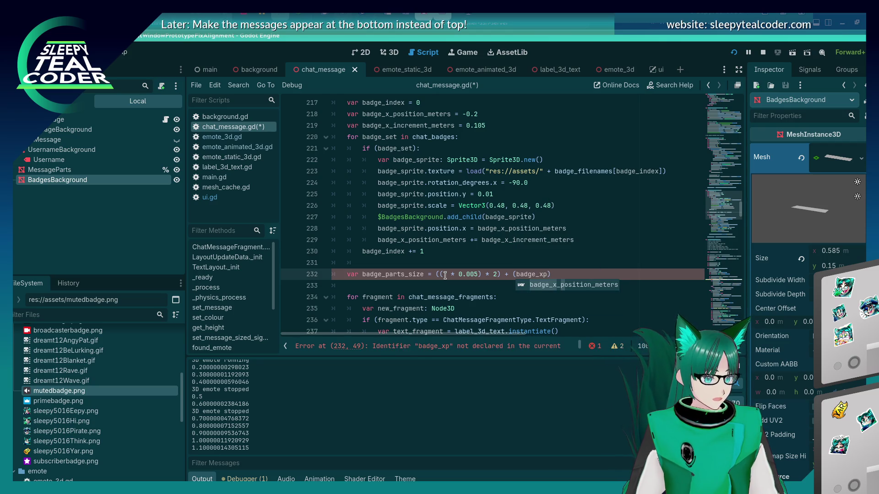
{"action": "key", "text": "BackSpace"}
{"action": "type", "text": "_"}
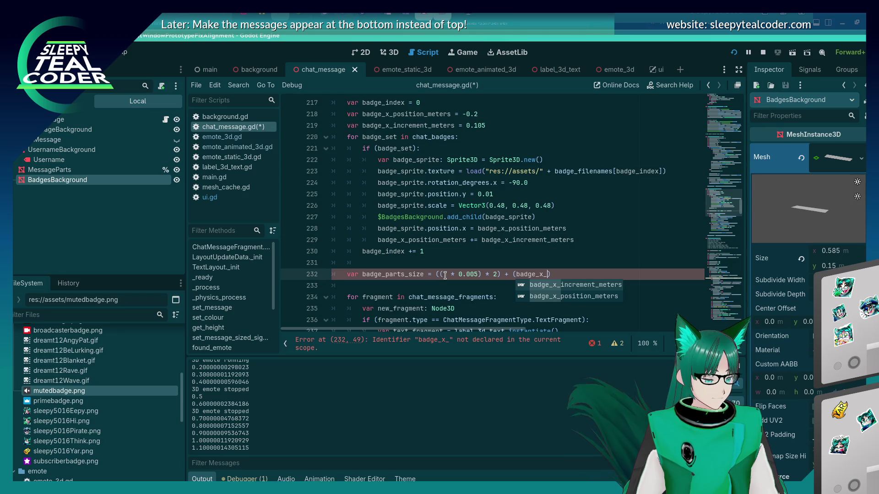
{"action": "type", "text": "po"}
{"action": "key", "text": "Return"}
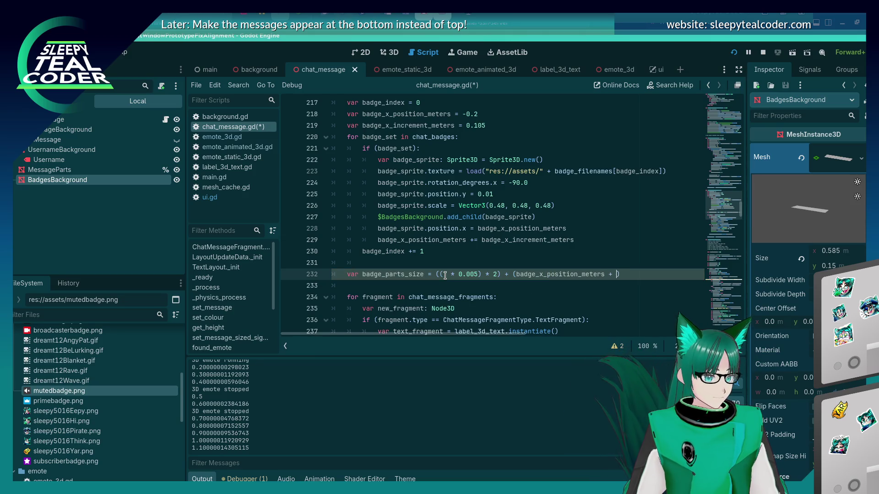
{"action": "type", "text": "0.2"}
{"action": "key", "text": "ctrl+s"}
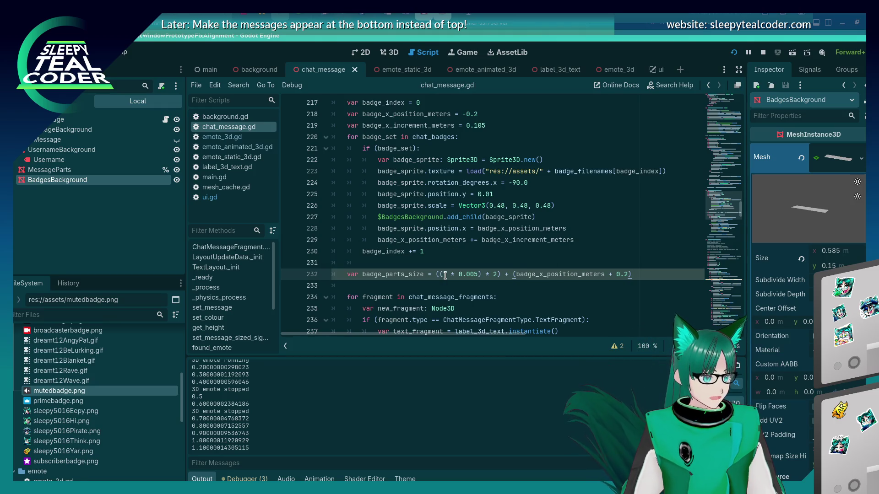
{"action": "key", "text": "Return"}
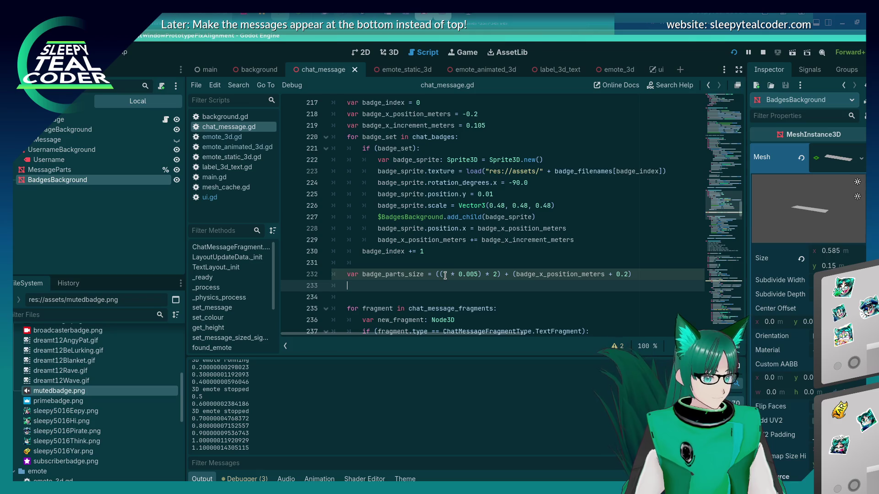
Step: Rename the variable to badge_parts_size_meters
{"action": "key", "text": "Up"}
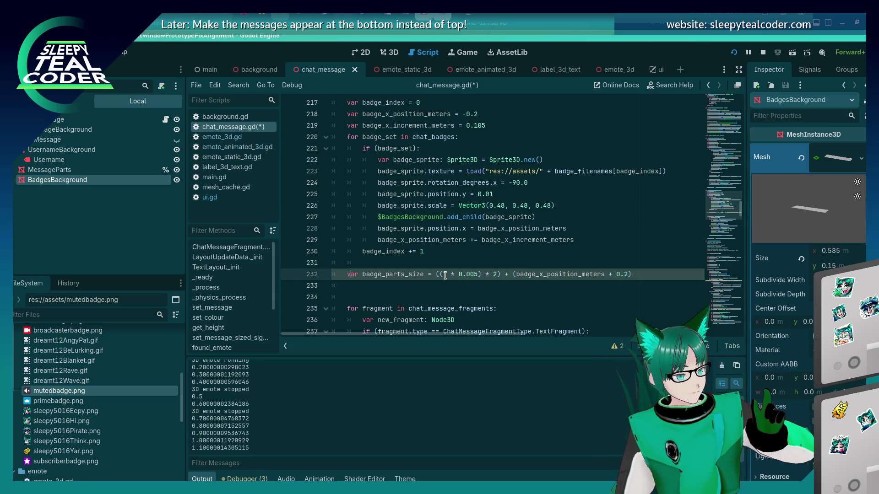
{"action": "type", "text": "_meters"}
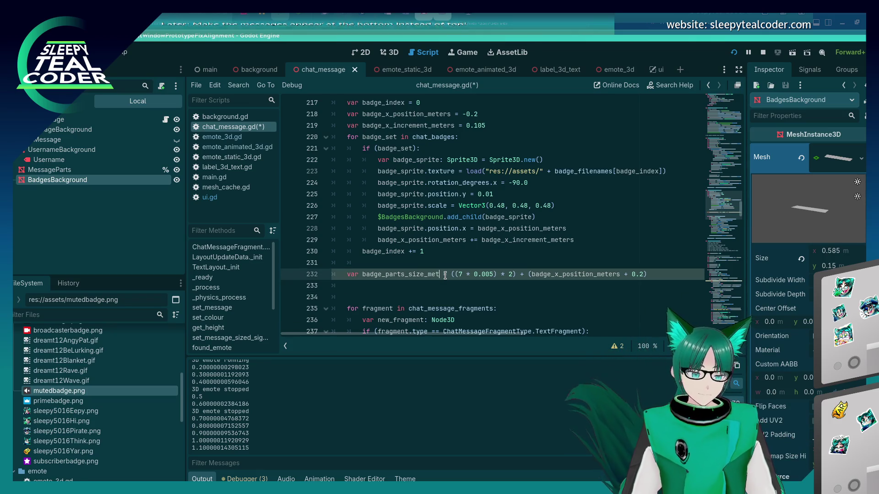
{"action": "key", "text": "Down"}
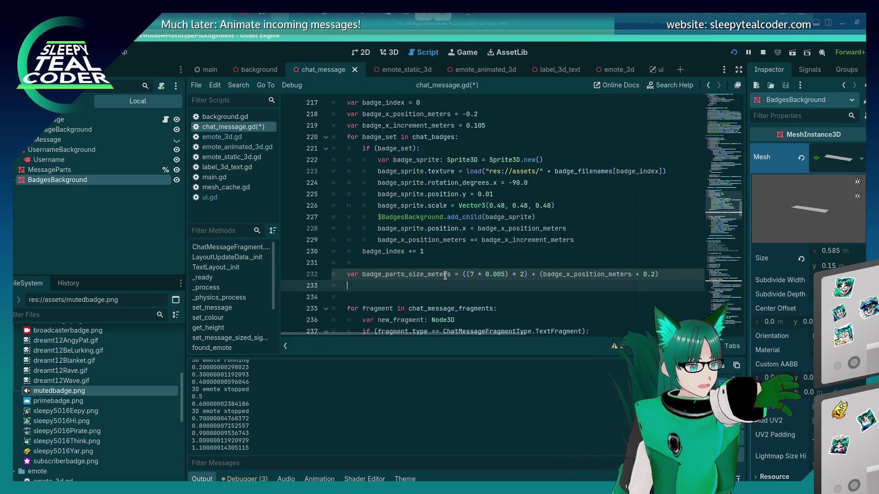
Step: Start typing $BadgesBackground.mesh.size.x = badge_parts_size_meters on the new line
{"action": "type", "text": "badge"}
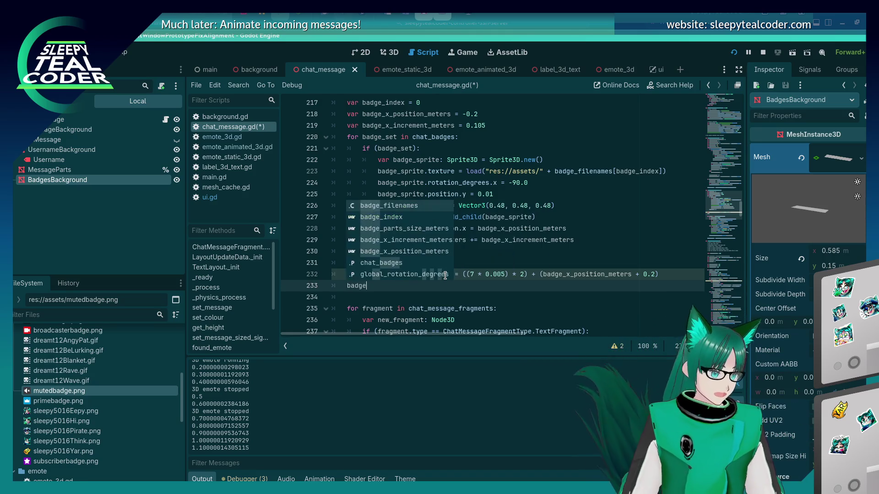
{"action": "type", "text": "_p"}
{"action": "key", "text": "Return"}
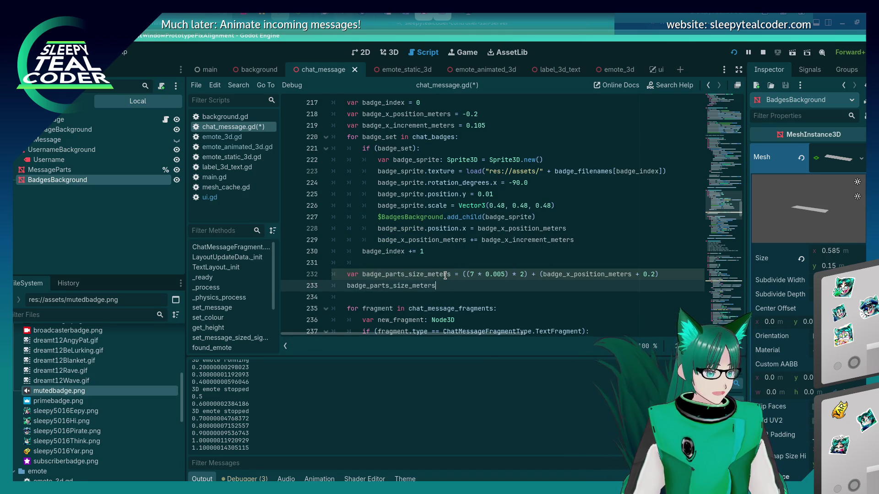
{"action": "key", "text": "ctrl+BackSpace"}
{"action": "type", "text": "$Badge"}
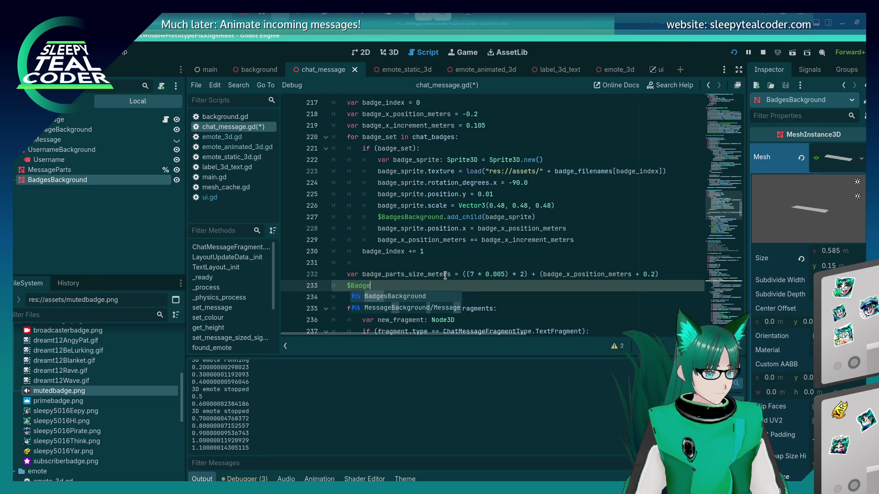
{"action": "key", "text": "Return"}
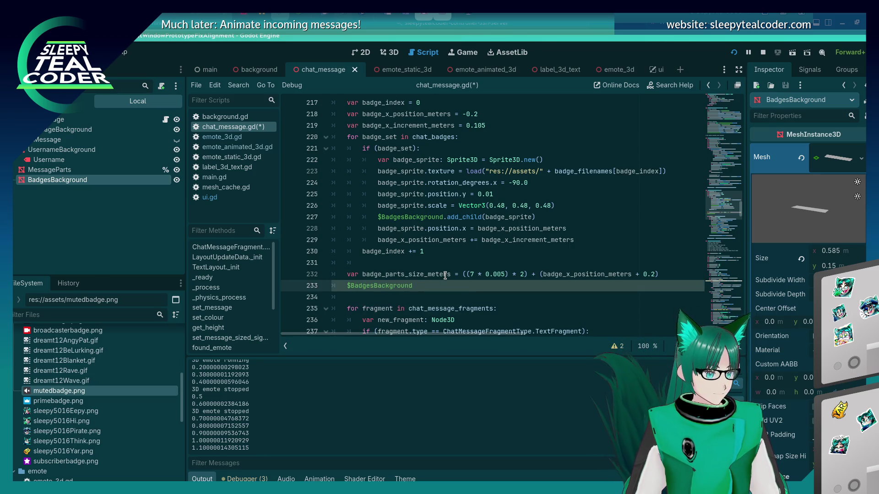
{"action": "type", "text": ".mesh"}
{"action": "type", "text": ".si"}
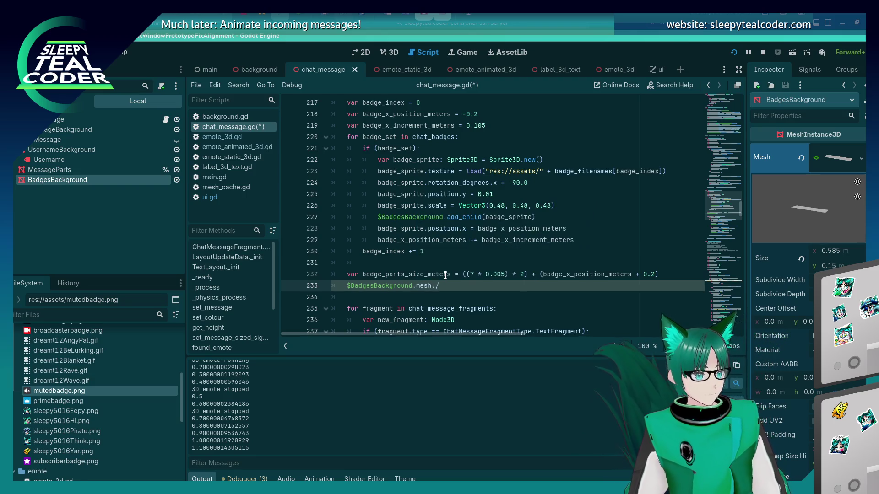
{"action": "key", "text": "BackSpace"}
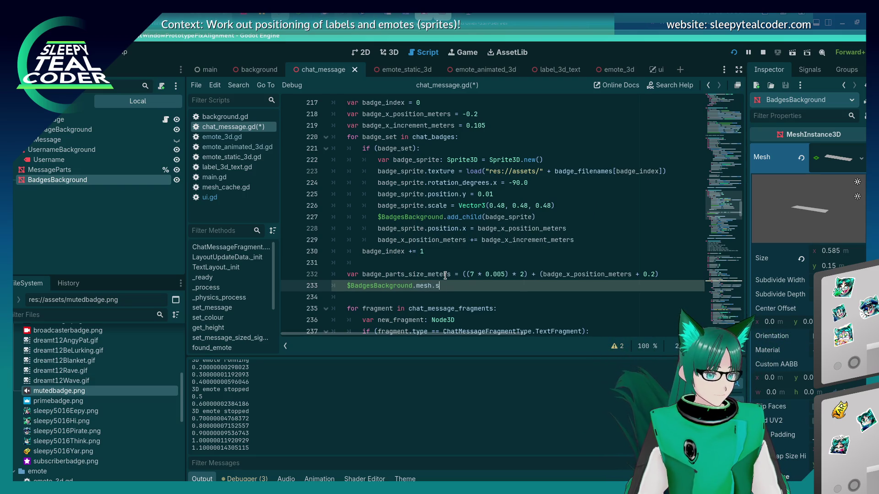
Step: Set $BadgesBackground.mesh.size.x to badge_parts_size_meters on line 233 and save the script
{"action": "type", "text": "size.x = badge_part"}
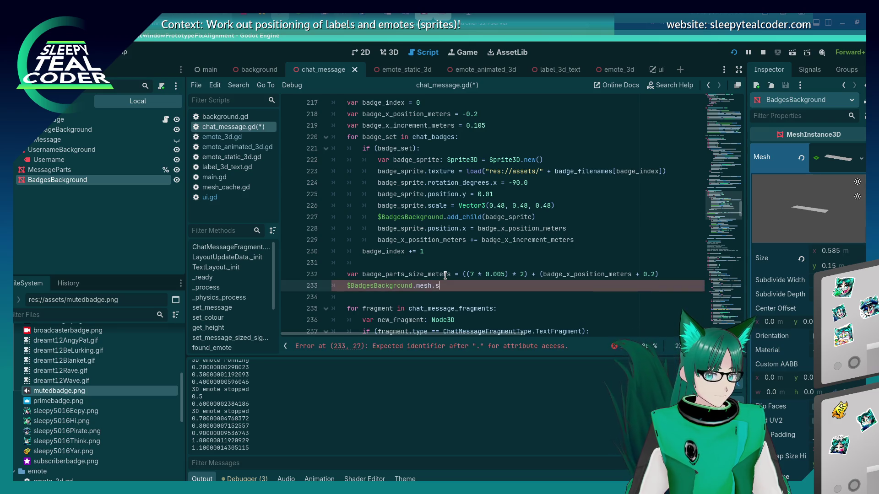
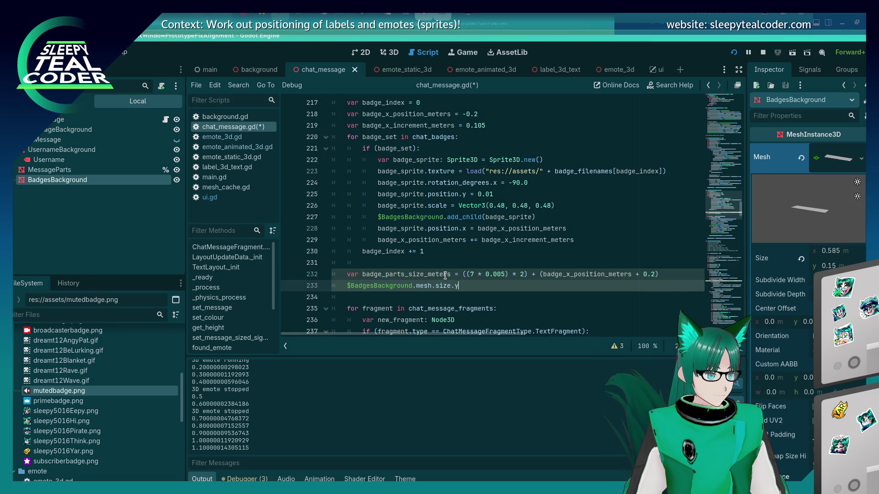
Step: Start typing $BadgesBackground.mesh.size.x = badge_parts_size_meters on the new line
Step: Set $BadgesBackground.mesh.size.x to badge_parts_size_meters on line 233 and save the script
{"action": "type", "text": " = "}
{"action": "type", "text": "badge"}
{"action": "type", "text": "_part"}
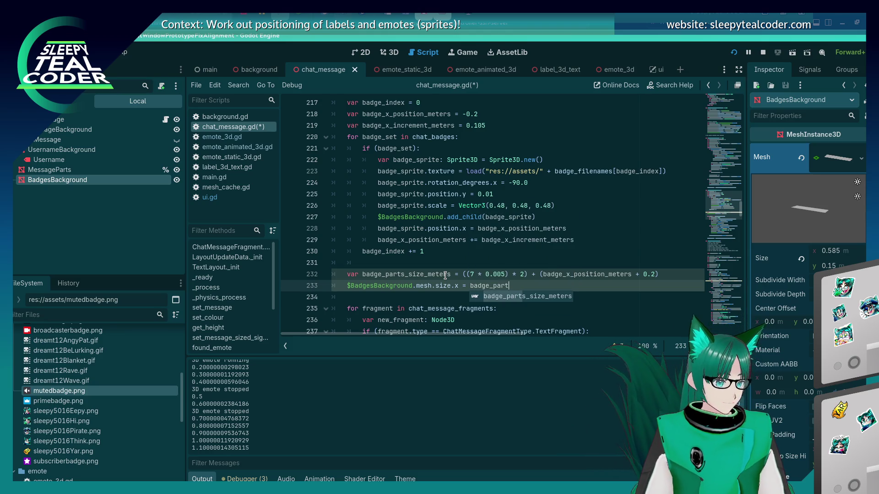
{"action": "key", "text": "Return"}
{"action": "key", "text": "ctrl+s"}
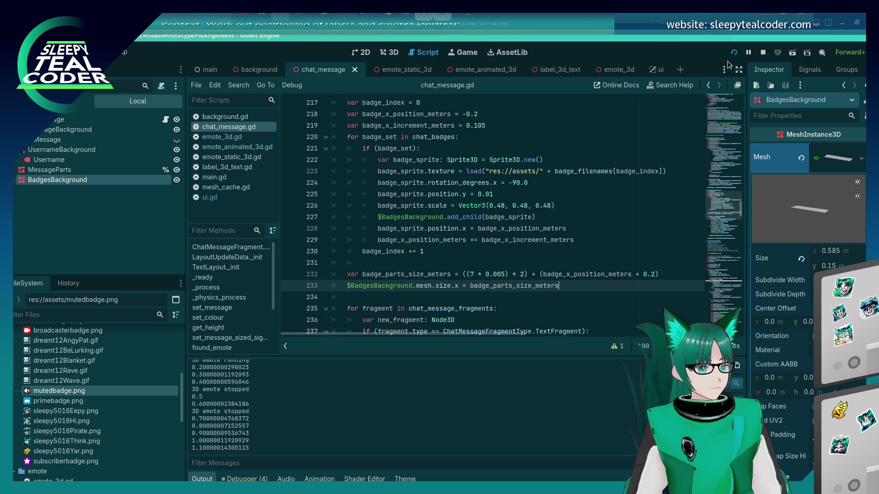
Step: Run the game and add chat messages without and with the broadcaster badge
{"action": "key", "text": "F5"}
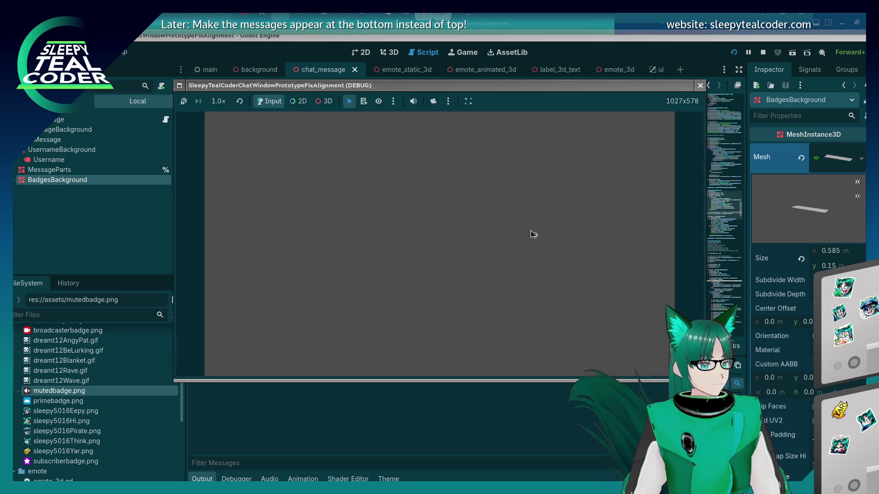
{"action": "left_click", "coordinate": [541, 131]}
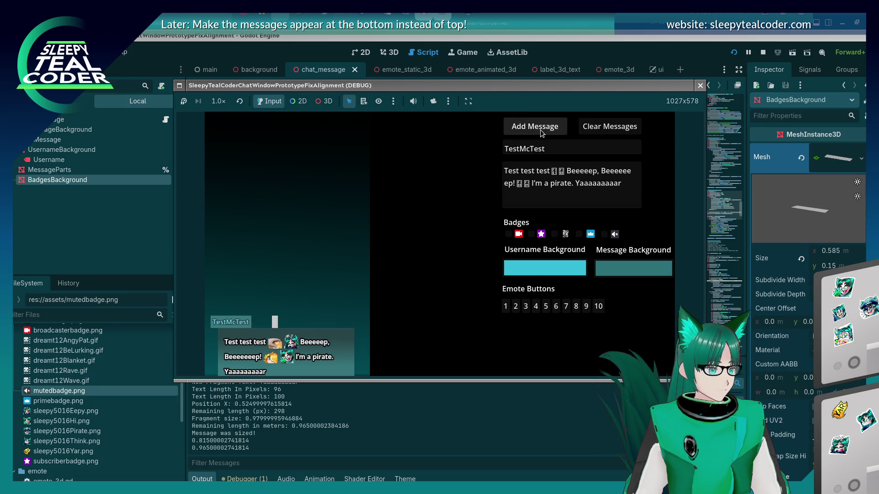
{"action": "left_click", "coordinate": [508, 234]}
{"action": "left_click", "coordinate": [534, 131]}
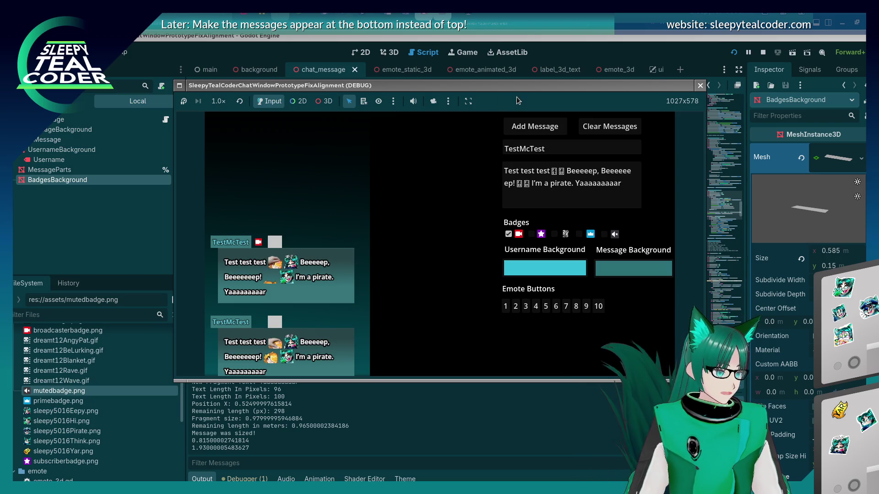
{"action": "left_click", "coordinate": [570, 54]}
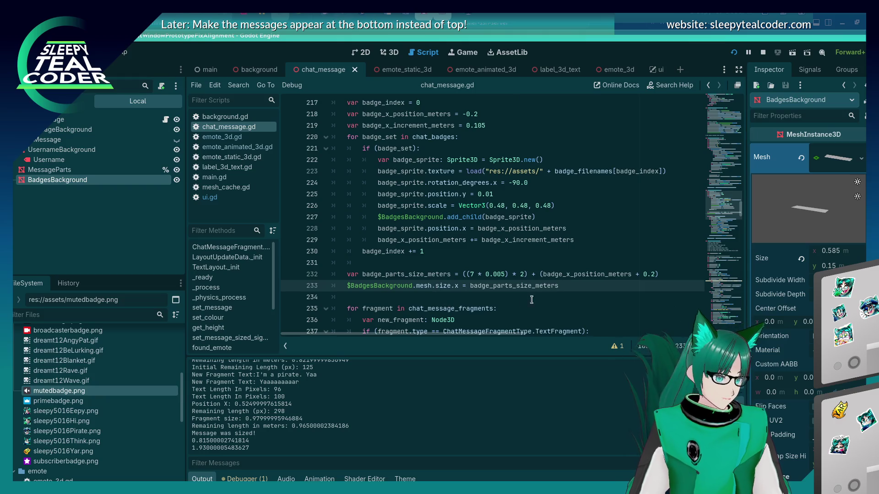
Step: Begin a new line 234 reading $BadgesBackground.mesh.position.x =
{"action": "key", "text": "Return"}
{"action": "type", "text": "$"}
{"action": "key", "text": "BackSpace"}
{"action": "key", "text": "BackSpace"}
{"action": "type", "text": "d"}
{"action": "key", "text": "Return"}
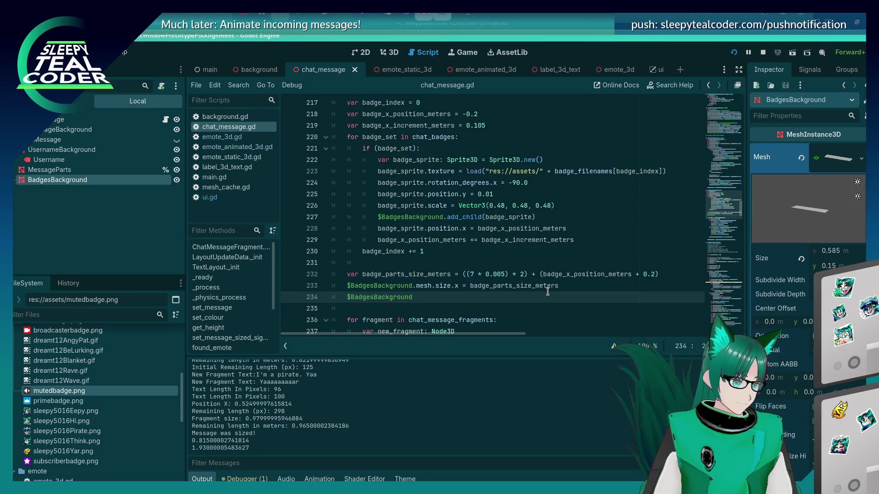
{"action": "type", "text": ".pos"}
{"action": "key", "text": "Return"}
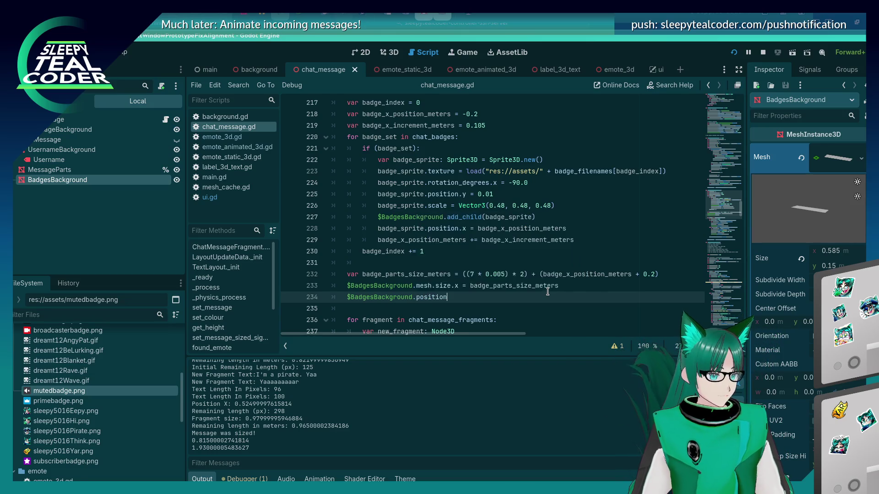
{"action": "type", "text": ".x ="}
{"action": "key", "text": "Escape"}
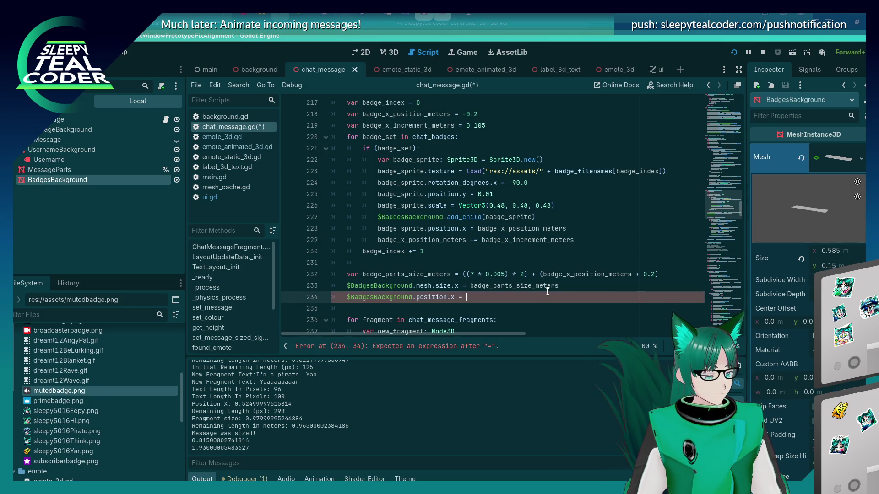
{"action": "key", "text": "F5"}
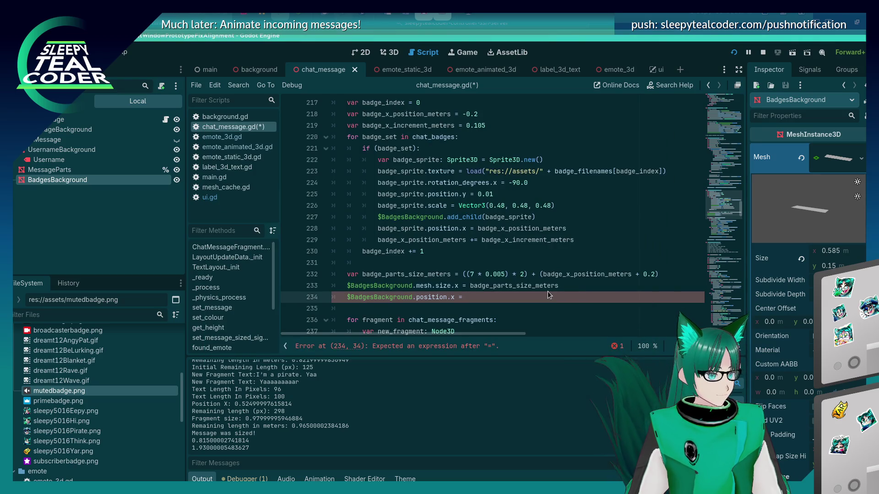
Step: Assign badge_x_position_meters to the mesh position.x, save, and test-run the game
{"action": "type", "text": "badge_x"}
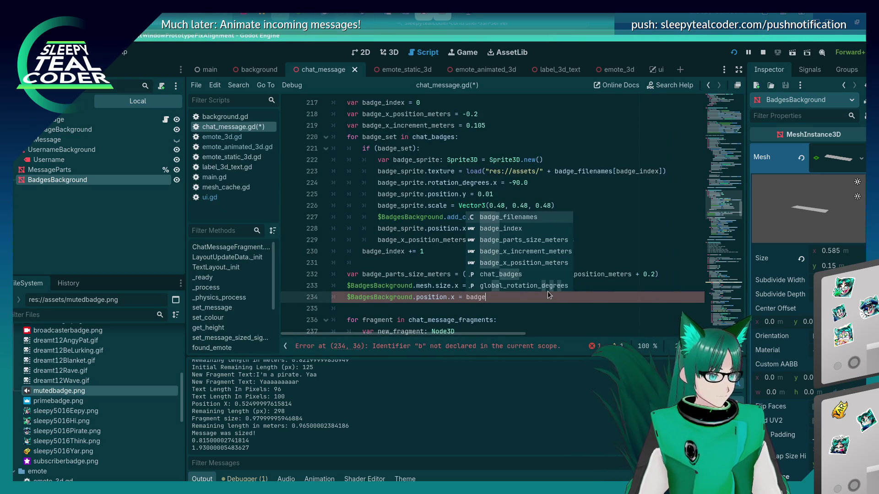
{"action": "key", "text": "Down"}
{"action": "key", "text": "Return"}
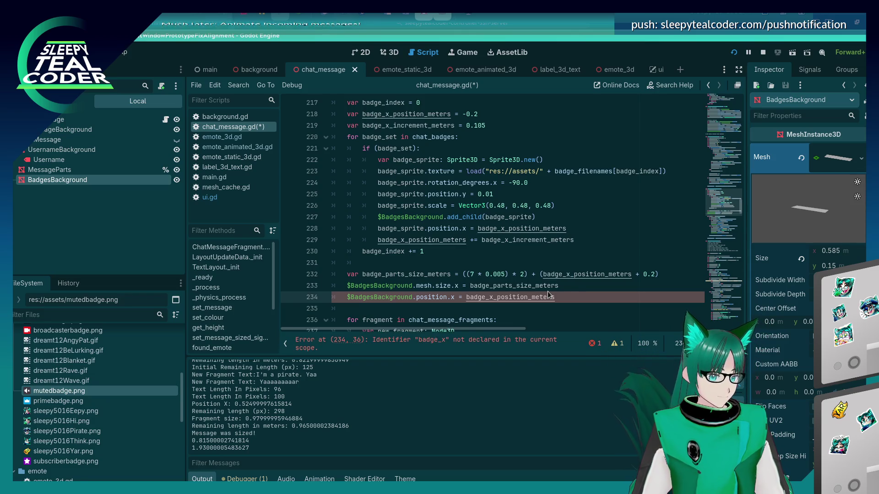
{"action": "key", "text": "ctrl+s"}
{"action": "key", "text": "F5"}
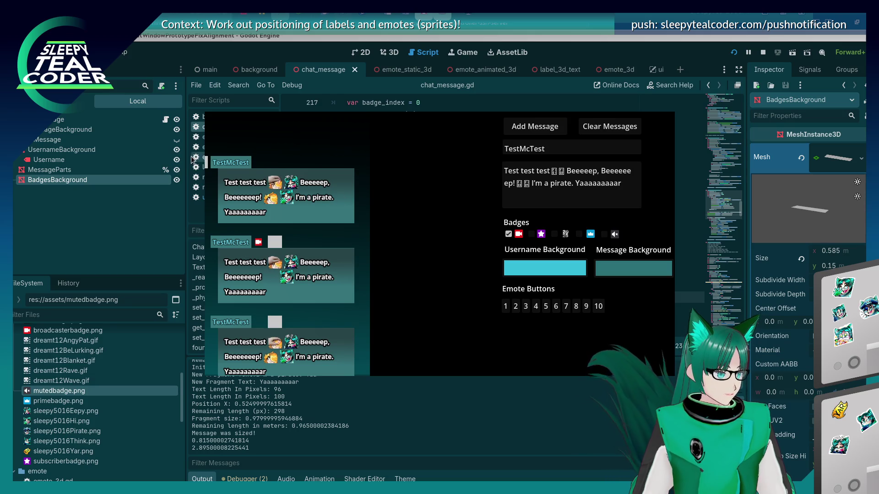
{"action": "left_click", "coordinate": [559, 54]}
Step: Rewrite line 234 to offset the mesh position by badge_parts_size_meters and save
{"action": "left_click_drag", "start_coordinate": [416, 296], "coordinate": [554, 297]}
{"action": "key", "text": "BackSpace"}
{"action": "type", "text": "$BadgesBackground.mesh"}
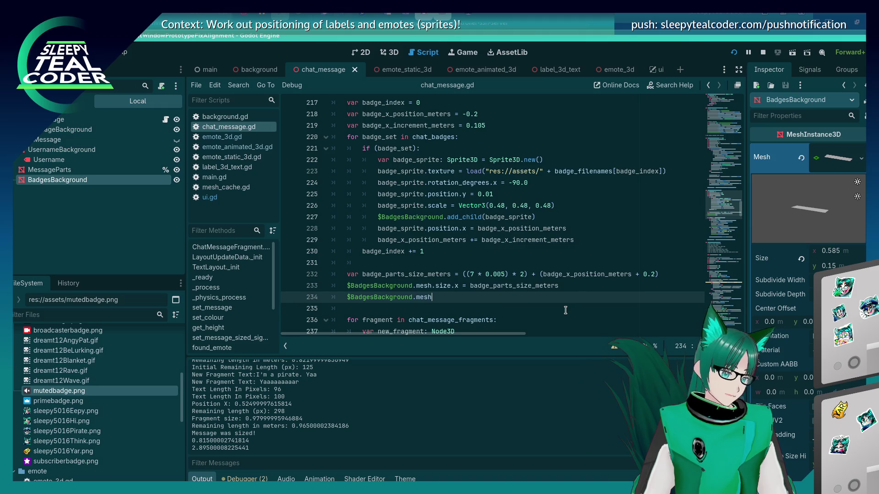
{"action": "type", "text": ".pos"}
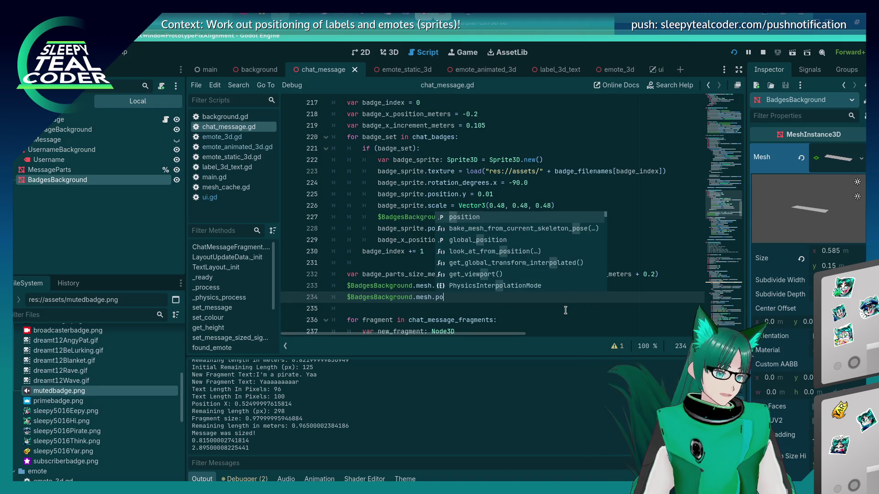
{"action": "type", "text": "sition."}
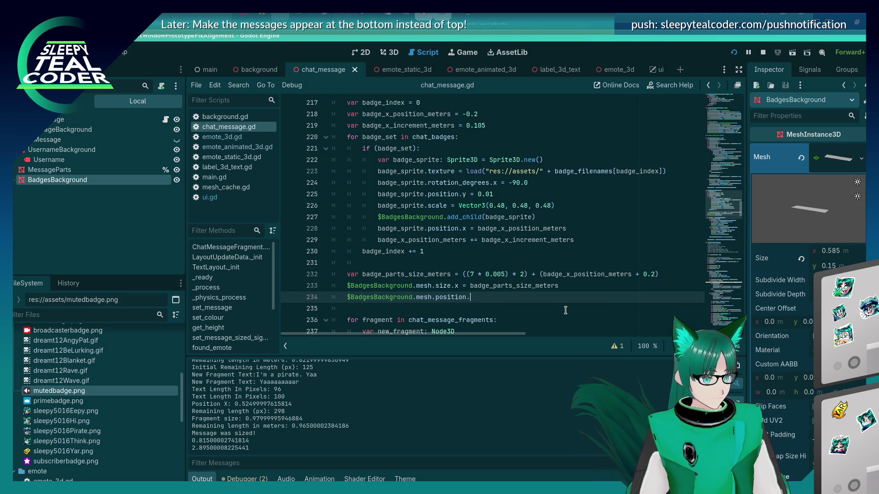
{"action": "type", "text": "x = ba"}
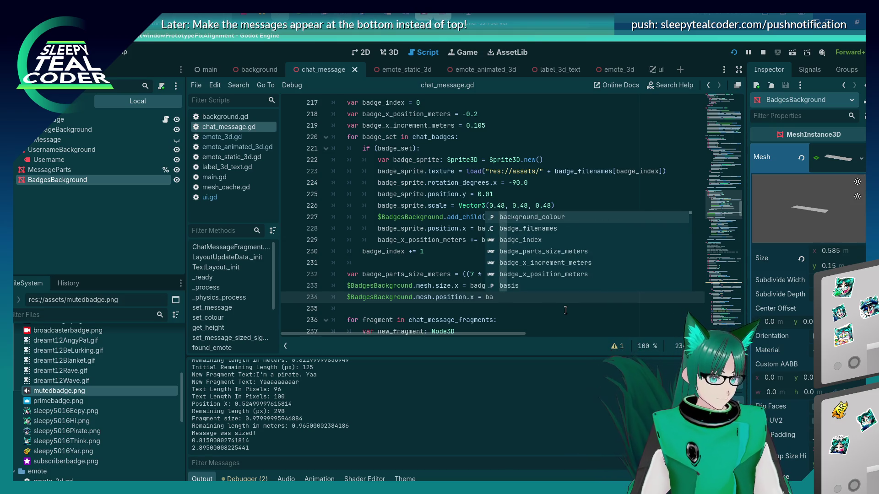
{"action": "key", "text": "Down"}
{"action": "key", "text": "Down"}
{"action": "key", "text": "Down"}
{"action": "key", "text": "Return"}
{"action": "key", "text": "ctrl+s"}
Step: Search the script for '.offset', then resume the paused game and come back to line 234
{"action": "mouse_move", "coordinate": [458, 243]}
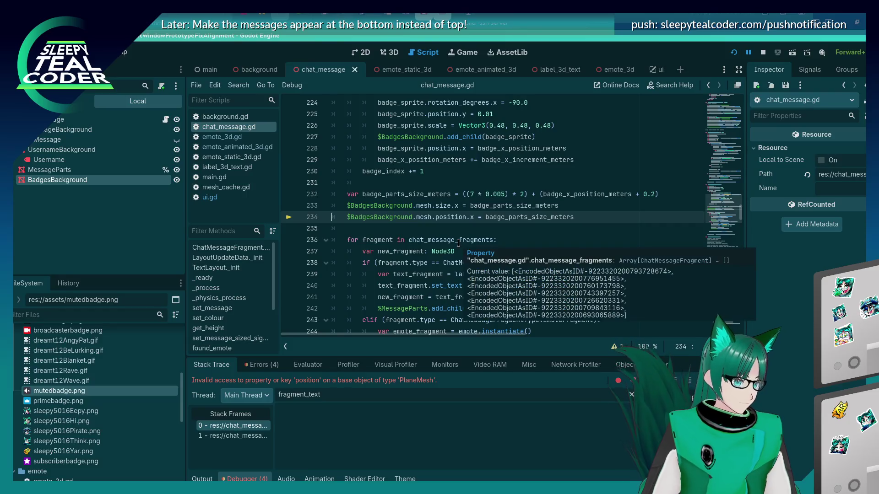
{"action": "scroll", "coordinate": [465, 270], "scroll_direction": "up", "scroll_amount": 2}
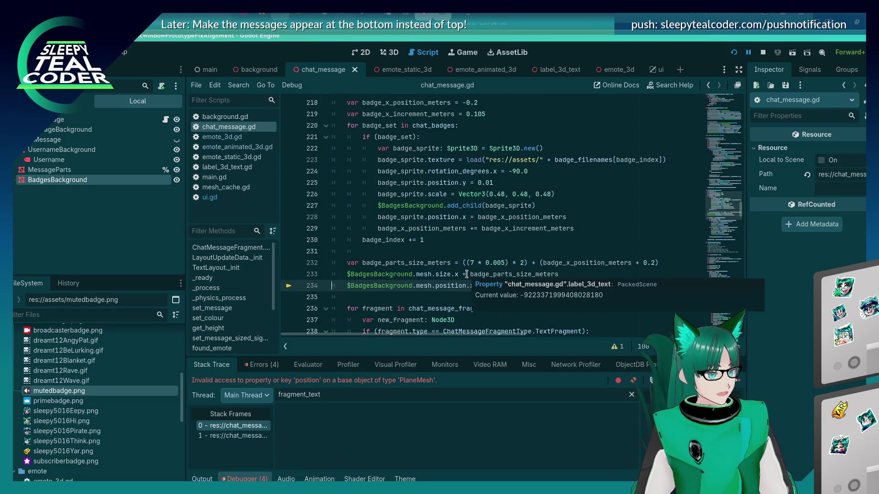
{"action": "scroll", "coordinate": [466, 273], "scroll_direction": "down", "scroll_amount": 5}
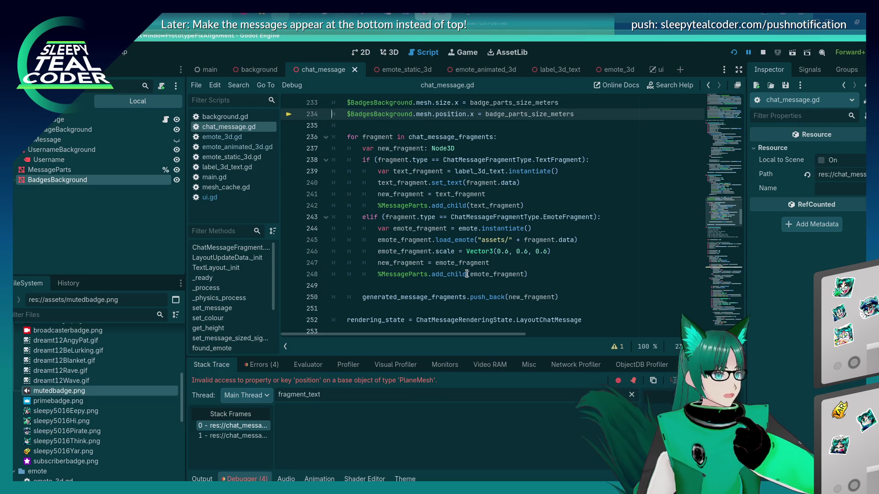
{"action": "scroll", "coordinate": [467, 273], "scroll_direction": "up", "scroll_amount": 5}
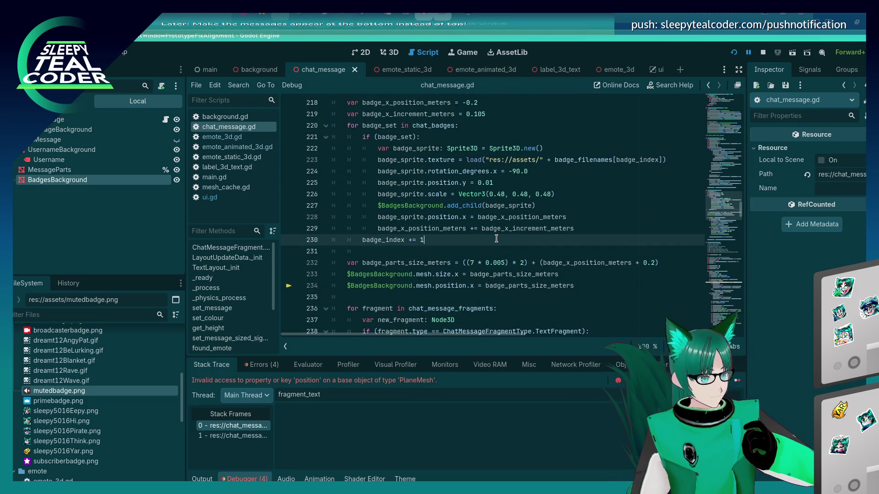
{"action": "key", "text": "ctrl+f"}
{"action": "type", "text": ".offset"}
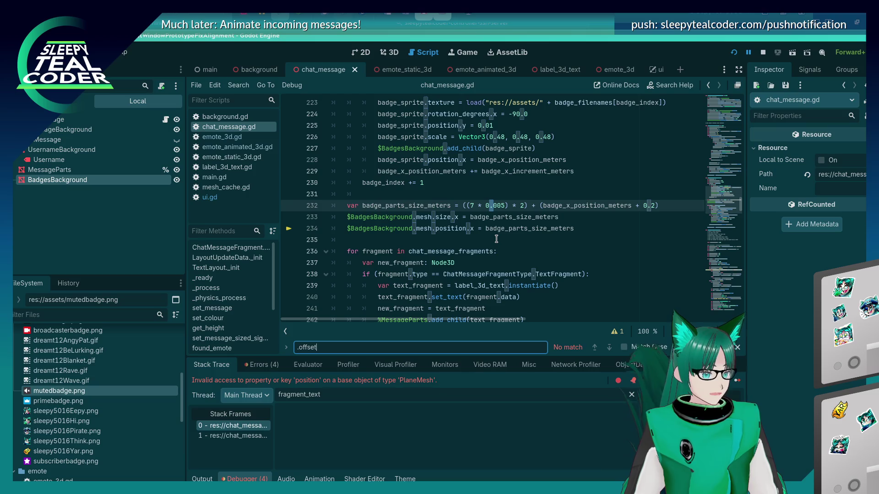
{"action": "key", "text": "Escape"}
{"action": "left_click", "coordinate": [486, 230]}
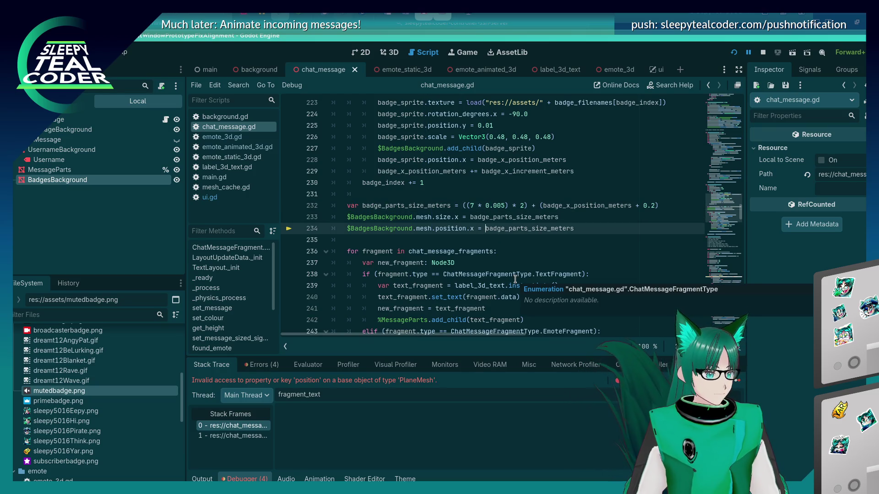
{"action": "key", "text": "F5"}
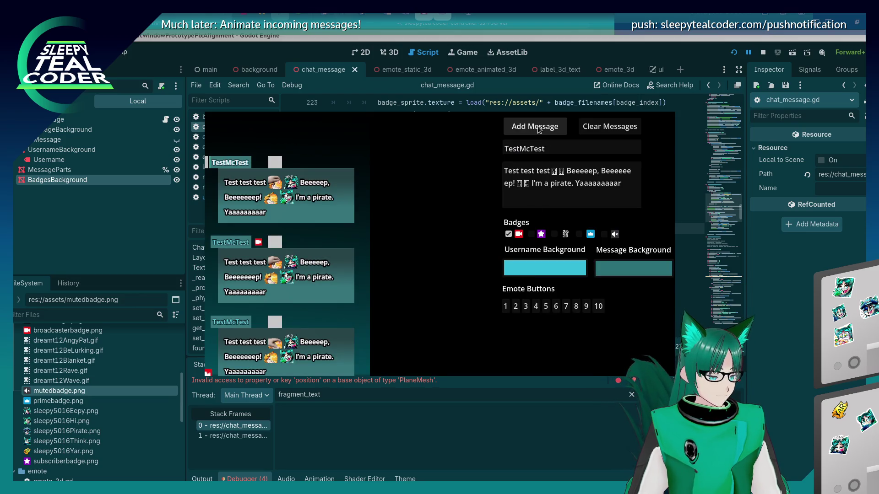
{"action": "left_click", "coordinate": [537, 127]}
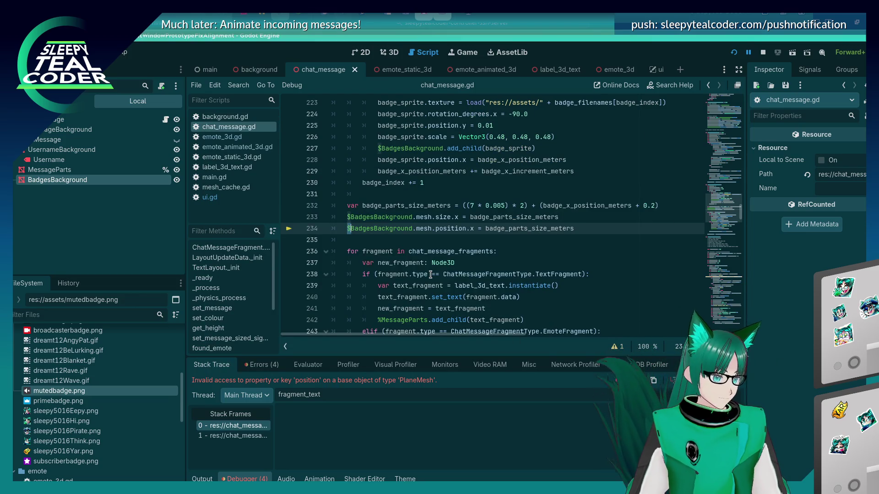
Step: Comment out line 234, save, restart the game and add plain and broadcaster-badge messages
{"action": "key", "text": "ctrl+k"}
{"action": "key", "text": "ctrl+s"}
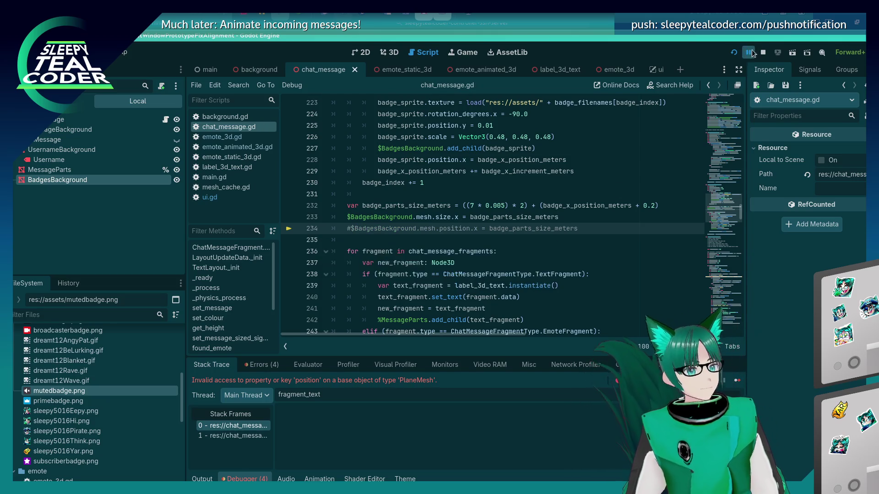
{"action": "left_click", "coordinate": [733, 54]}
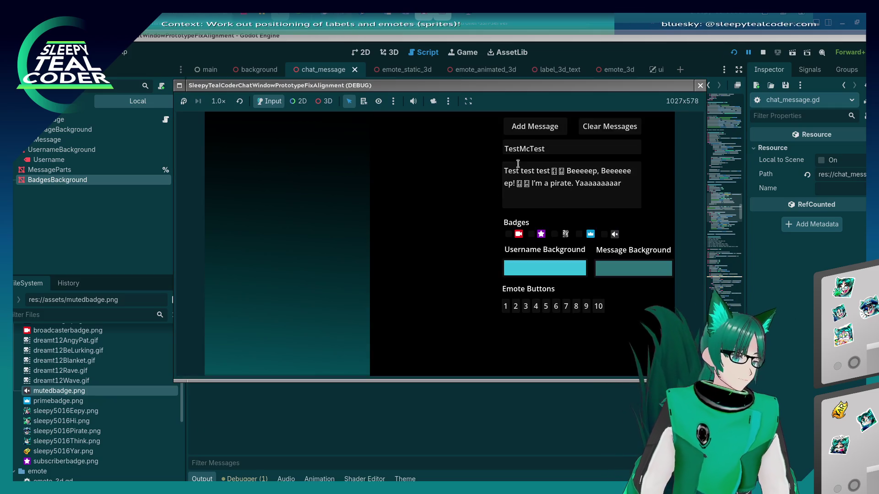
{"action": "left_click", "coordinate": [534, 126]}
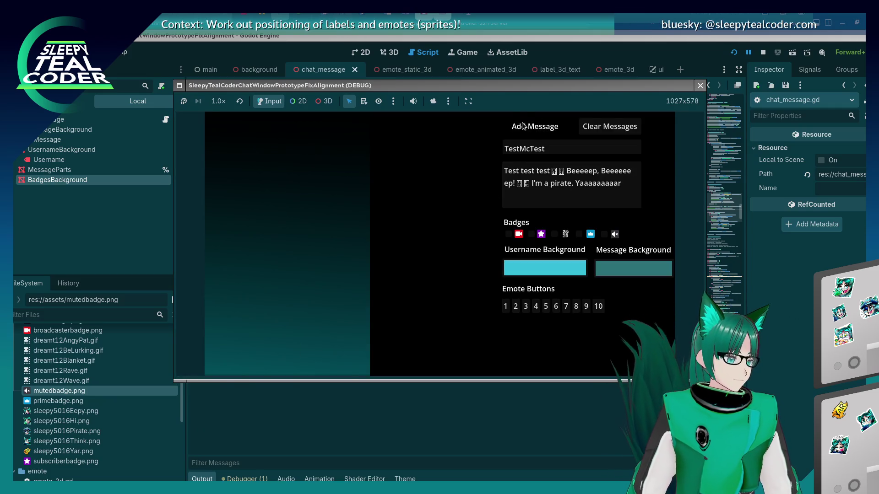
{"action": "left_click", "coordinate": [508, 233]}
{"action": "left_click", "coordinate": [535, 126]}
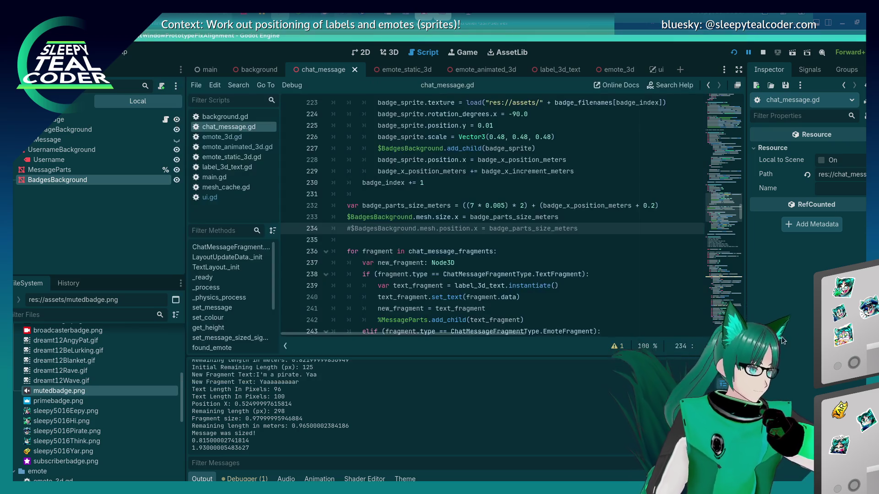
{"action": "left_click", "coordinate": [801, 338]}
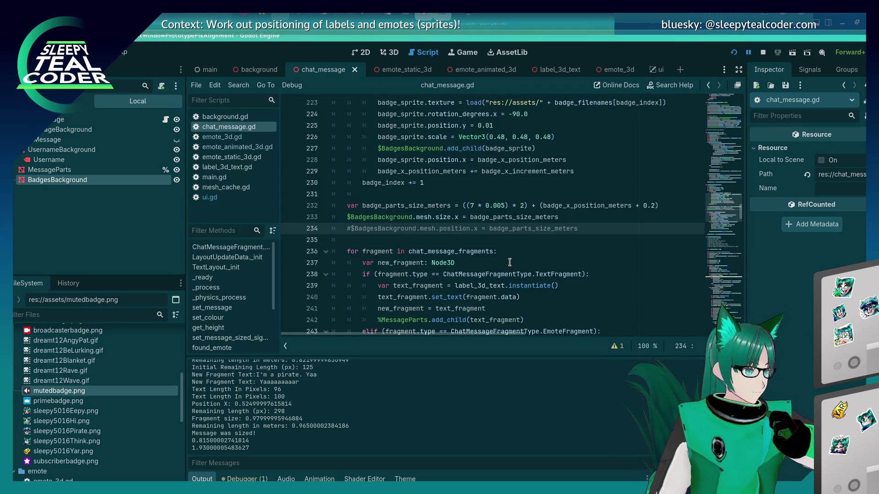
Step: Add 'if (chat_badges.size() == 0):' that sets $BadgesBackground.visible to false
{"action": "scroll", "coordinate": [502, 281], "scroll_direction": "up", "scroll_amount": 4}
{"action": "scroll", "coordinate": [503, 281], "scroll_direction": "down", "scroll_amount": 3}
{"action": "left_click", "coordinate": [561, 252]}
{"action": "scroll", "coordinate": [563, 263], "scroll_direction": "up", "scroll_amount": 1}
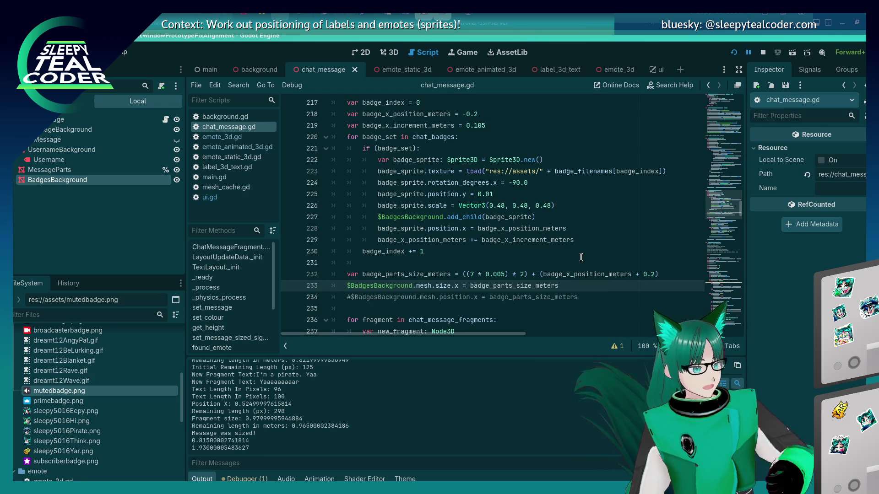
{"action": "left_click", "coordinate": [581, 257]}
{"action": "key", "text": "Return"}
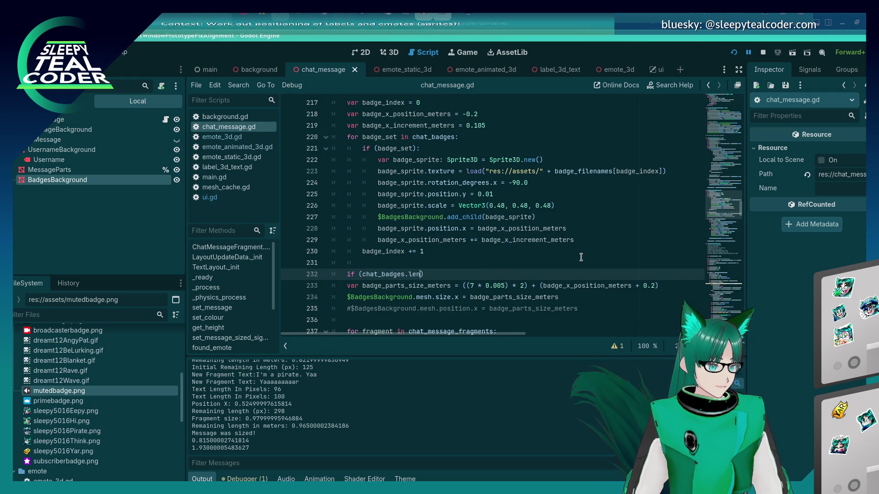
{"action": "type", "text": "size() == 0"}
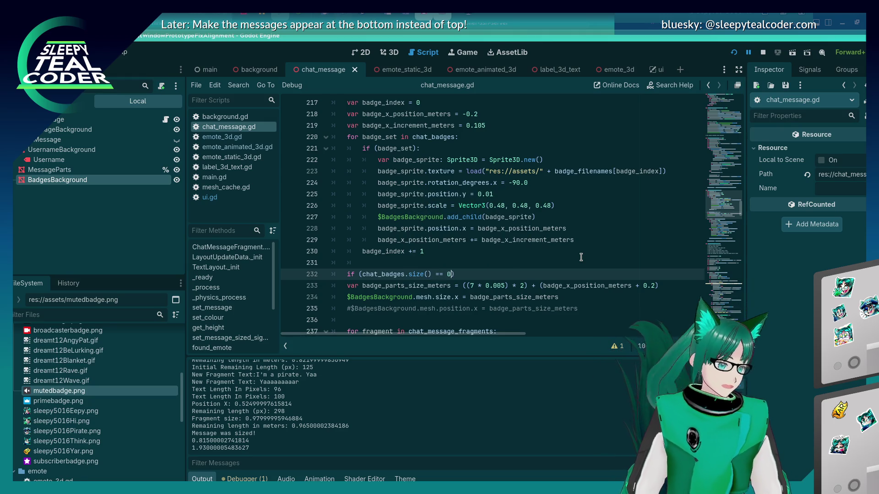
{"action": "type", "text": ")"}
{"action": "key", "text": "Return"}
{"action": "key", "text": "Up"}
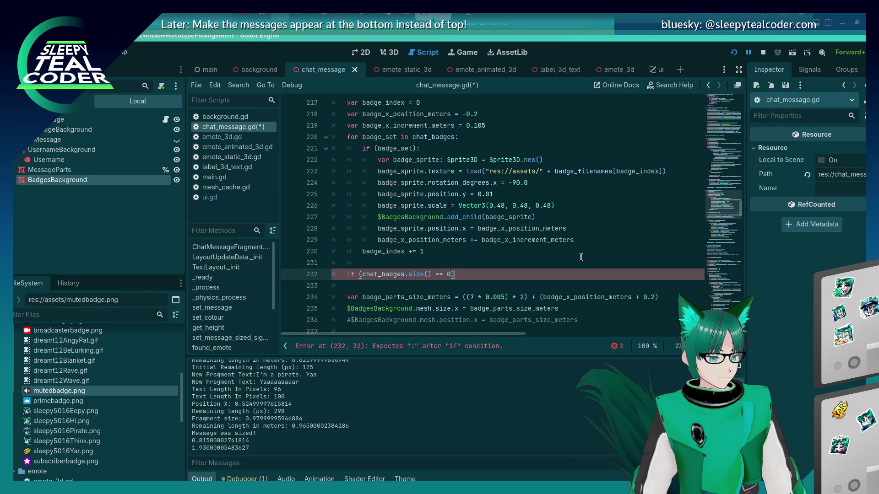
{"action": "key", "text": "Down"}
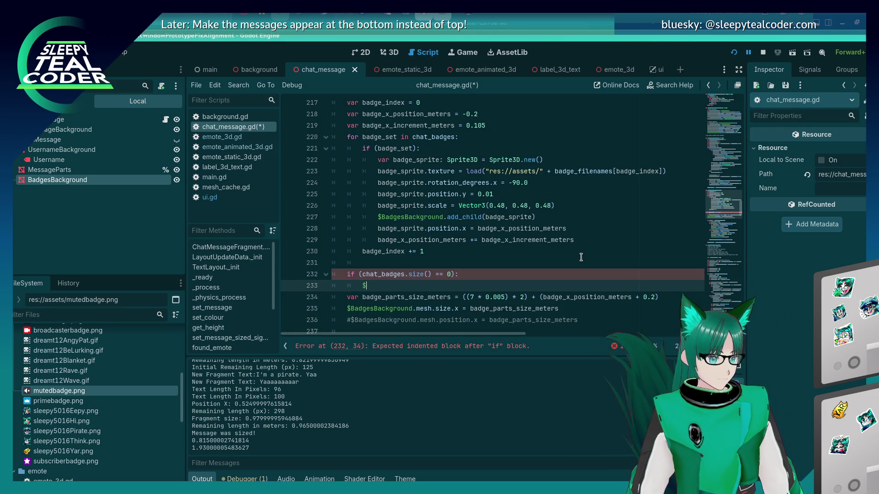
{"action": "type", "text": "Ba"}
{"action": "key", "text": "Return"}
{"action": "type", "text": ".visible = false"}
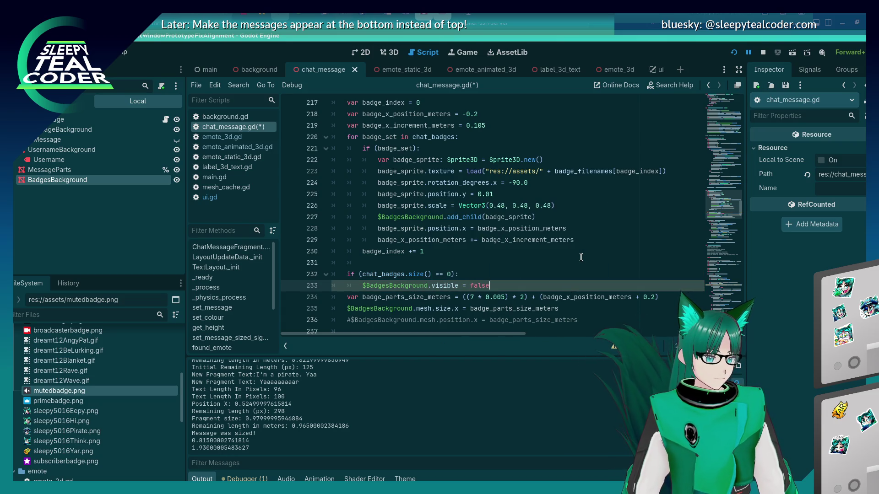
Step: Indent the sizing lines under an else: branch, save, and untick the broadcaster badge in the game
{"action": "key", "text": "Return"}
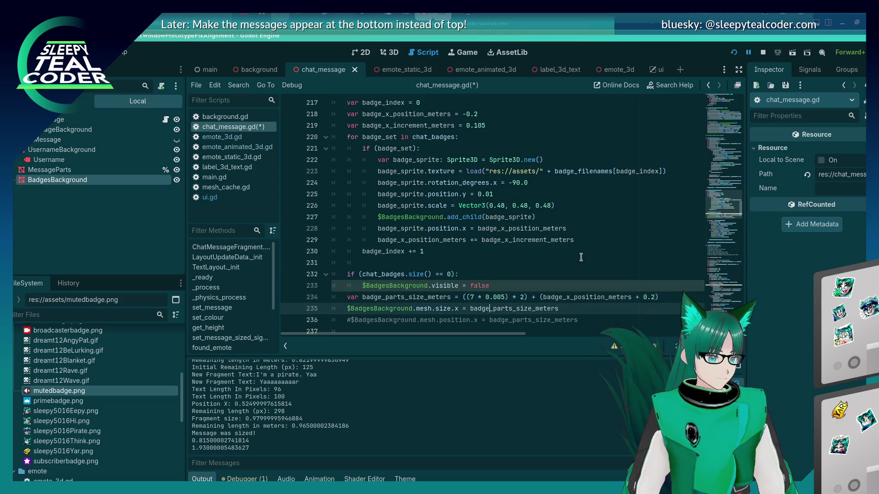
{"action": "key", "text": "BackSpace"}
{"action": "type", "text": "el"}
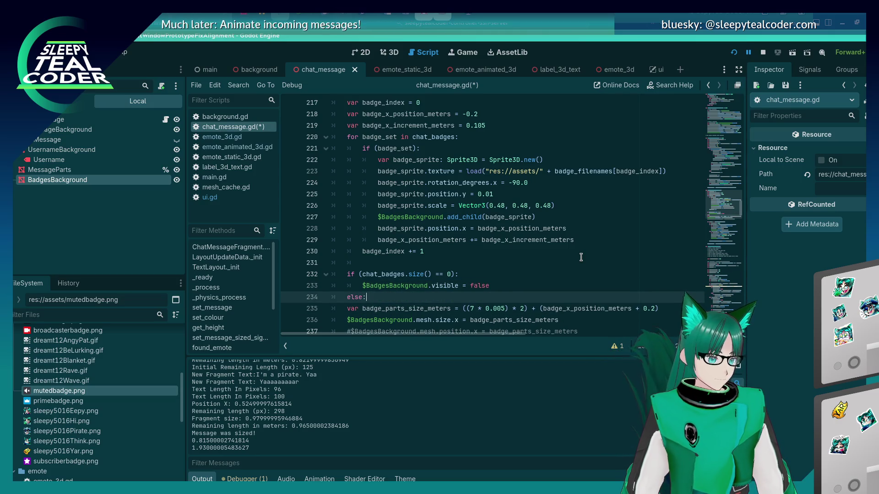
{"action": "type", "text": "se:"}
{"action": "key", "text": "Down"}
{"action": "key", "text": "Tab"}
{"action": "key", "text": "Down"}
{"action": "key", "text": "Tab"}
{"action": "key", "text": "ctrl+s"}
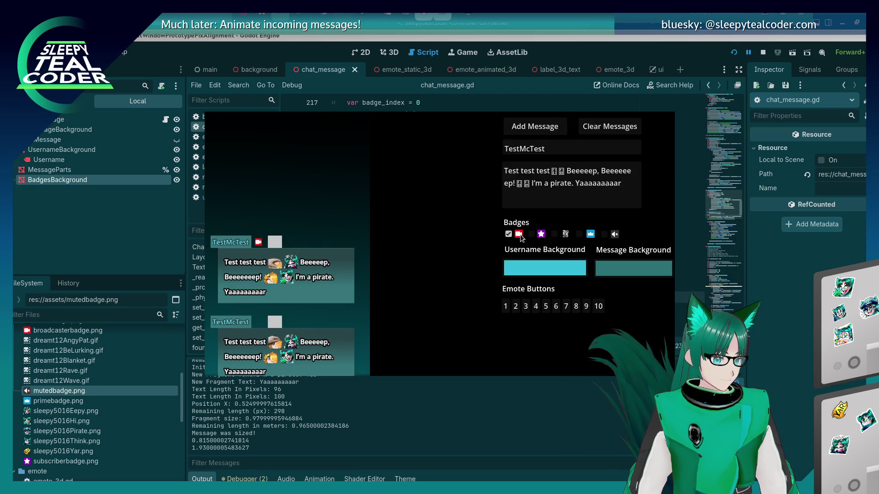
{"action": "left_click", "coordinate": [520, 235]}
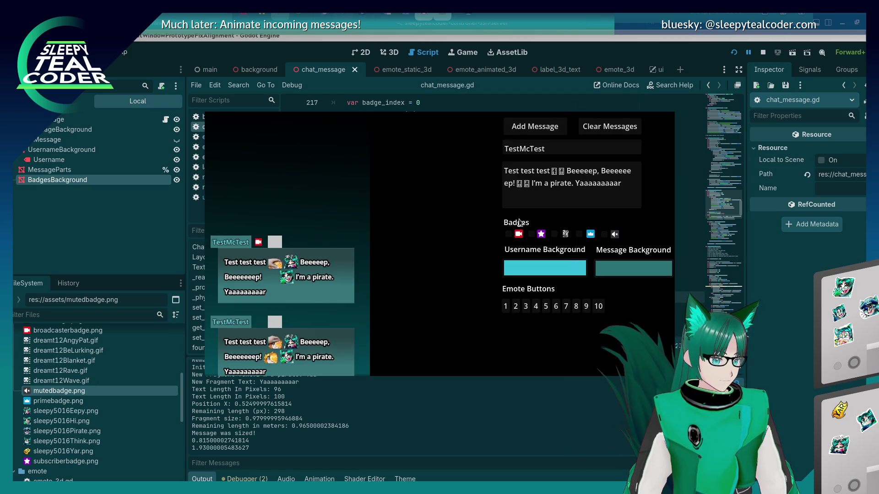
Step: Add a test message without badges in the running game
{"action": "left_click", "coordinate": [536, 131]}
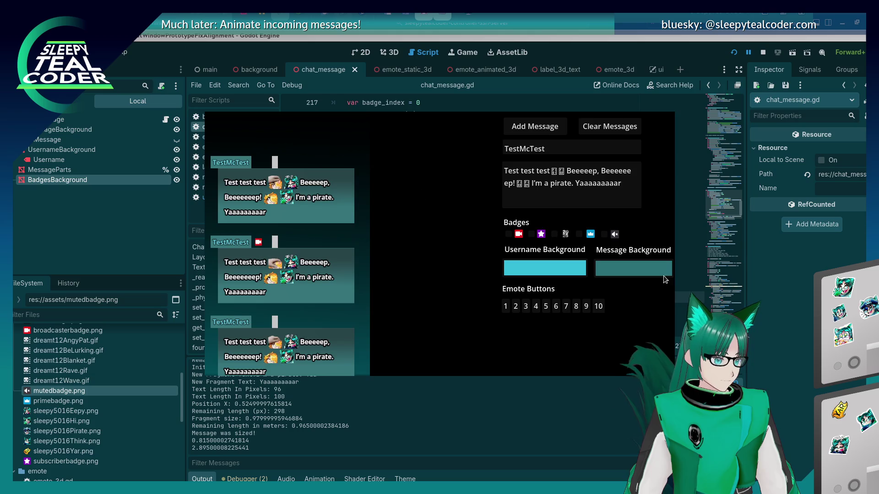
{"action": "left_click", "coordinate": [434, 297]}
{"action": "scroll", "coordinate": [436, 259], "scroll_direction": "down", "scroll_amount": 2}
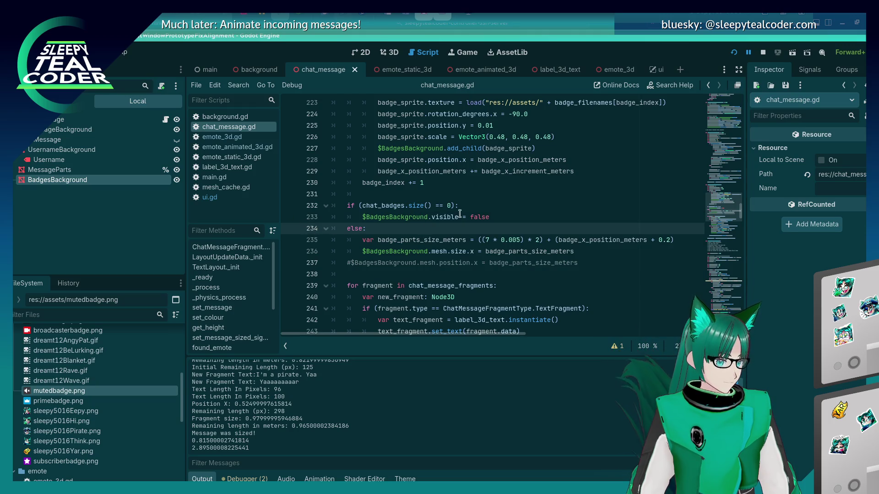
Step: Change the no-badge check to chat_badges.is_empty(), rerun the project, then stop the game
{"action": "left_click_drag", "start_coordinate": [405, 206], "coordinate": [454, 205]}
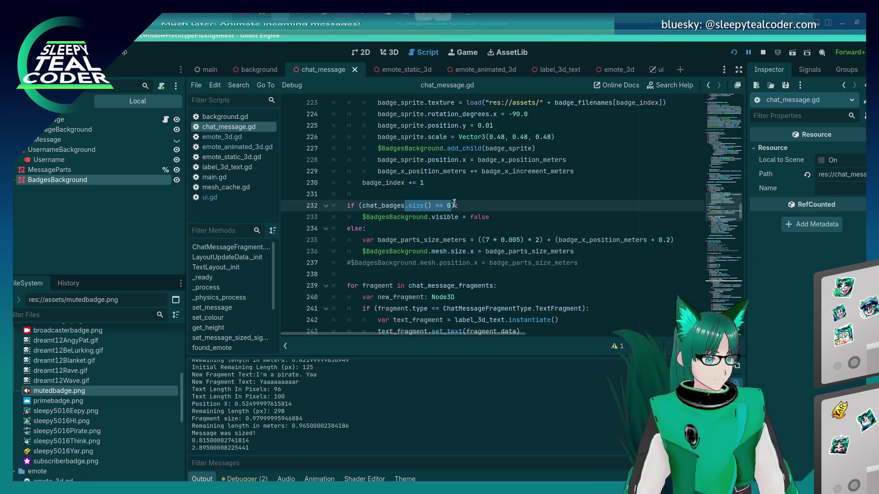
{"action": "type", "text": ".is_em"}
{"action": "key", "text": "Return"}
{"action": "key", "text": "F5"}
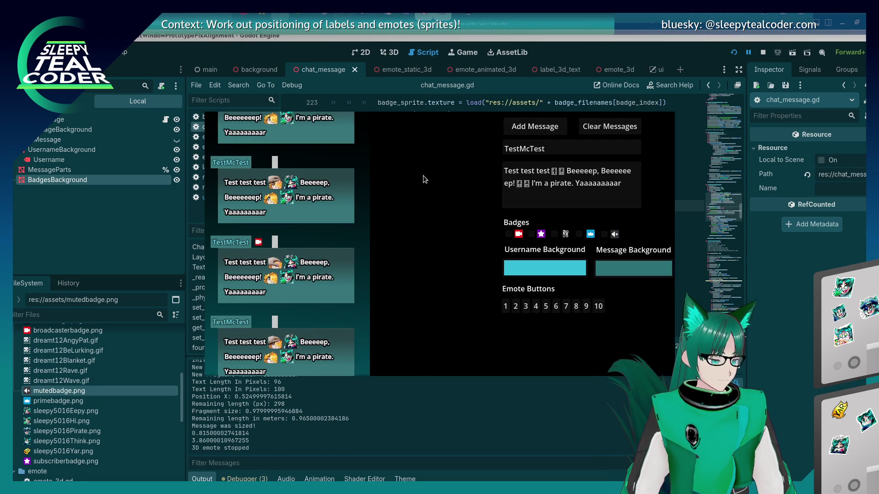
{"action": "key", "text": "alt+Tab"}
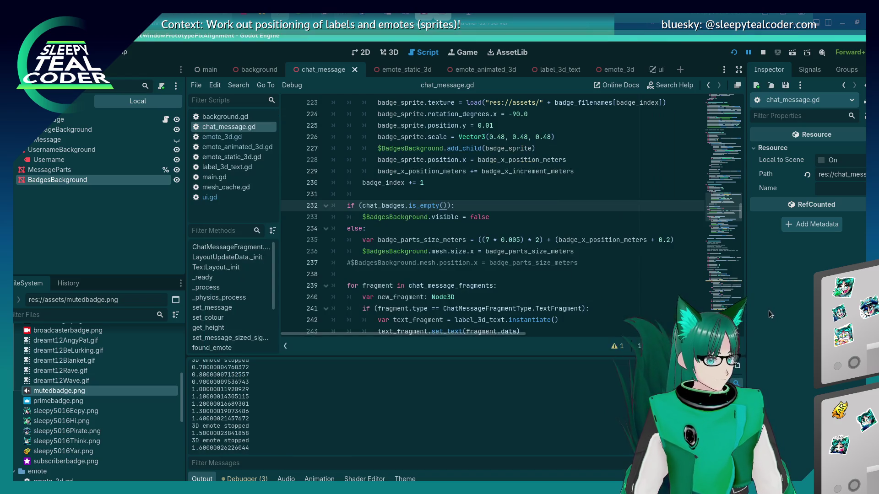
{"action": "key", "text": "alt+Tab"}
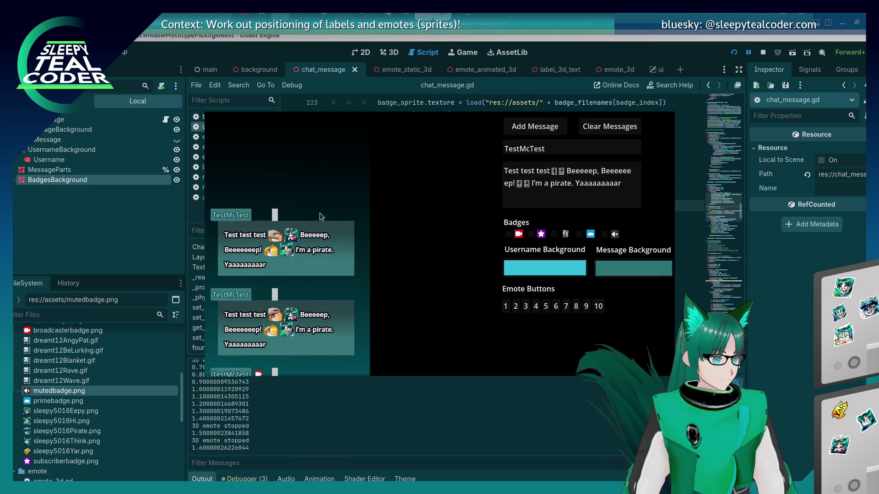
{"action": "key", "text": "alt+Tab"}
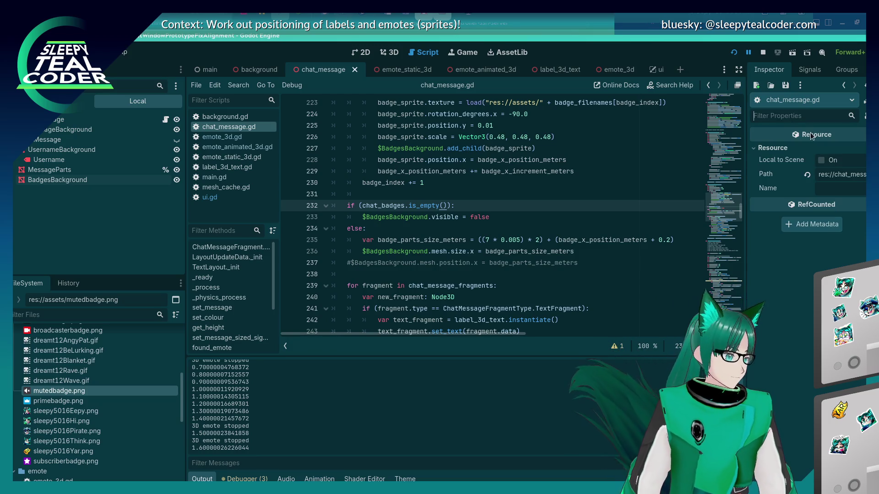
{"action": "left_click", "coordinate": [767, 54]}
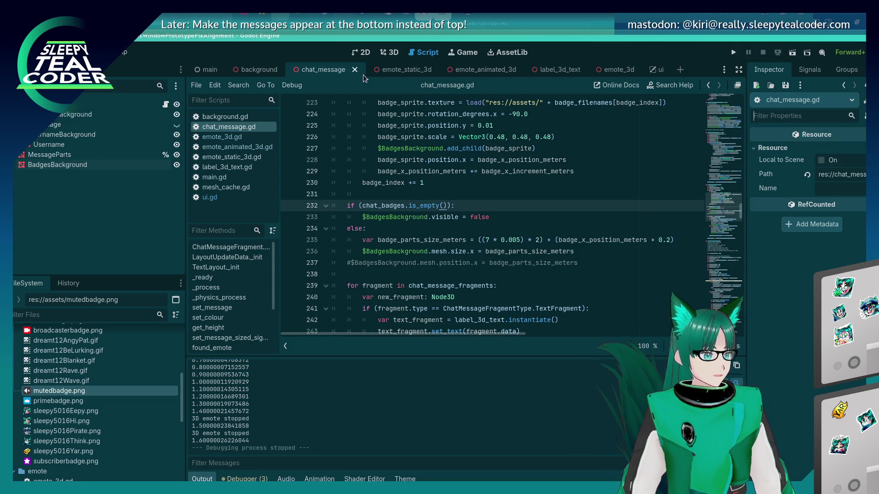
Step: Select BadgesBackground, filter its properties by 'vis' and expand the Visibility section
{"action": "left_click", "coordinate": [143, 165]}
{"action": "left_click", "coordinate": [785, 116]}
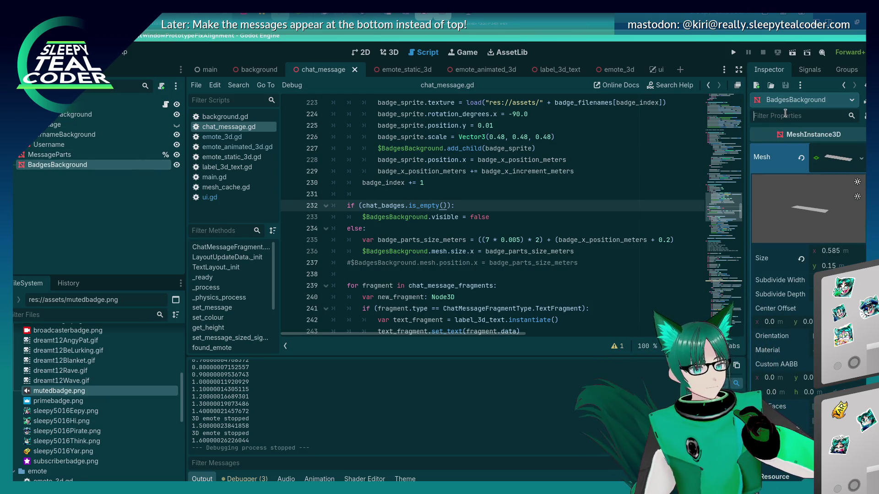
{"action": "type", "text": "vis"}
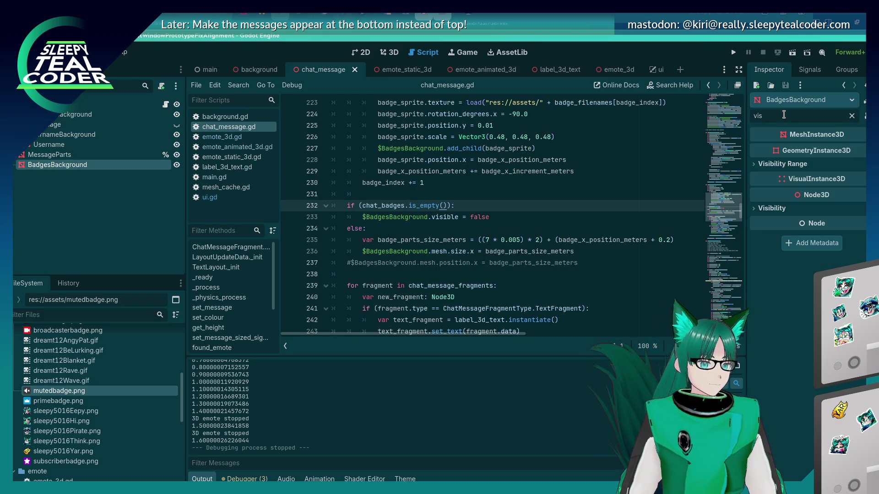
{"action": "left_click", "coordinate": [769, 208]}
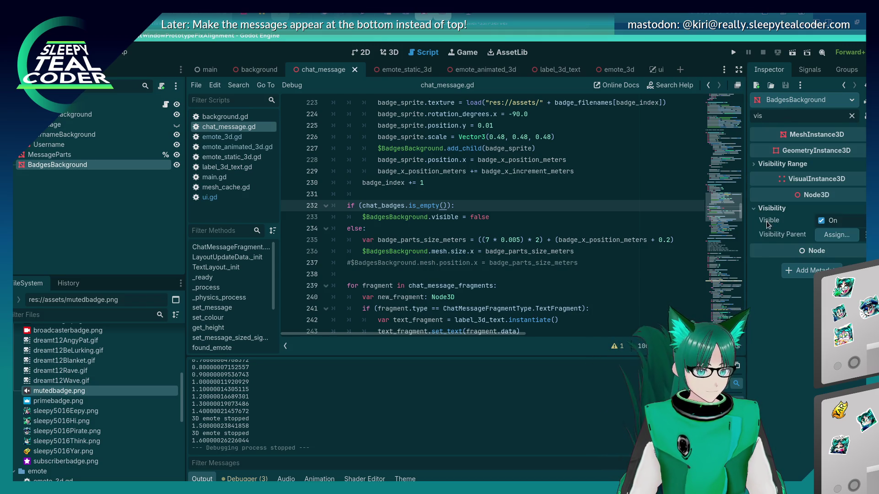
{"action": "mouse_move", "coordinate": [767, 224]}
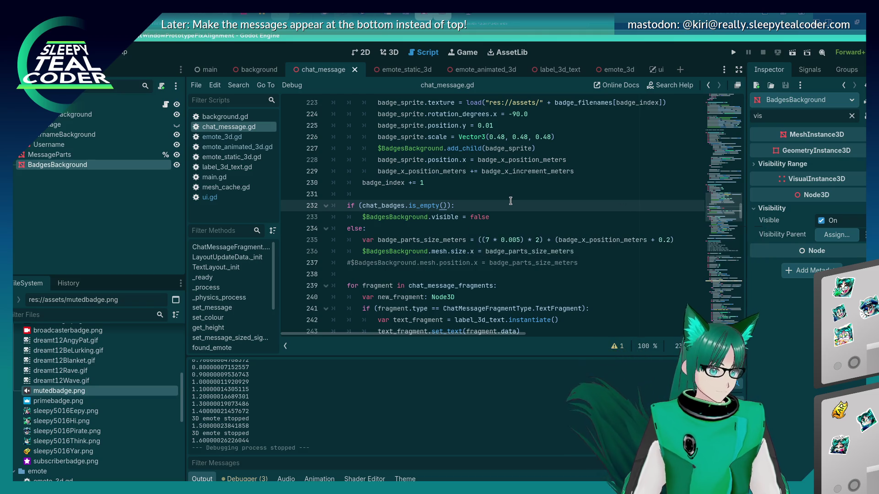
{"action": "key", "text": "alt+Tab"}
{"action": "key", "text": "alt+Tab"}
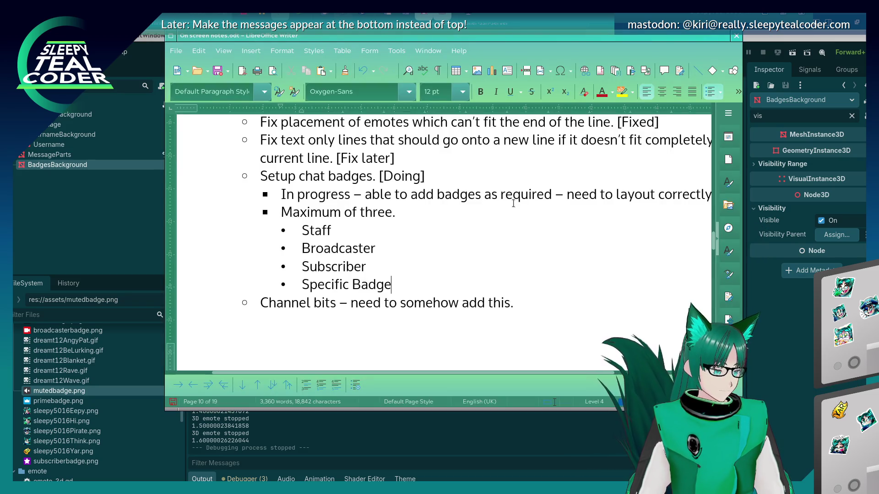
{"action": "key", "text": "alt+Tab"}
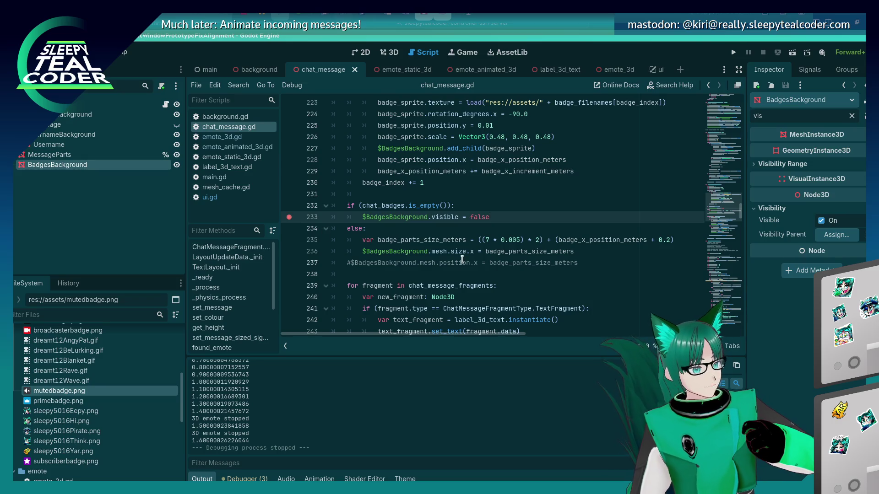
Step: Replace '.visible = false' on line 233 with '.hide()', save, and run the game
{"action": "scroll", "coordinate": [462, 260], "scroll_direction": "up", "scroll_amount": 1}
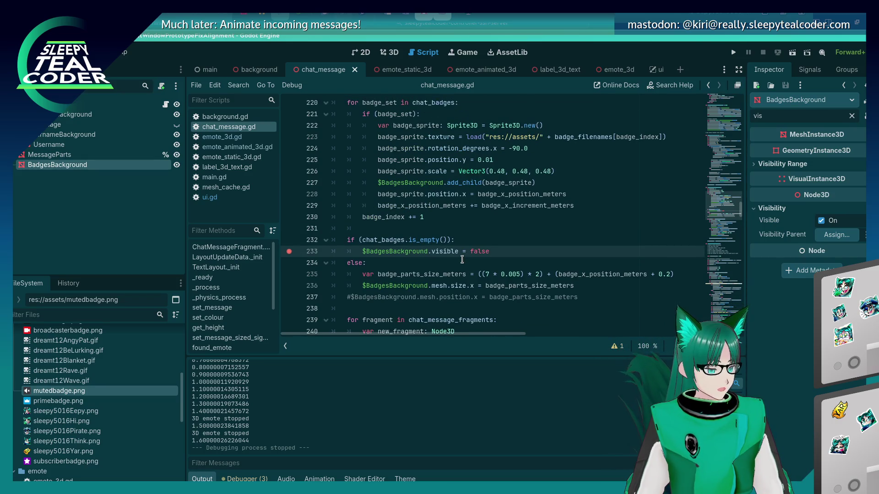
{"action": "key", "text": "alt+Tab"}
{"action": "key", "text": "alt+Tab"}
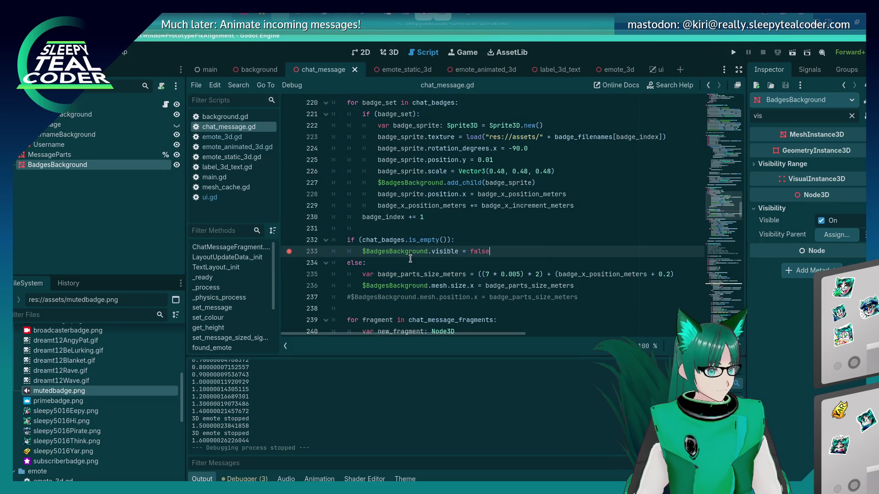
{"action": "left_click_drag", "start_coordinate": [458, 252], "coordinate": [489, 250]}
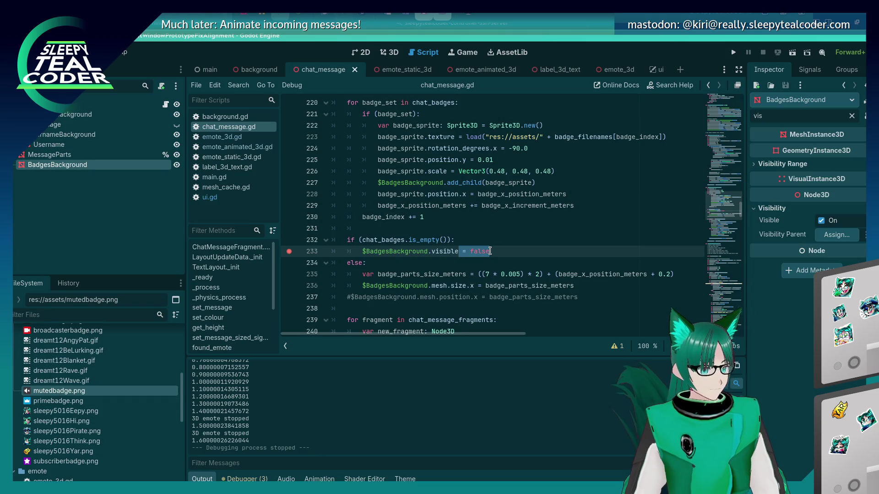
{"action": "key", "text": "BackSpace"}
{"action": "key", "text": "BackSpace"}
{"action": "key", "text": "BackSpace"}
{"action": "type", "text": "hide()"}
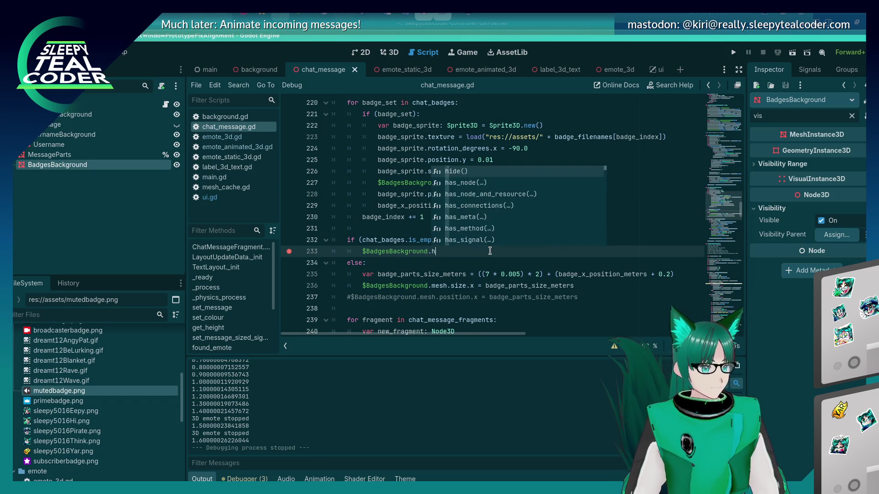
{"action": "key", "text": "ctrl+s"}
{"action": "key", "text": "F5"}
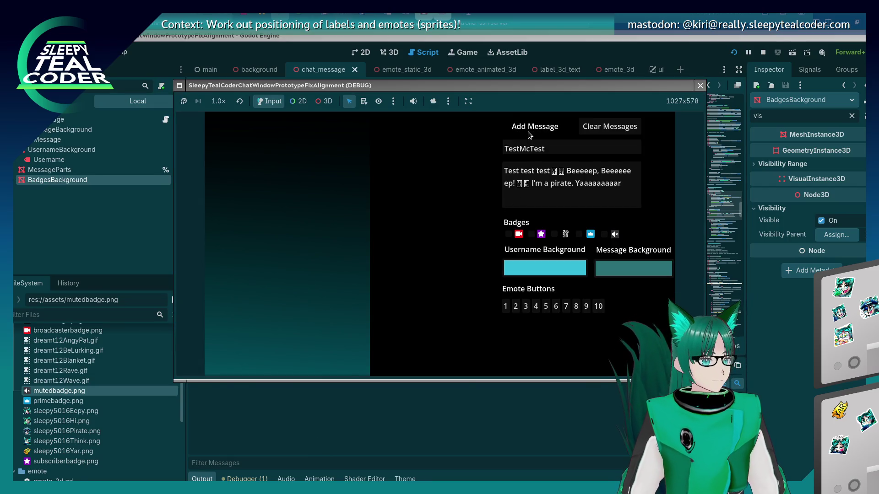
Step: Add a badge-less message, then a broadcaster-badge message that stops at the line 233 breakpoint
{"action": "left_click", "coordinate": [531, 129]}
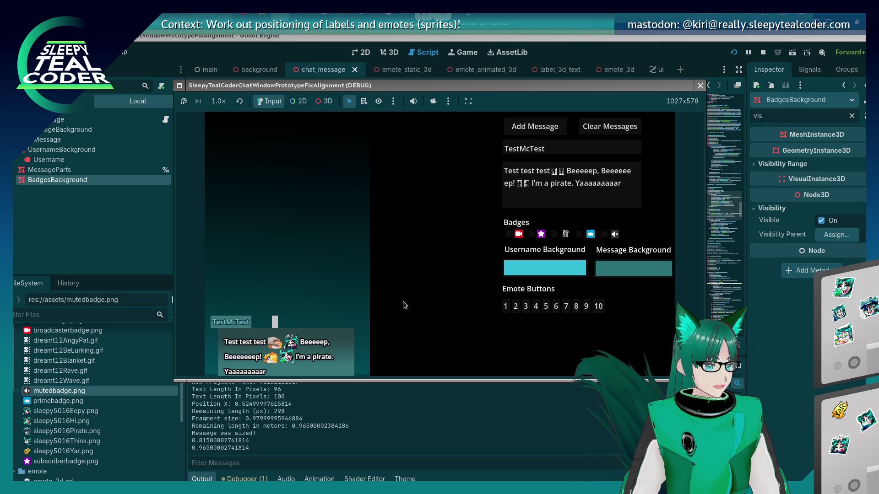
{"action": "left_click", "coordinate": [508, 233]}
{"action": "left_click", "coordinate": [535, 126]}
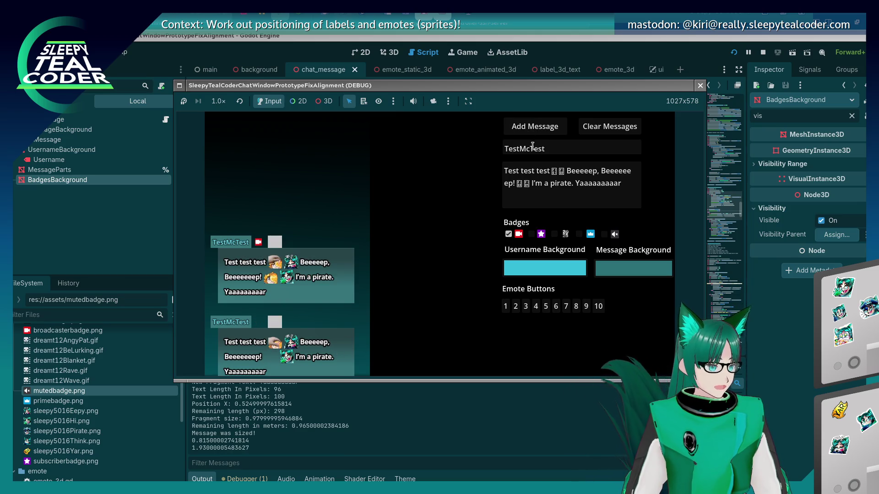
{"action": "scroll", "coordinate": [498, 284], "scroll_direction": "down", "scroll_amount": 2}
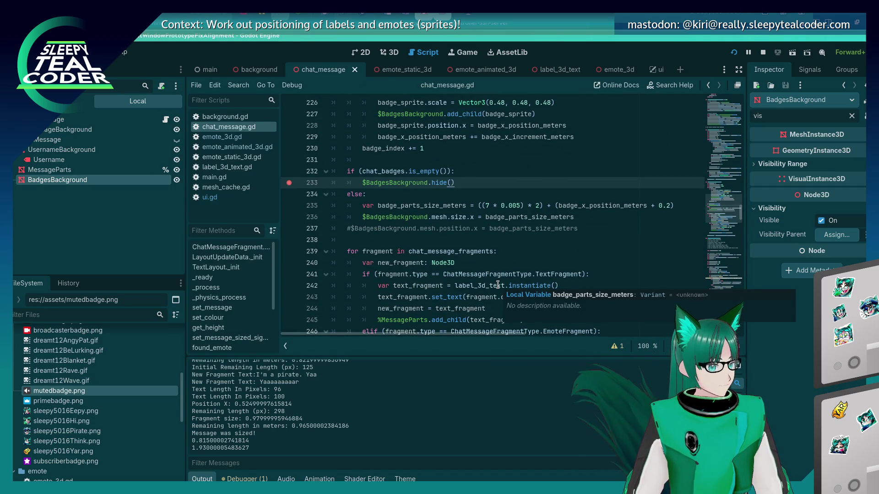
Step: Resume the app from the breakpoint and add another test message
{"action": "scroll", "coordinate": [497, 285], "scroll_direction": "up", "scroll_amount": 2}
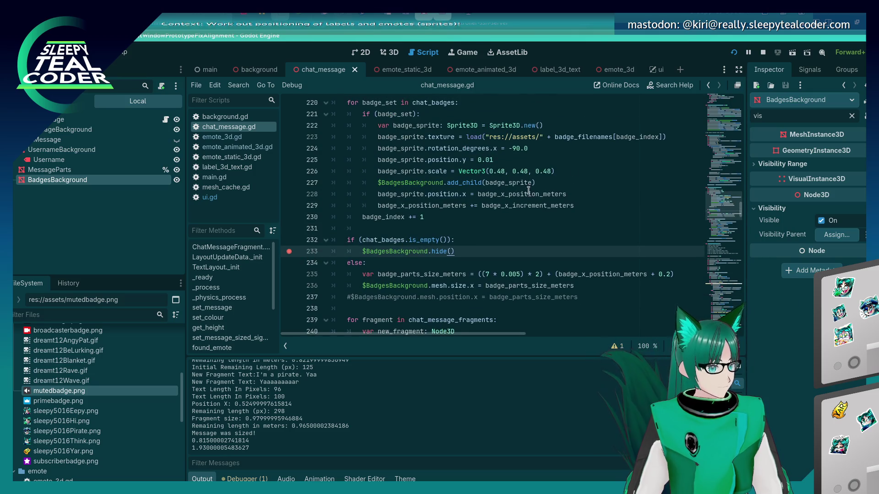
{"action": "key", "text": "F12"}
{"action": "left_click", "coordinate": [545, 122]}
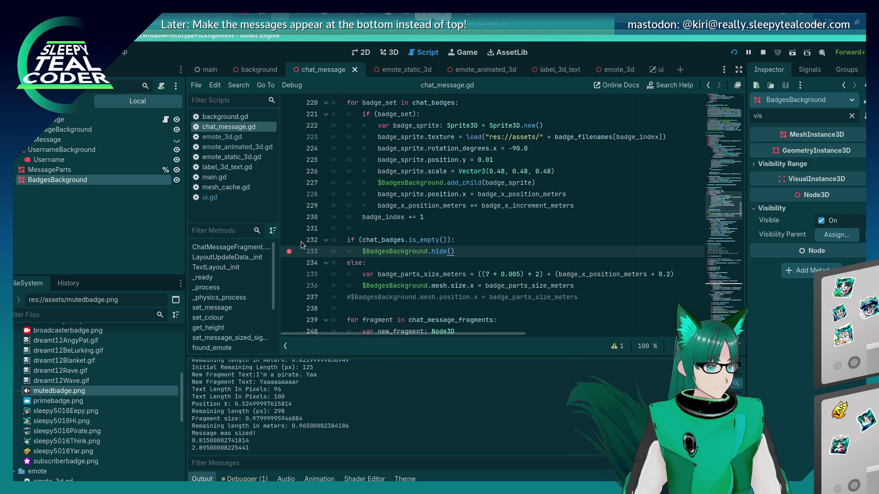
Step: Delete line 233 that hides the badges background, along with its breakpoint
{"action": "double_click", "coordinate": [395, 251]}
{"action": "left_click", "coordinate": [495, 250]}
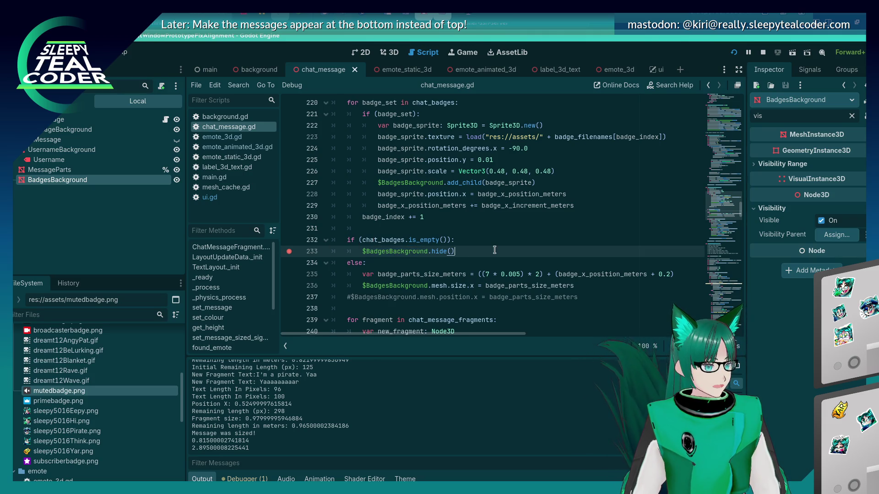
{"action": "key", "text": "shift+Home"}
{"action": "key", "text": "BackSpace"}
{"action": "key", "text": "BackSpace"}
{"action": "key", "text": "Up"}
{"action": "key", "text": "Up"}
{"action": "key", "text": "Up"}
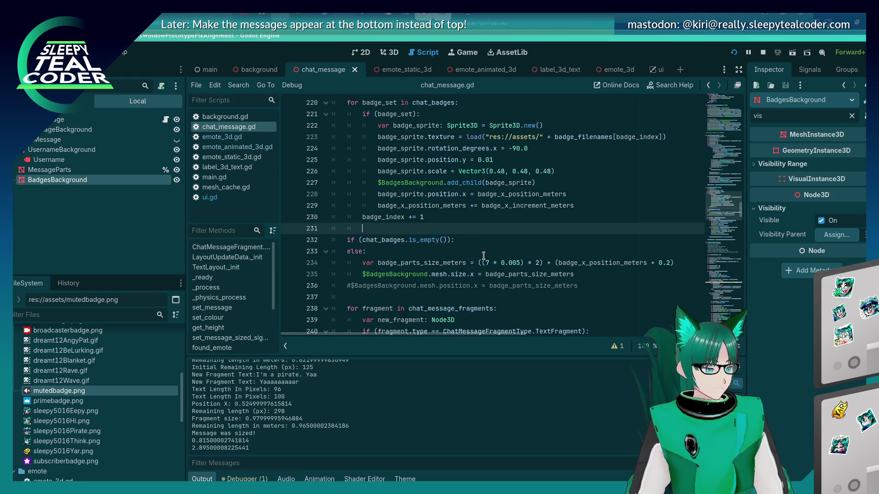
Step: Declare var badge_has_been_set = false after line 219 and save
{"action": "key", "text": "Up"}
{"action": "key", "text": "Up"}
{"action": "key", "text": "Up"}
{"action": "key", "text": "Down"}
{"action": "key", "text": "Down"}
{"action": "key", "text": "Down"}
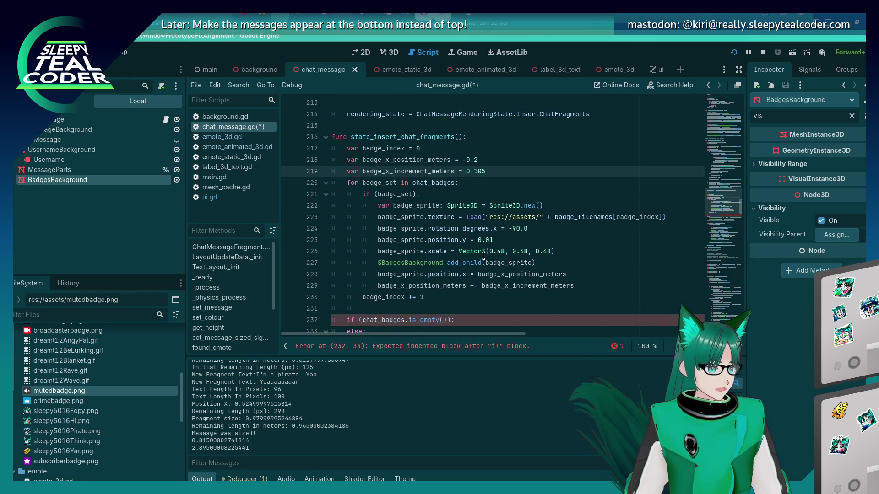
{"action": "key", "text": "Return"}
{"action": "type", "text": "va"}
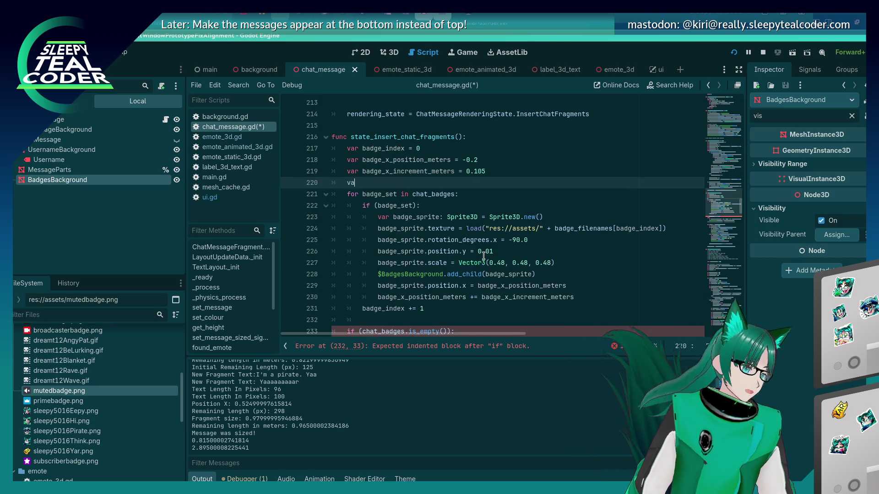
{"action": "type", "text": "r badge_has_be"}
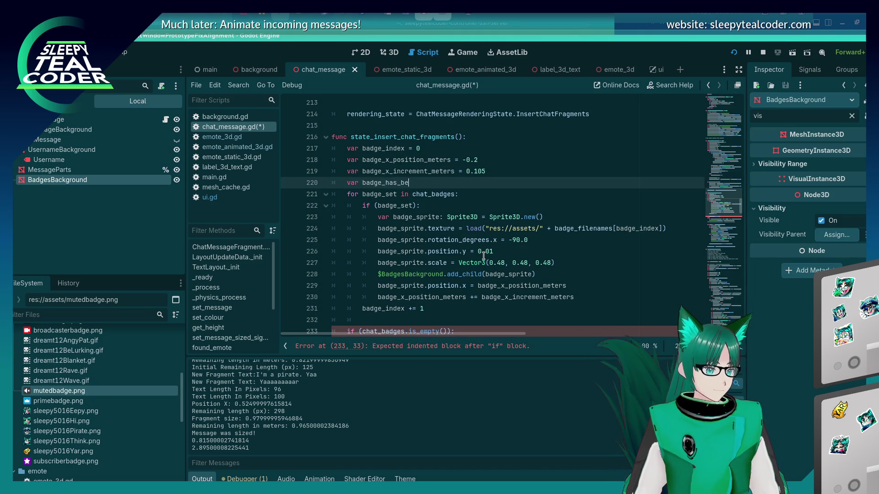
{"action": "key", "text": "ctrl+s"}
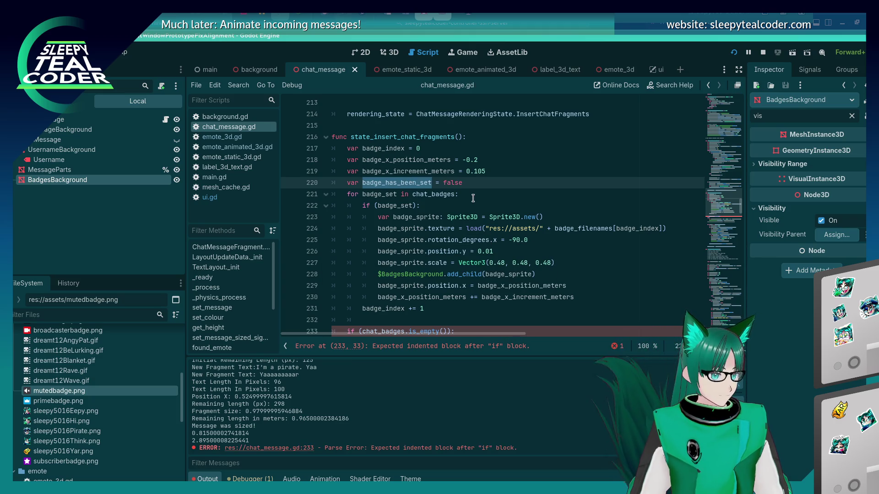
Step: Set badge_has_been_set = true inside the badge branch of the chat badges loop
{"action": "left_click", "coordinate": [473, 197]}
{"action": "left_click", "coordinate": [433, 208]}
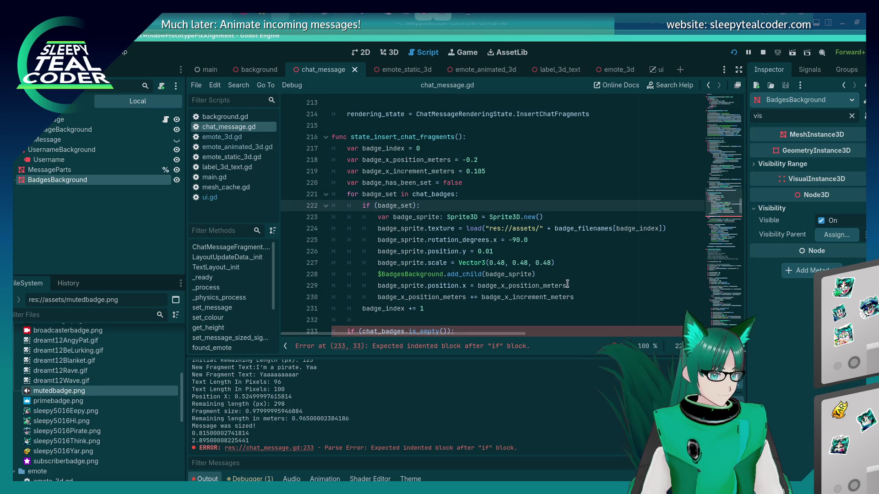
{"action": "left_click", "coordinate": [583, 298]}
{"action": "key", "text": "Return"}
{"action": "type", "text": "badge_has_been_set = true"}
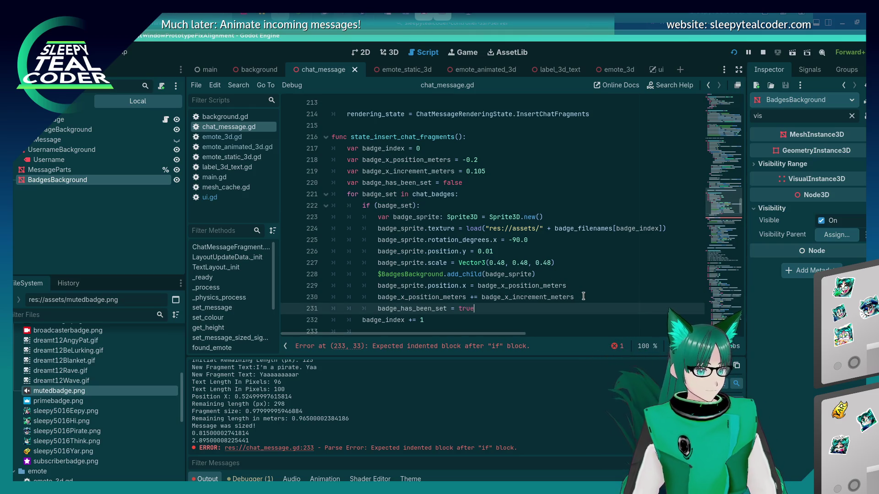
Step: Change the hide condition to !badge_has_been_set, save, and run the project
{"action": "double_click", "coordinate": [405, 308]}
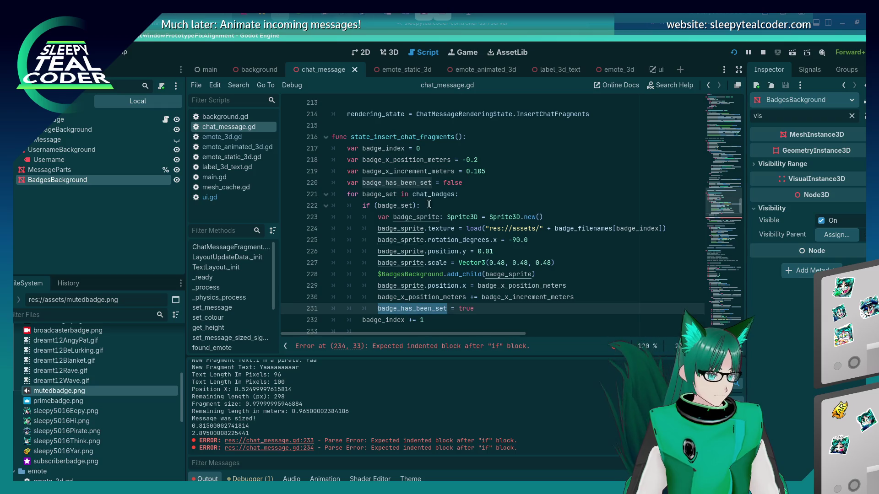
{"action": "scroll", "coordinate": [409, 309], "scroll_direction": "down", "scroll_amount": 3}
{"action": "left_click_drag", "start_coordinate": [360, 240], "coordinate": [448, 240]}
{"action": "type", "text": "!badge_has_been_set"}
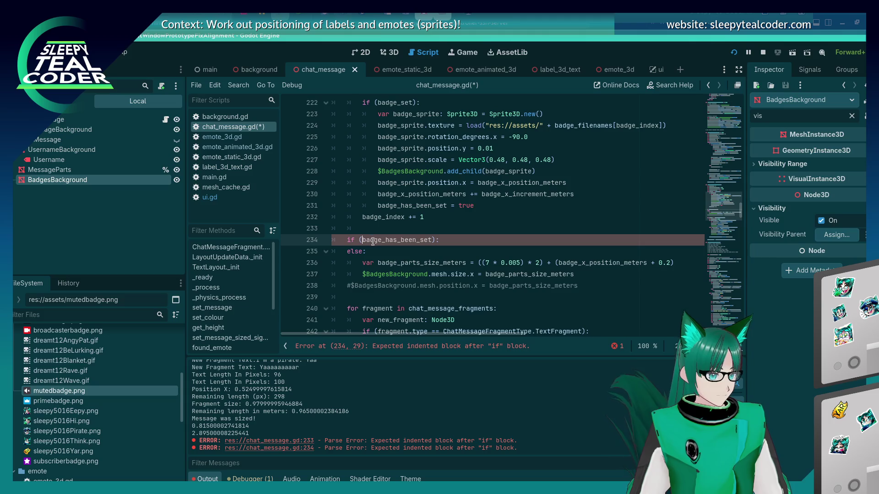
{"action": "key", "text": "Return"}
{"action": "type", "text": "$BadgesBackground.hide()"}
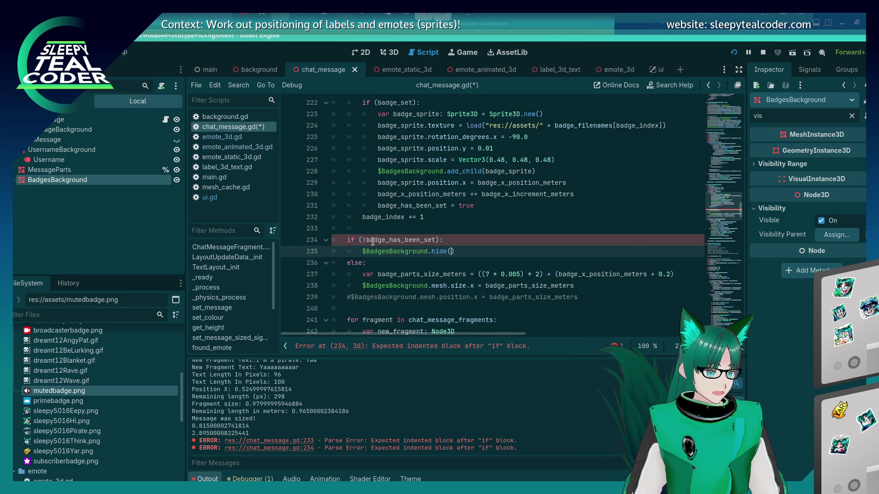
{"action": "key", "text": "ctrl+s"}
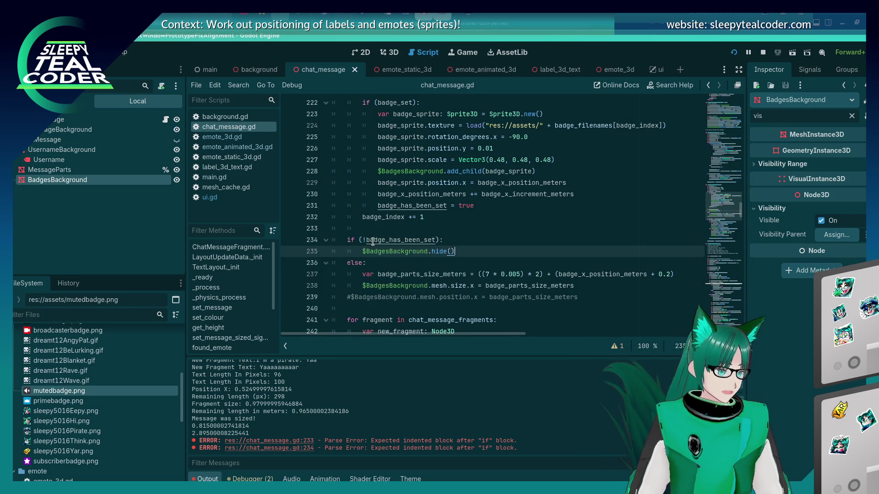
{"action": "key", "text": "F5"}
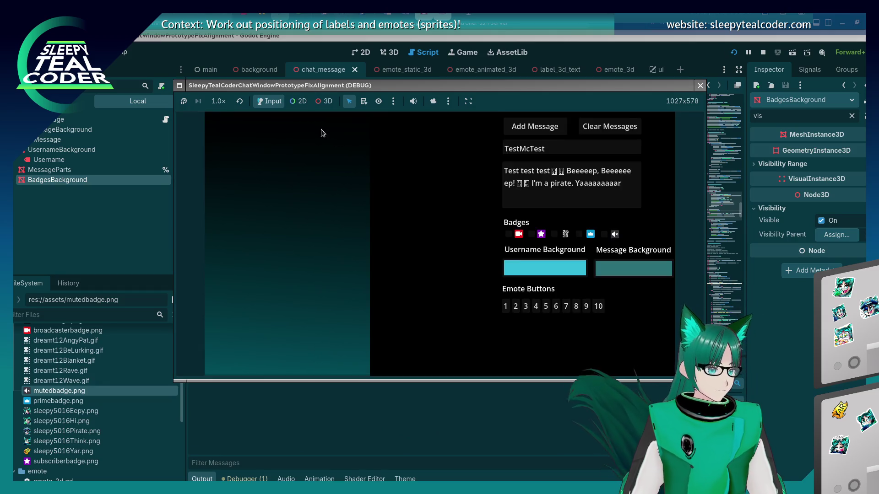
Step: Add a plain message and a broadcaster-badge message, then return to chat_message.gd
{"action": "left_click", "coordinate": [535, 133]}
{"action": "left_click", "coordinate": [508, 234]}
{"action": "left_click", "coordinate": [534, 128]}
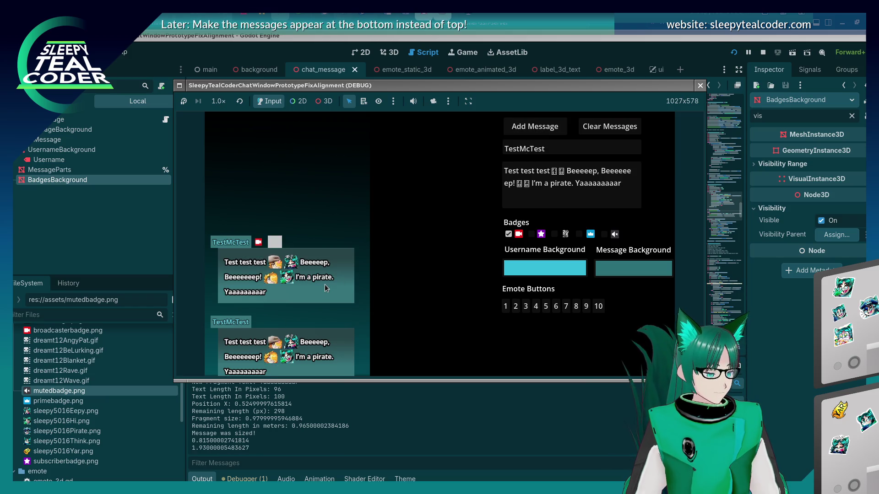
{"action": "left_click", "coordinate": [841, 387]}
{"action": "scroll", "coordinate": [434, 237], "scroll_direction": "down", "scroll_amount": 1}
{"action": "scroll", "coordinate": [434, 236], "scroll_direction": "down", "scroll_amount": 1}
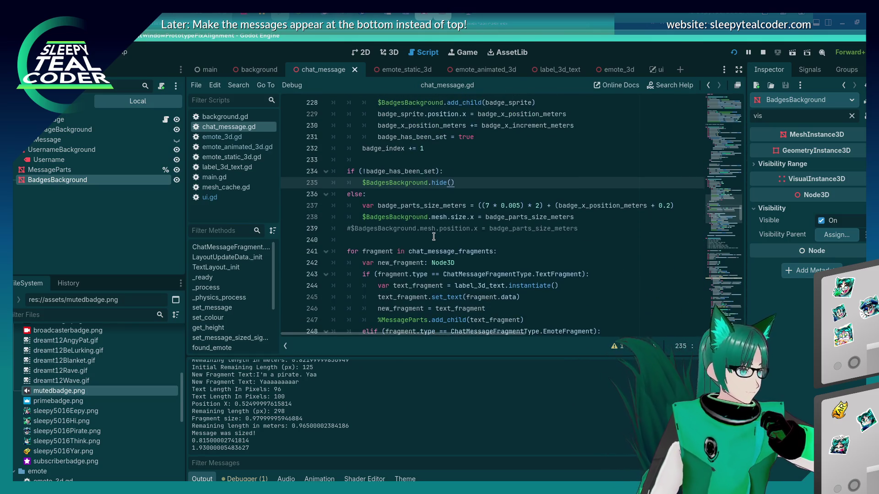
Step: Inspect the badges size calculation and badges background size lines in chat_message.gd
{"action": "left_click", "coordinate": [429, 211]}
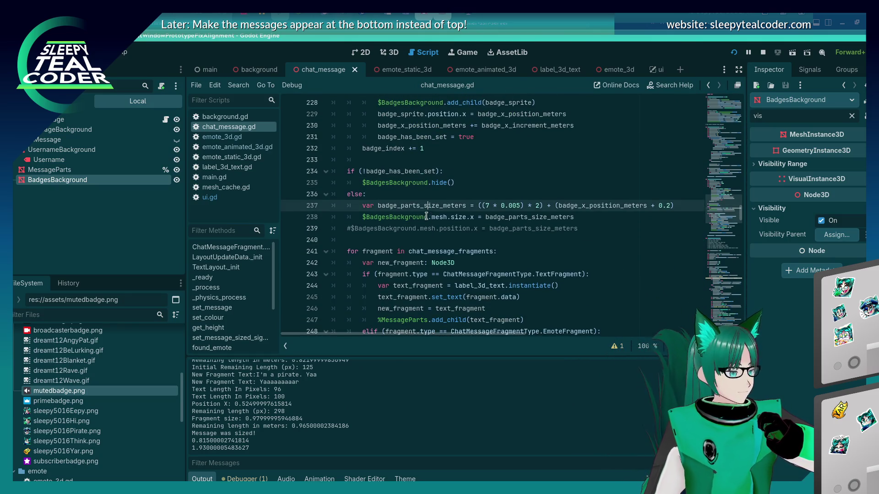
{"action": "left_click", "coordinate": [424, 217]}
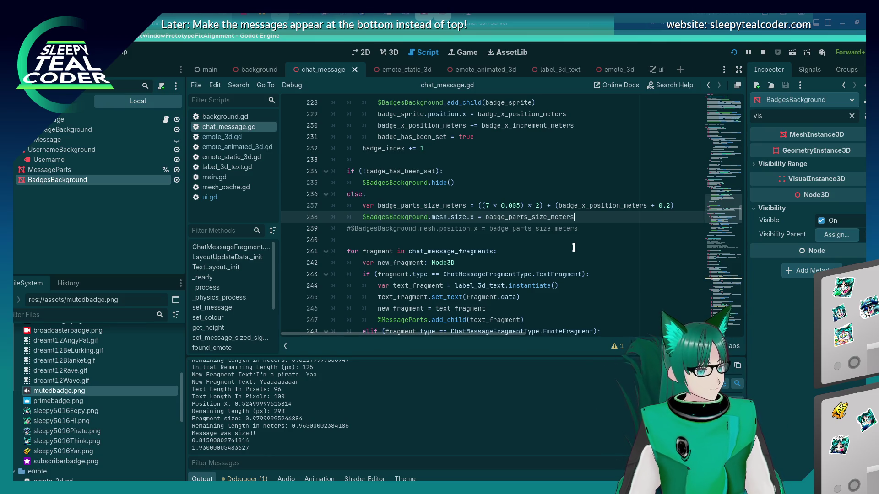
{"action": "scroll", "coordinate": [572, 248], "scroll_direction": "down", "scroll_amount": 2}
{"action": "left_click", "coordinate": [521, 229]}
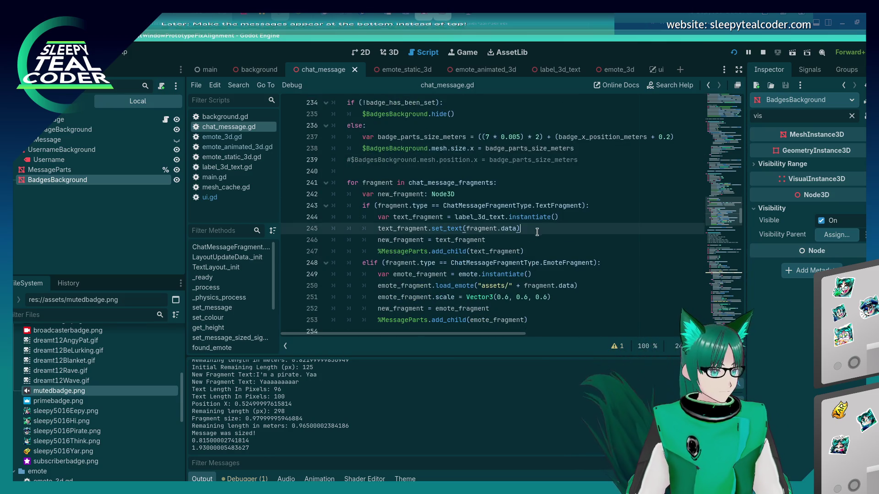
Step: Search the script for line_count, stepping to the match on line 407 and the message background position line
{"action": "key", "text": "ctrl+f"}
{"action": "type", "text": "line_count"}
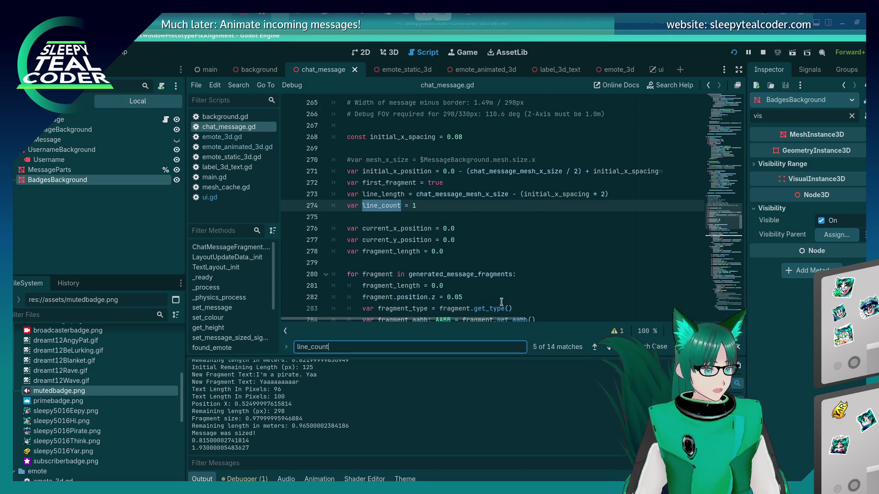
{"action": "key", "text": "Return"}
{"action": "key", "text": "Return"}
{"action": "key", "text": "Return"}
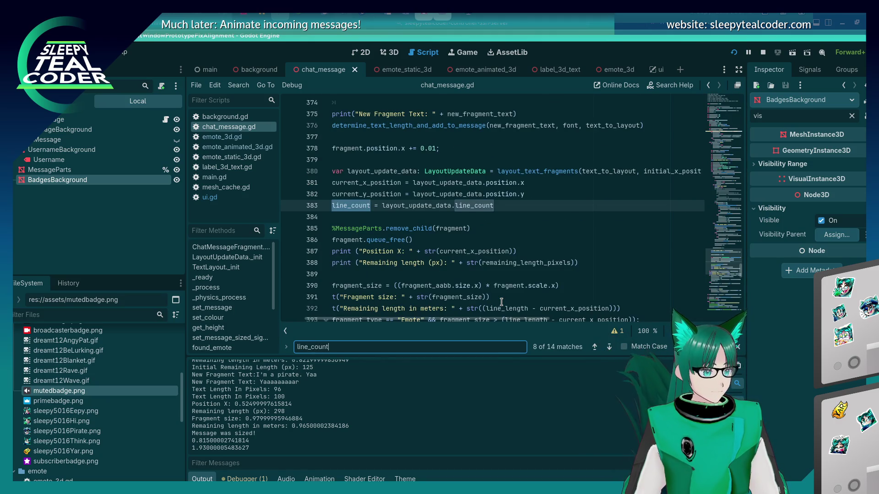
{"action": "key", "text": "Return"}
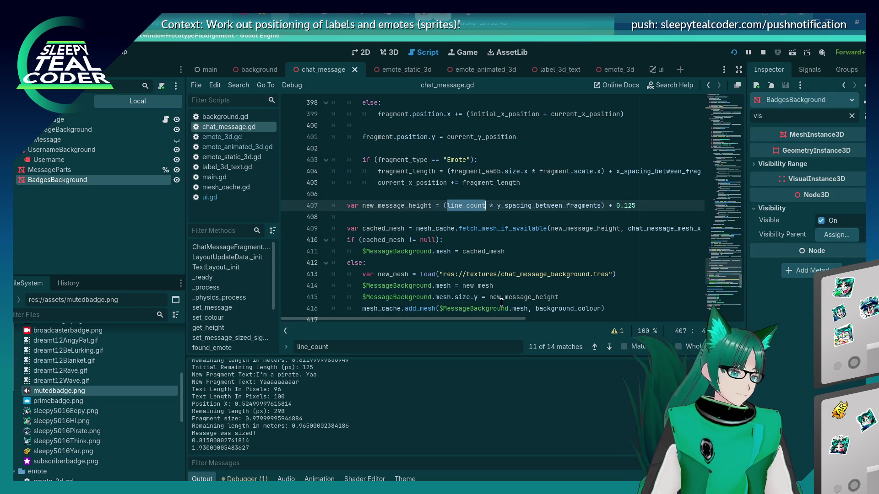
{"action": "scroll", "coordinate": [502, 303], "scroll_direction": "down", "scroll_amount": 2}
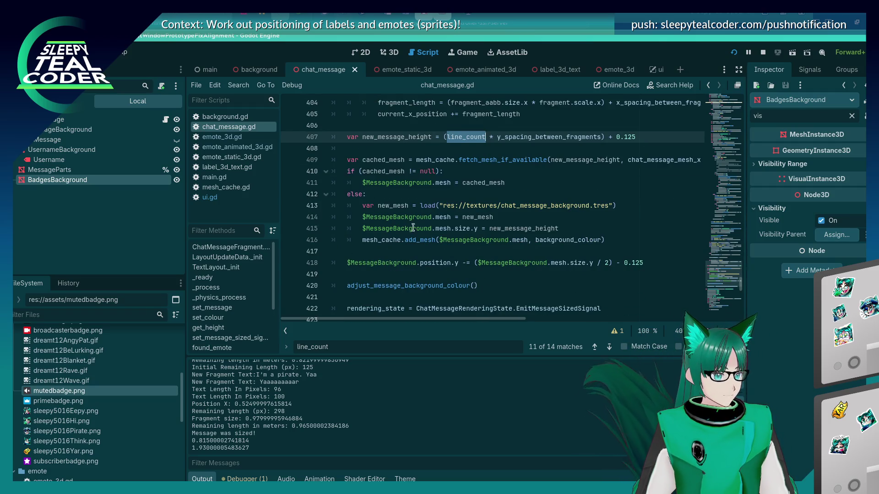
{"action": "left_click", "coordinate": [374, 262]}
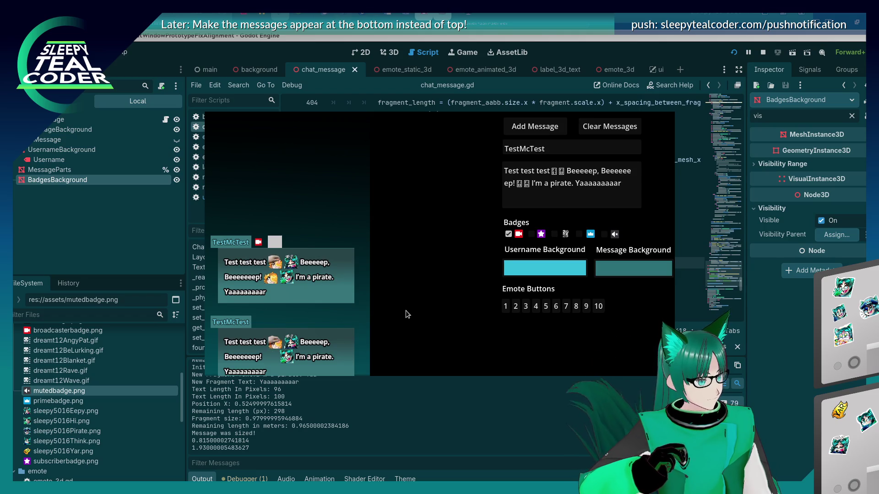
{"action": "key", "text": "F8"}
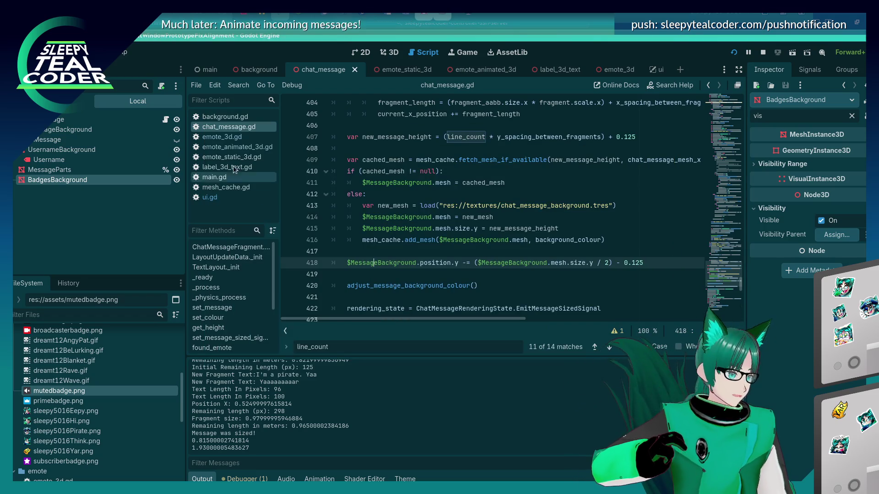
{"action": "left_click", "coordinate": [433, 251]}
{"action": "scroll", "coordinate": [433, 250], "scroll_direction": "up", "scroll_amount": 4}
{"action": "scroll", "coordinate": [432, 249], "scroll_direction": "up", "scroll_amount": 20}
{"action": "scroll", "coordinate": [433, 251], "scroll_direction": "up", "scroll_amount": 14}
{"action": "scroll", "coordinate": [433, 251], "scroll_direction": "down", "scroll_amount": 4}
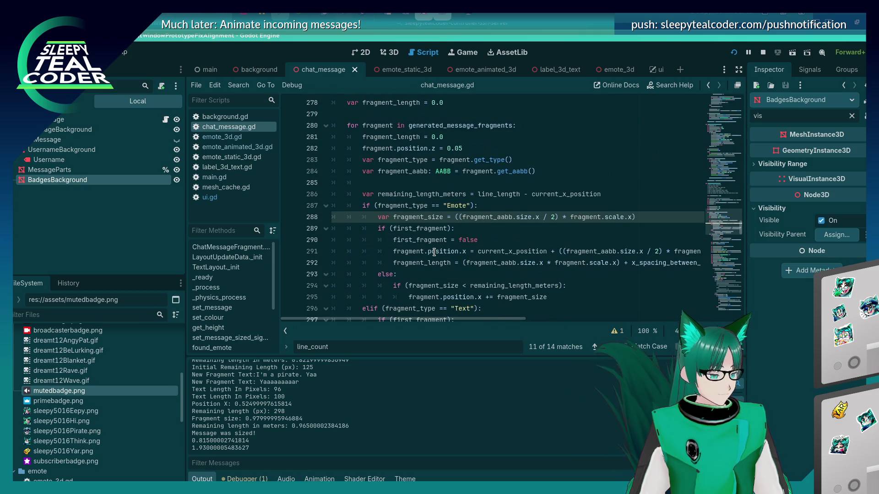
{"action": "left_click", "coordinate": [445, 206]}
{"action": "scroll", "coordinate": [443, 243], "scroll_direction": "up", "scroll_amount": 2}
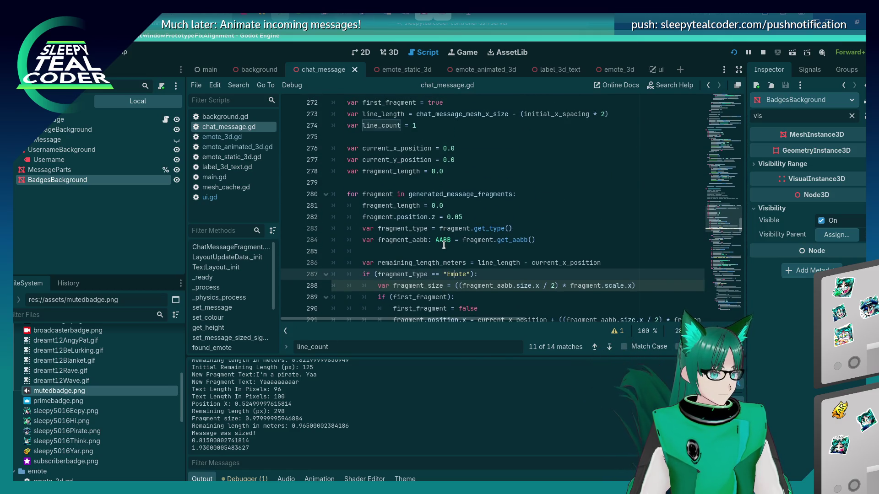
{"action": "left_click", "coordinate": [432, 264]}
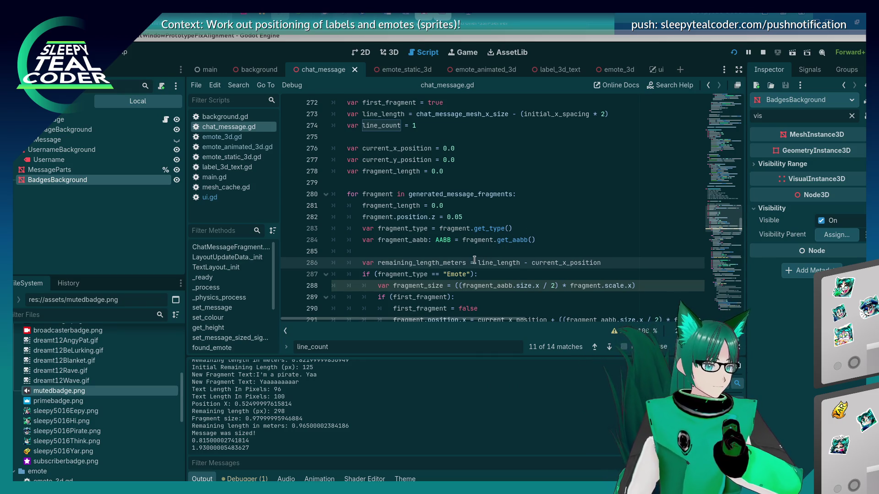
{"action": "scroll", "coordinate": [482, 262], "scroll_direction": "up", "scroll_amount": 7}
{"action": "scroll", "coordinate": [482, 262], "scroll_direction": "up", "scroll_amount": 12}
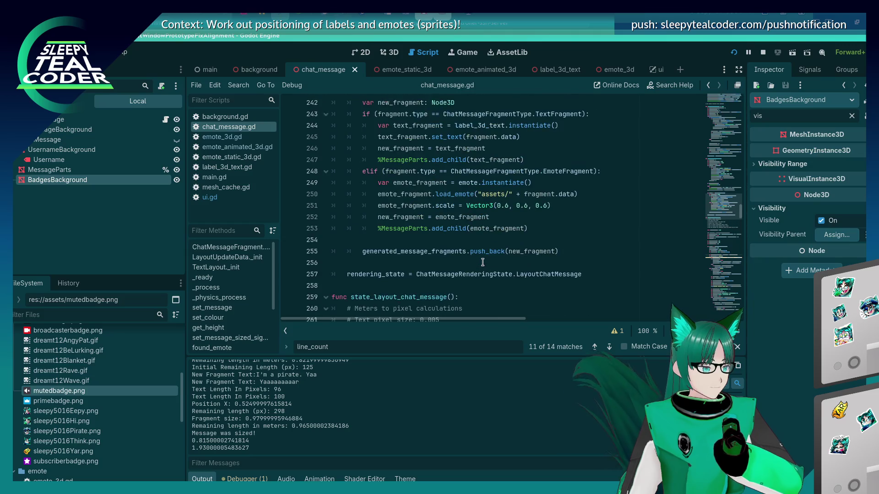
{"action": "scroll", "coordinate": [483, 263], "scroll_direction": "down", "scroll_amount": 2}
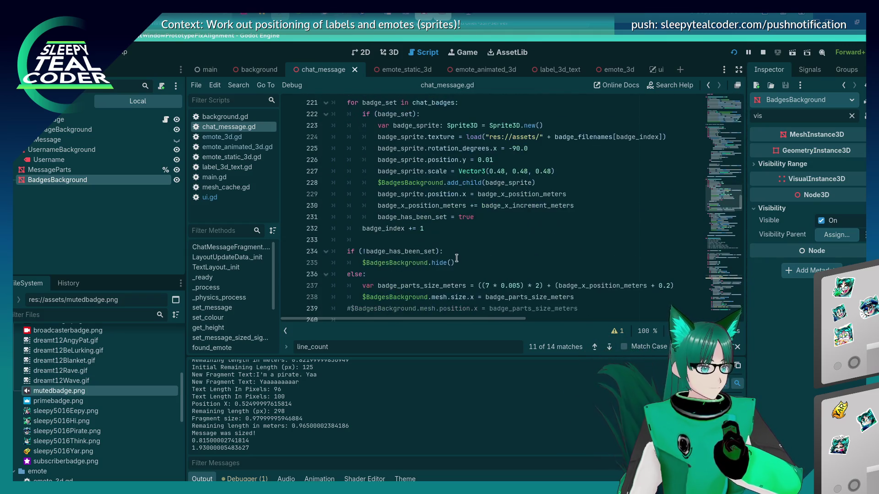
{"action": "left_click", "coordinate": [456, 262]}
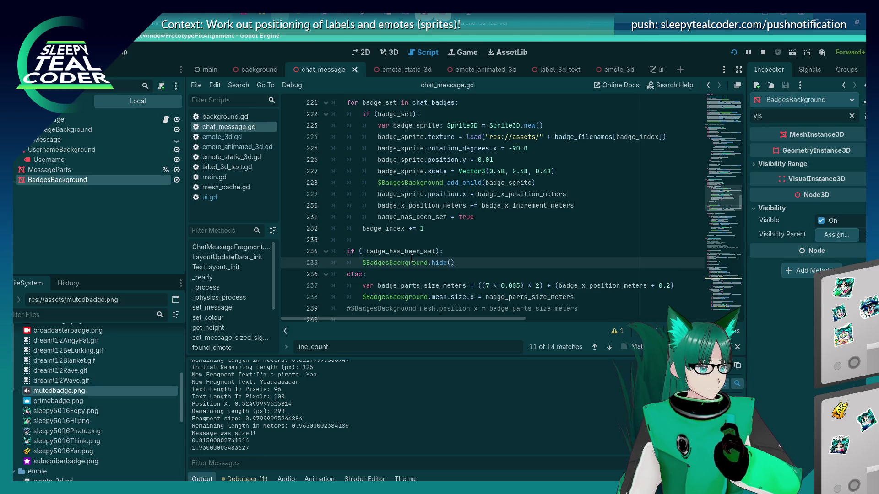
{"action": "key", "text": "F5"}
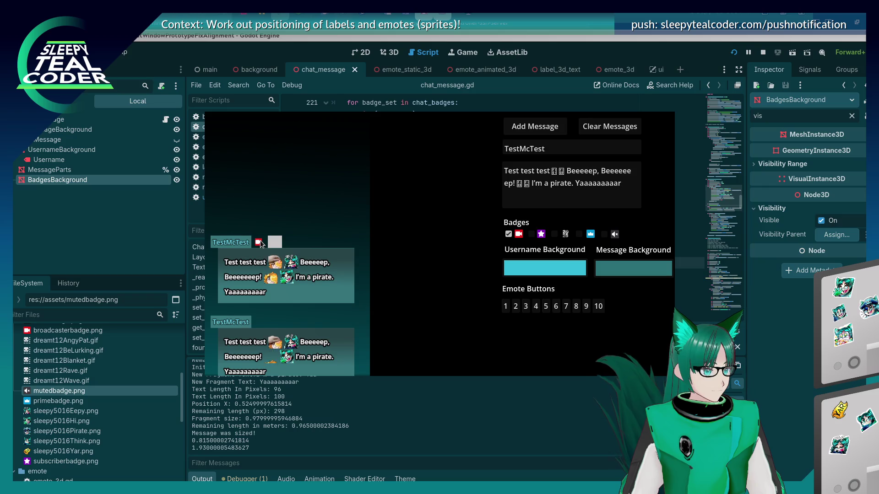
{"action": "key", "text": "F8"}
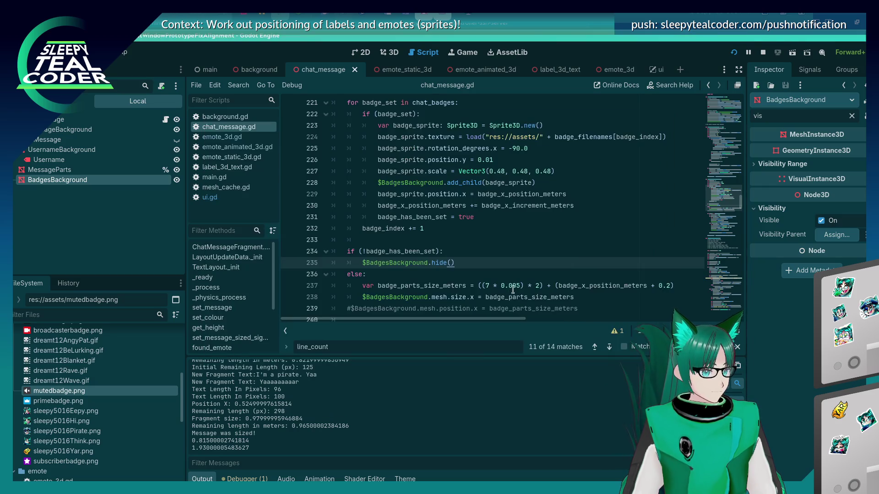
{"action": "scroll", "coordinate": [512, 288], "scroll_direction": "up", "scroll_amount": 3}
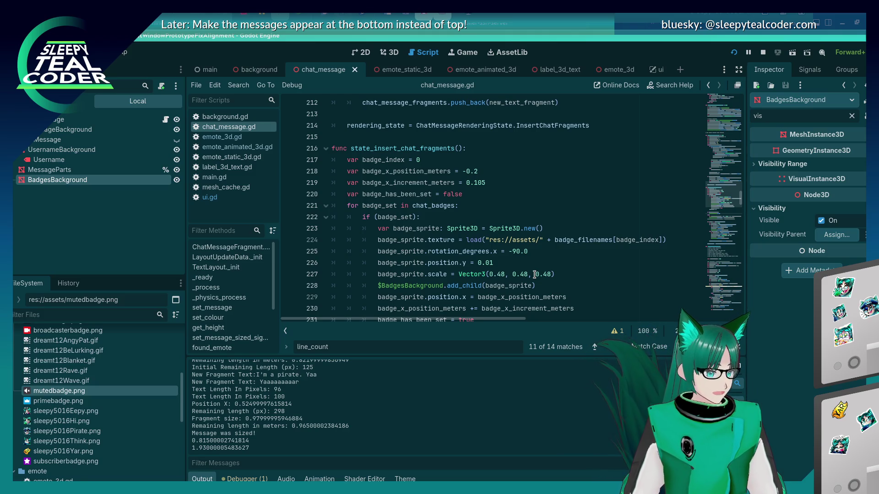
{"action": "scroll", "coordinate": [489, 233], "scroll_direction": "down", "scroll_amount": 2}
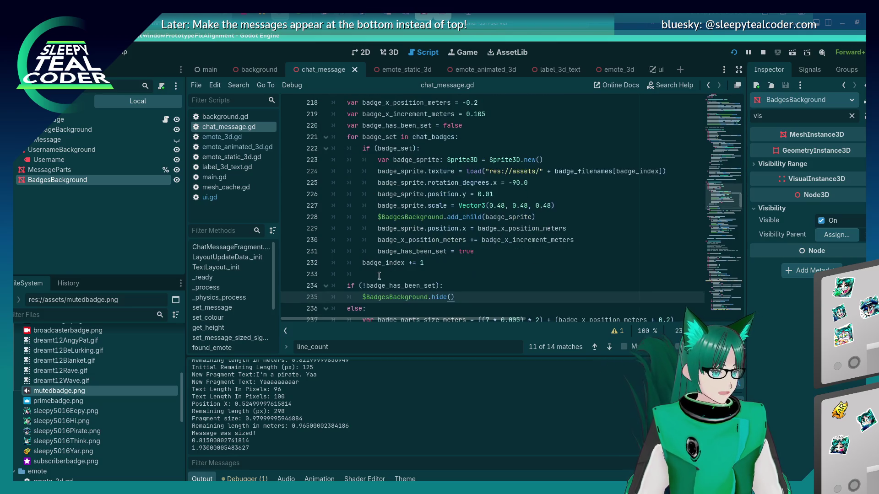
Step: Review the badge-building for-loop on lines 221–232, then return to the variable declarations
{"action": "mouse_move", "coordinate": [444, 263]}
{"action": "left_mouse_down"}
{"action": "mouse_move", "coordinate": [347, 142]}
{"action": "mouse_move", "coordinate": [297, 137]}
{"action": "left_mouse_up"}
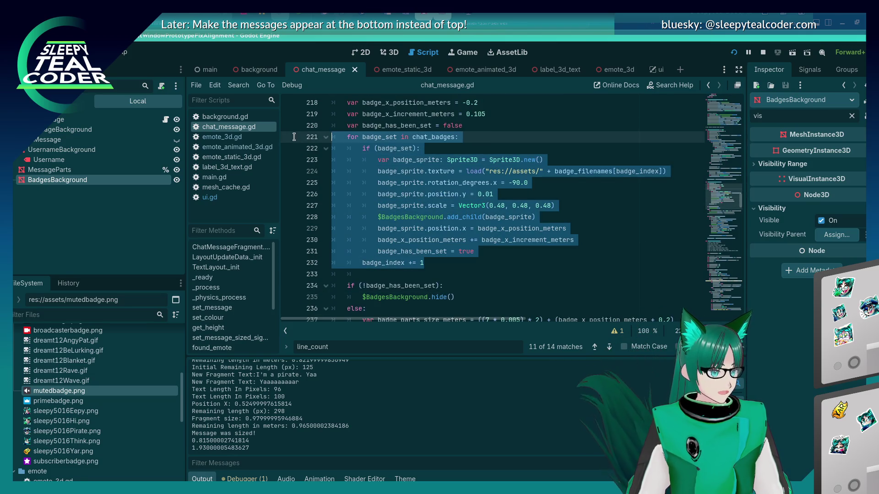
{"action": "left_click", "coordinate": [437, 263]}
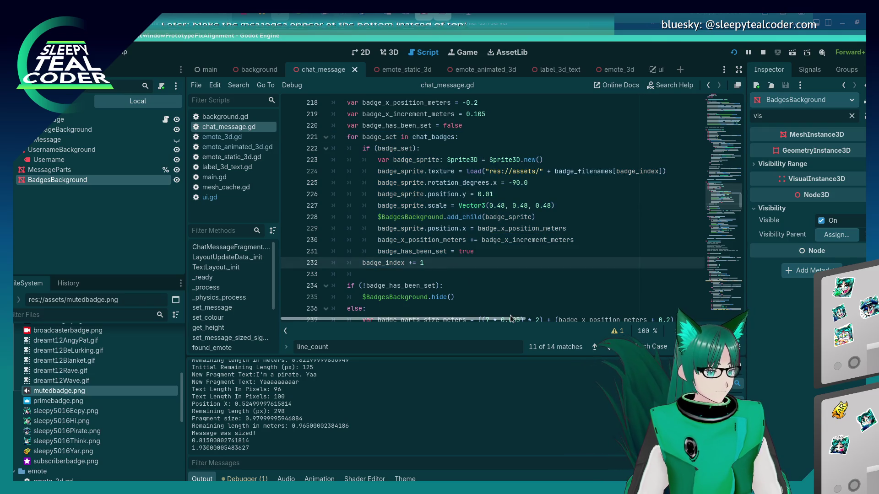
{"action": "scroll", "coordinate": [438, 255], "scroll_direction": "up", "scroll_amount": 6}
{"action": "scroll", "coordinate": [439, 229], "scroll_direction": "up", "scroll_amount": 20}
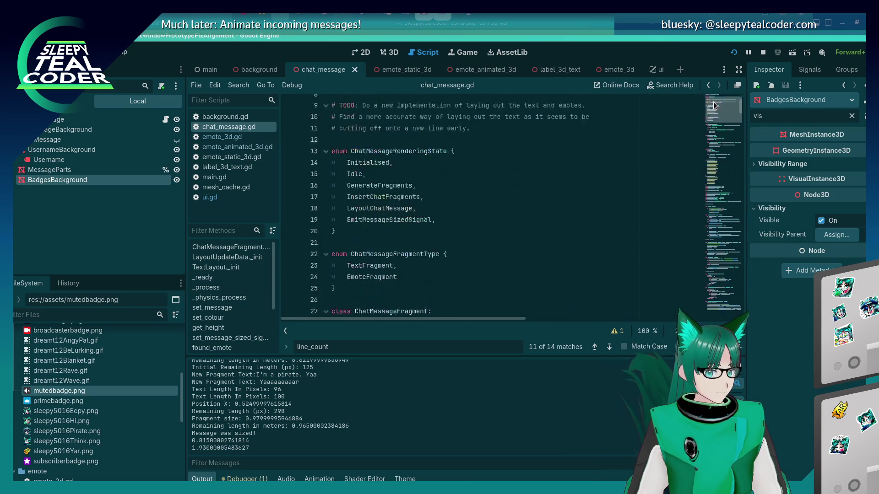
{"action": "scroll", "coordinate": [442, 203], "scroll_direction": "down", "scroll_amount": 14}
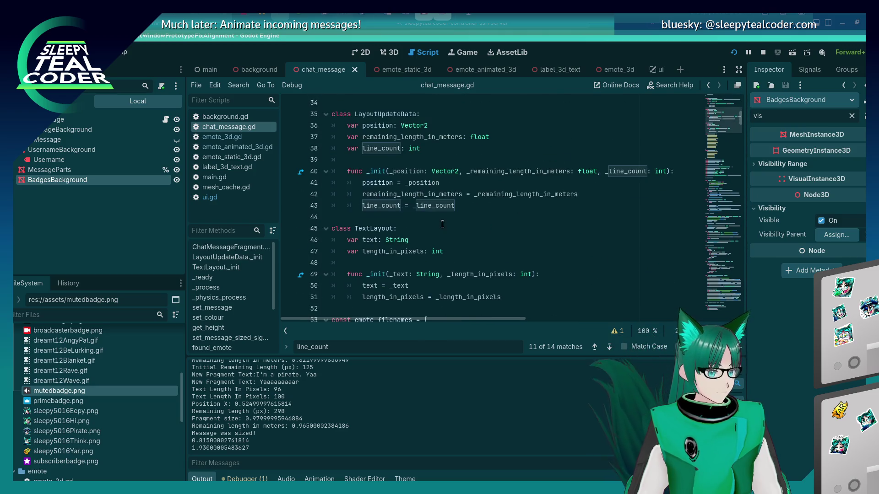
{"action": "scroll", "coordinate": [442, 224], "scroll_direction": "down", "scroll_amount": 5}
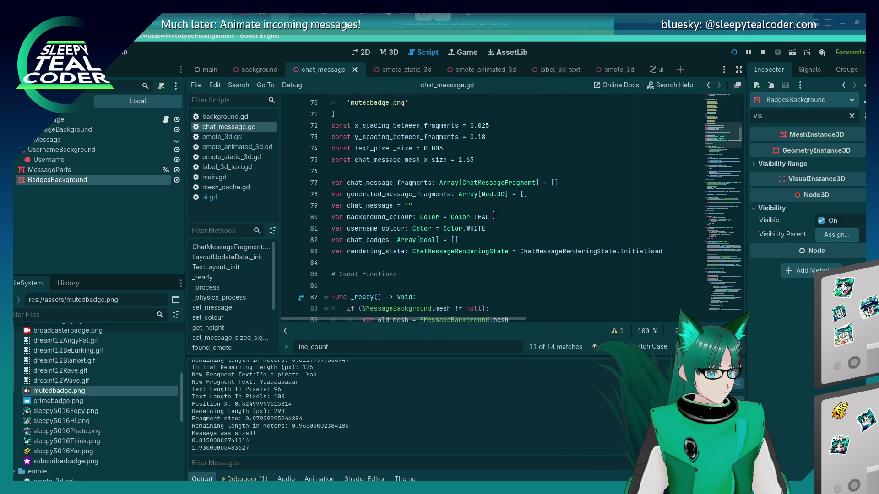
Step: Duplicate the line 78 generated_message_fragments declaration as generated_badges, typed Array[Sprite3D]
{"action": "left_click", "coordinate": [550, 196]}
{"action": "key", "text": "ctrl+shift+d"}
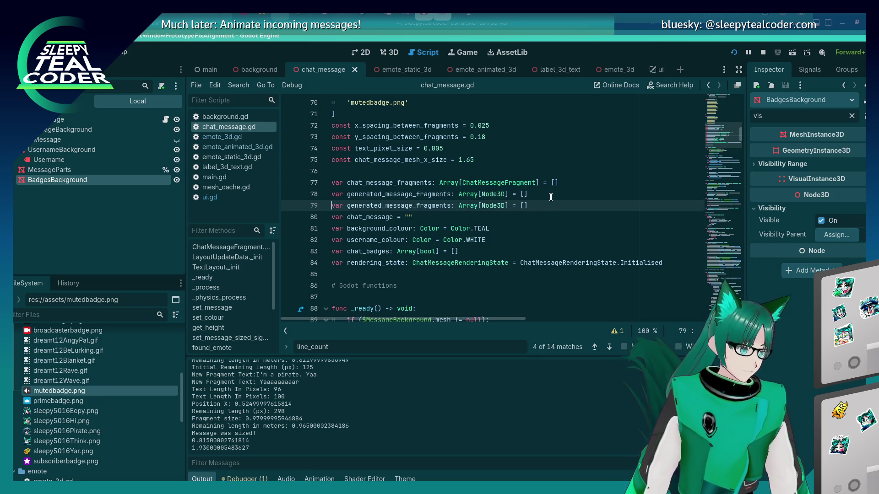
{"action": "key", "text": "Home"}
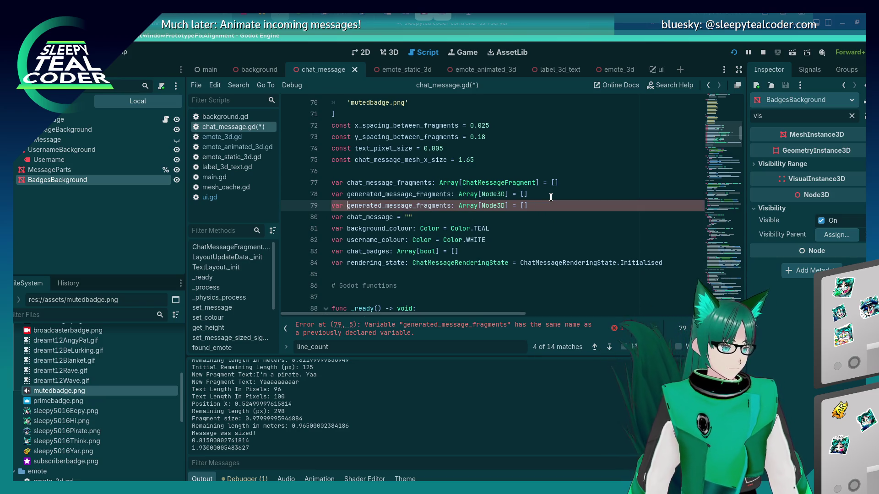
{"action": "key", "text": "Delete"}
{"action": "key", "text": "Delete"}
{"action": "key", "text": "Delete"}
{"action": "type", "text": "badges"}
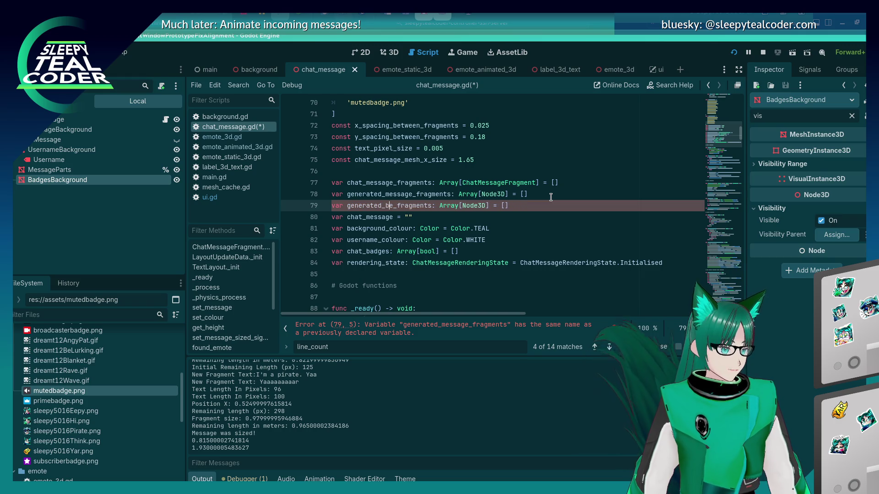
{"action": "key", "text": "Delete"}
{"action": "key", "text": "Delete"}
{"action": "key", "text": "Delete"}
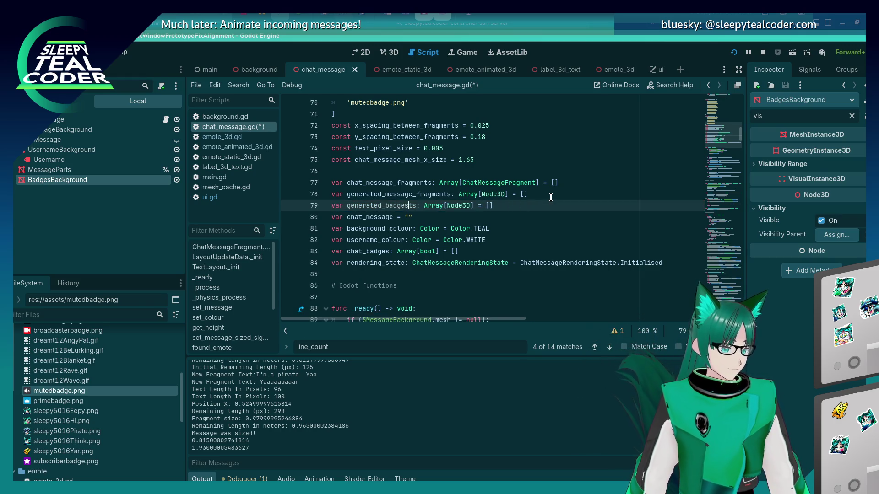
{"action": "key", "text": "ctrl+s"}
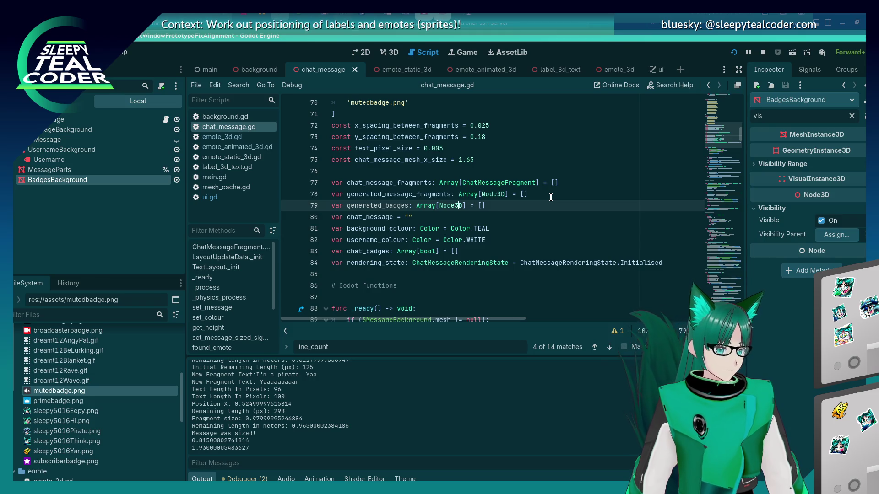
{"action": "key", "text": "Right"}
{"action": "key", "text": "Right"}
{"action": "key", "text": "Right"}
{"action": "key", "text": "Delete"}
{"action": "key", "text": "Delete"}
{"action": "key", "text": "Delete"}
{"action": "type", "text": "Sprite"}
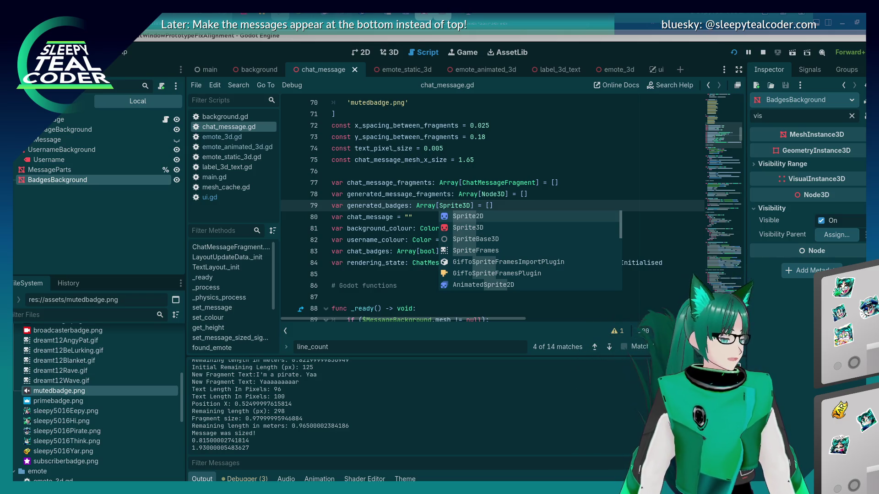
{"action": "key", "text": "Escape"}
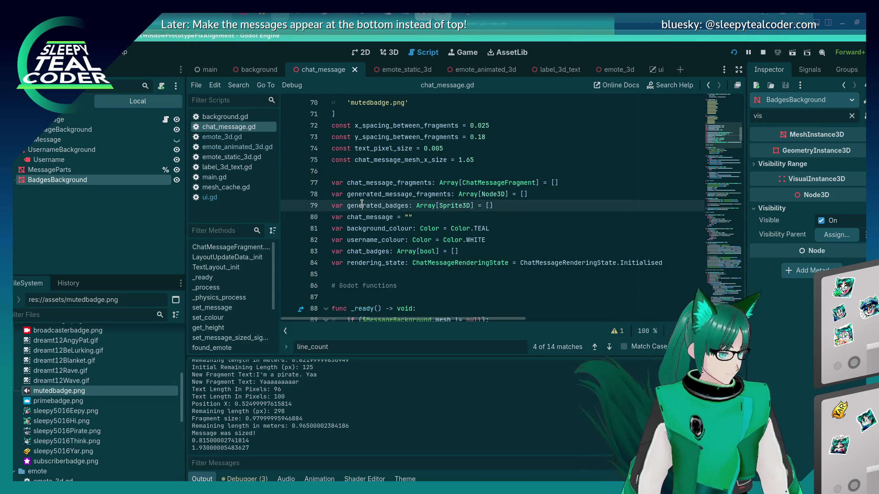
Step: Add a generated_badges line right after the state_generate_fragments header
{"action": "scroll", "coordinate": [412, 224], "scroll_direction": "down", "scroll_amount": 15}
{"action": "scroll", "coordinate": [428, 227], "scroll_direction": "down", "scroll_amount": 13}
{"action": "scroll", "coordinate": [428, 227], "scroll_direction": "up", "scroll_amount": 7}
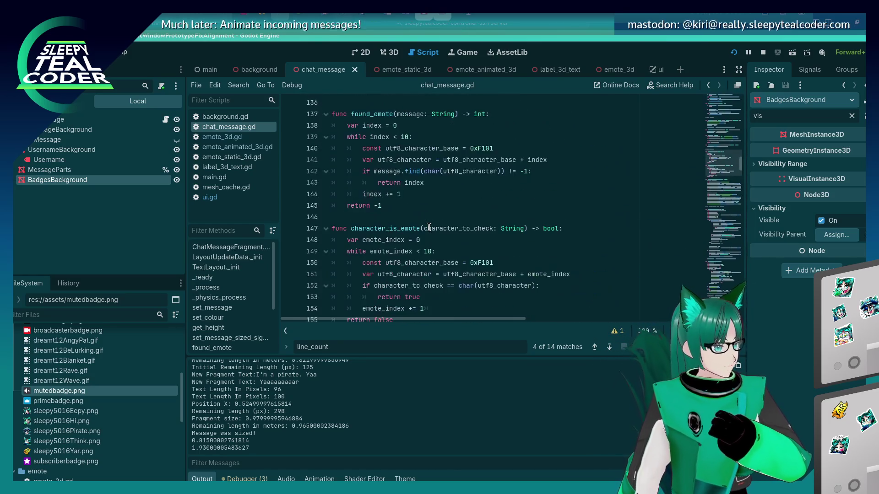
{"action": "scroll", "coordinate": [429, 227], "scroll_direction": "down", "scroll_amount": 20}
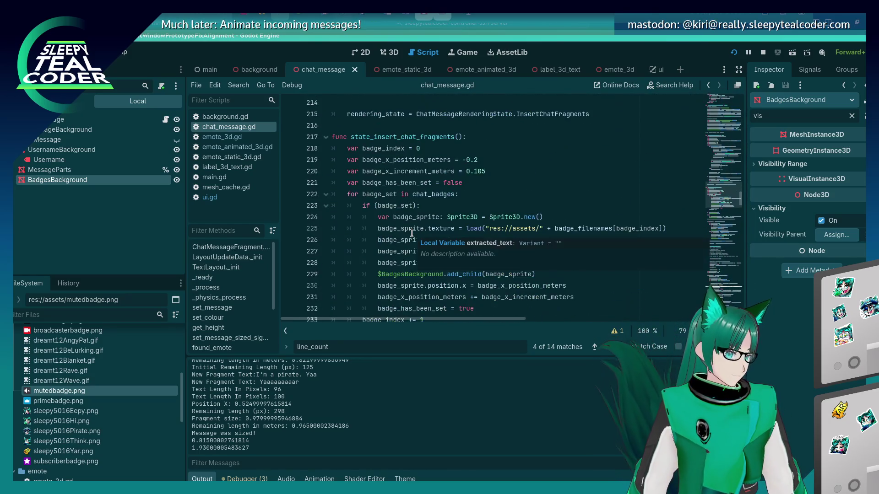
{"action": "scroll", "coordinate": [412, 233], "scroll_direction": "down", "scroll_amount": 3}
{"action": "scroll", "coordinate": [412, 233], "scroll_direction": "up", "scroll_amount": 3}
{"action": "scroll", "coordinate": [412, 233], "scroll_direction": "up", "scroll_amount": 13}
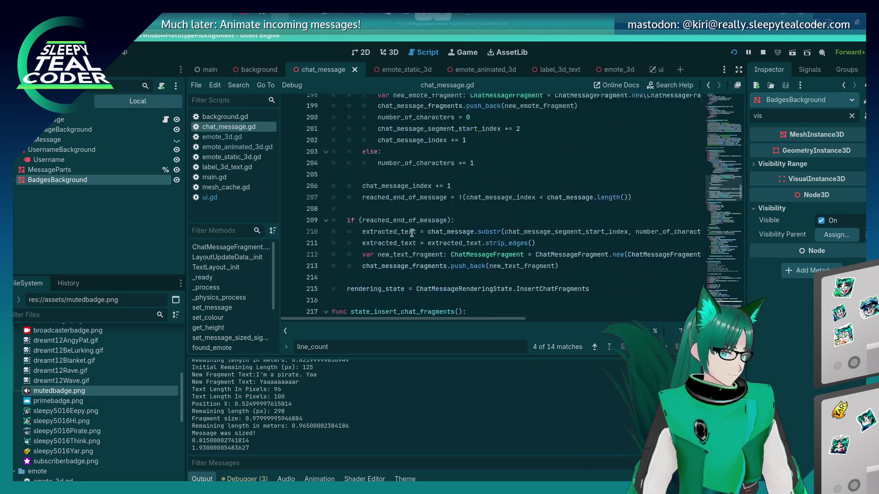
{"action": "left_click", "coordinate": [501, 148]}
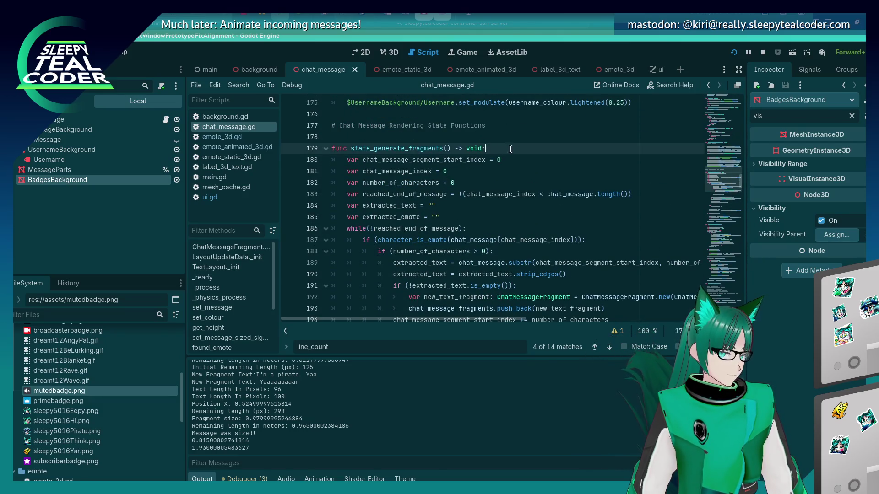
{"action": "key", "text": "Return"}
{"action": "key", "text": "Return"}
{"action": "key", "text": "Return"}
{"action": "key", "text": "Up"}
{"action": "type", "text": "generated_badges"}
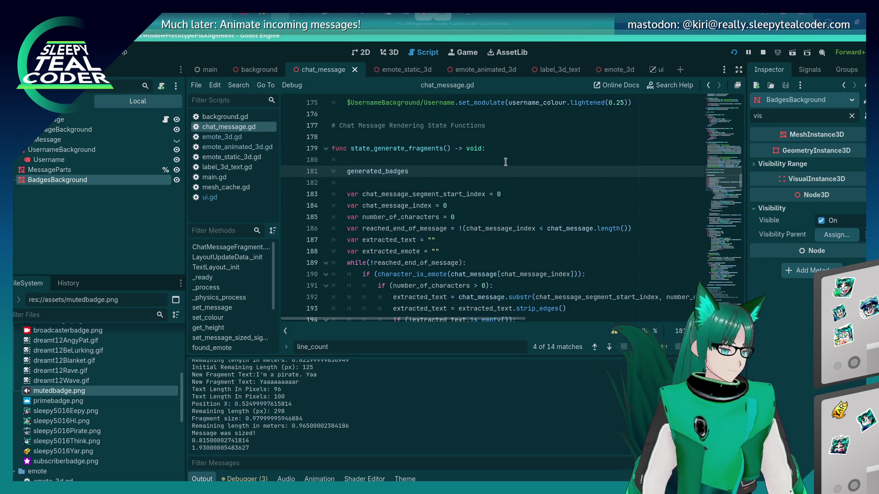
Step: Copy the badge for-loop from lines 225–236 and paste it at line 181, above generated_badges
{"action": "scroll", "coordinate": [505, 162], "scroll_direction": "down", "scroll_amount": 15}
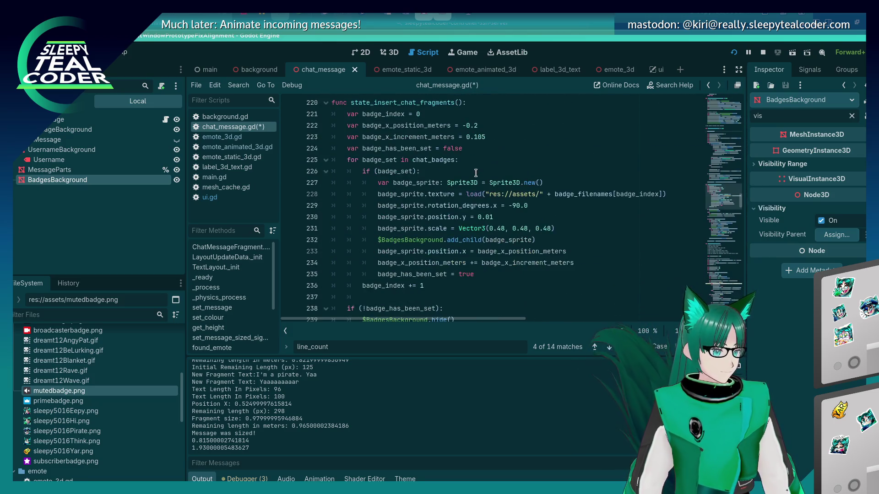
{"action": "scroll", "coordinate": [463, 219], "scroll_direction": "down", "scroll_amount": 2}
{"action": "scroll", "coordinate": [460, 220], "scroll_direction": "up", "scroll_amount": 3}
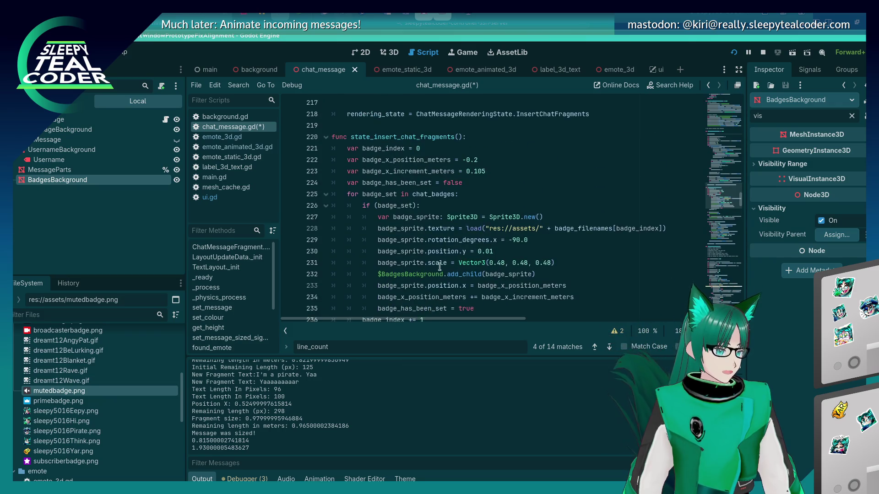
{"action": "scroll", "coordinate": [438, 279], "scroll_direction": "down", "scroll_amount": 1}
{"action": "mouse_move", "coordinate": [439, 284]}
{"action": "left_mouse_down"}
{"action": "mouse_move", "coordinate": [389, 195]}
{"action": "mouse_move", "coordinate": [302, 160]}
{"action": "left_mouse_up"}
{"action": "key", "text": "ctrl+c"}
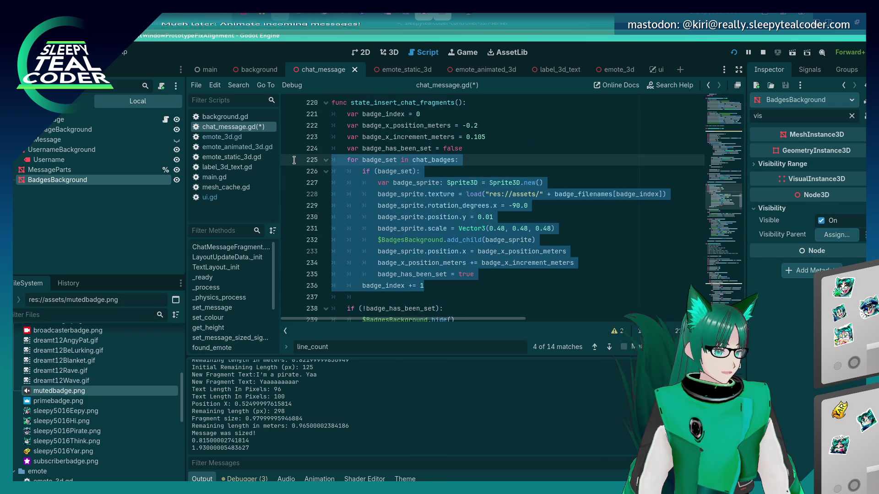
{"action": "key", "text": "alt+Left"}
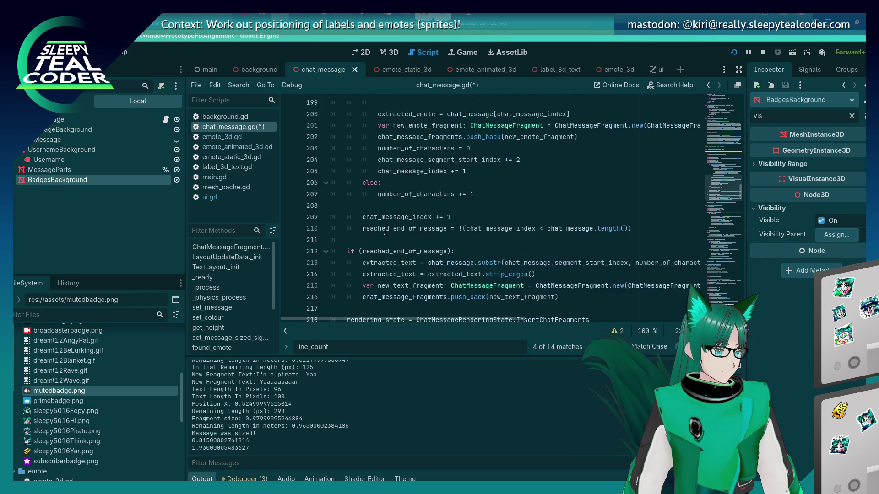
{"action": "scroll", "coordinate": [387, 233], "scroll_direction": "up", "scroll_amount": 3}
{"action": "left_click", "coordinate": [389, 228]}
{"action": "key", "text": "Return"}
{"action": "key", "text": "Return"}
{"action": "left_click", "coordinate": [397, 240]}
{"action": "key", "text": "ctrl+v"}
{"action": "scroll", "coordinate": [398, 240], "scroll_direction": "down", "scroll_amount": 2}
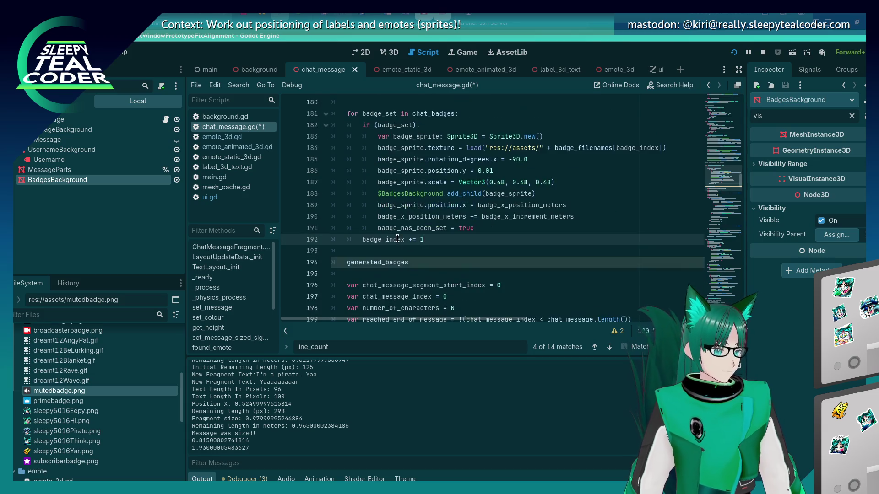
Step: Comment out the badge scale, height, rotation and sprite creation lines, then save to check errors
{"action": "left_click", "coordinate": [487, 171]}
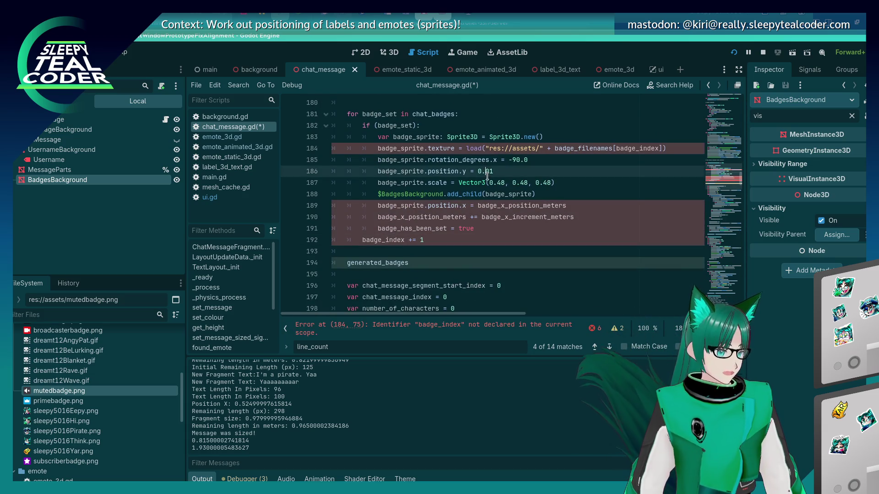
{"action": "key", "text": "Down"}
{"action": "key", "text": "Home"}
{"action": "key", "text": "ctrl+k"}
{"action": "key", "text": "Up"}
{"action": "key", "text": "ctrl+k"}
{"action": "key", "text": "Up"}
{"action": "key", "text": "ctrl+k"}
{"action": "key", "text": "Up"}
{"action": "key", "text": "Up"}
{"action": "key", "text": "ctrl+k"}
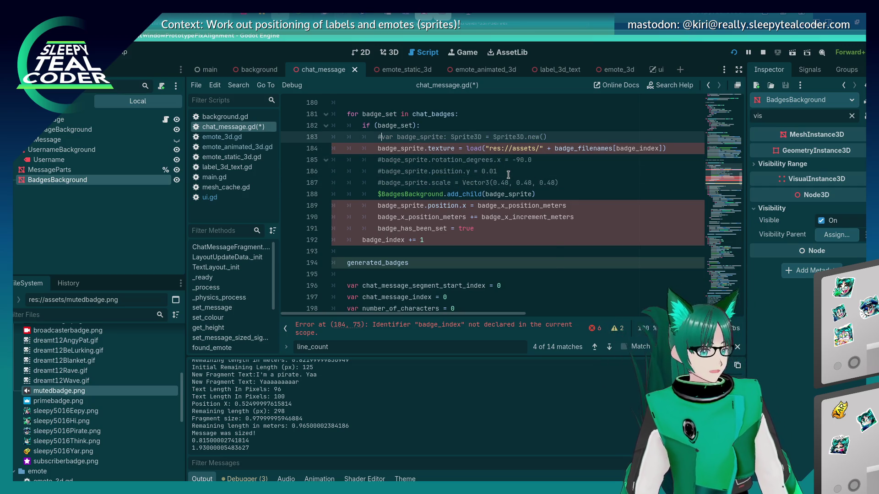
{"action": "key", "text": "ctrl+s"}
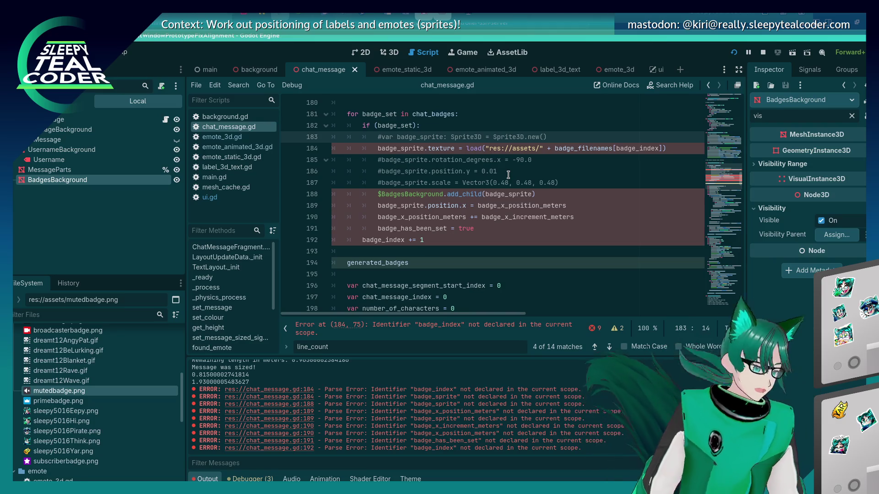
Step: Restore the badge_sprite declaration and comment out the badge x position, x increment and badge_has_been_set lines
{"action": "key", "text": "Down"}
{"action": "key", "text": "Down"}
{"action": "key", "text": "Up"}
{"action": "key", "text": "Up"}
{"action": "key", "text": "Up"}
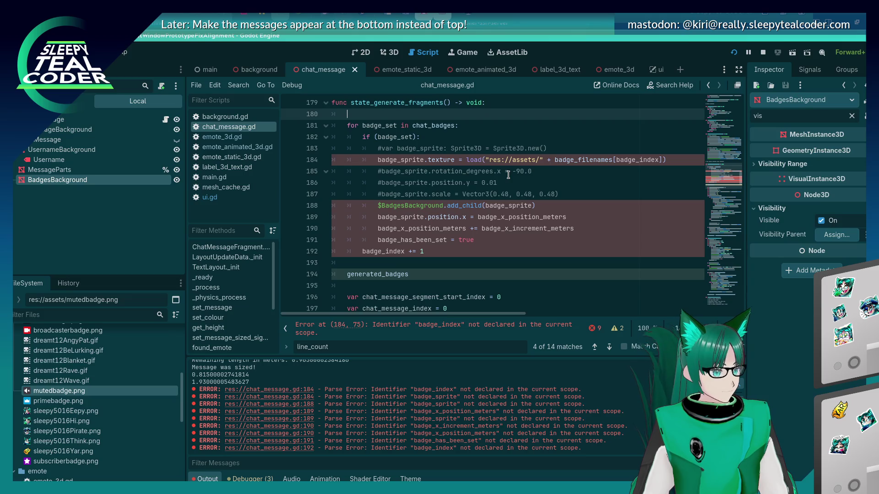
{"action": "key", "text": "Down"}
{"action": "key", "text": "Down"}
{"action": "key", "text": "Down"}
{"action": "key", "text": "Up"}
{"action": "key", "text": "ctrl+k"}
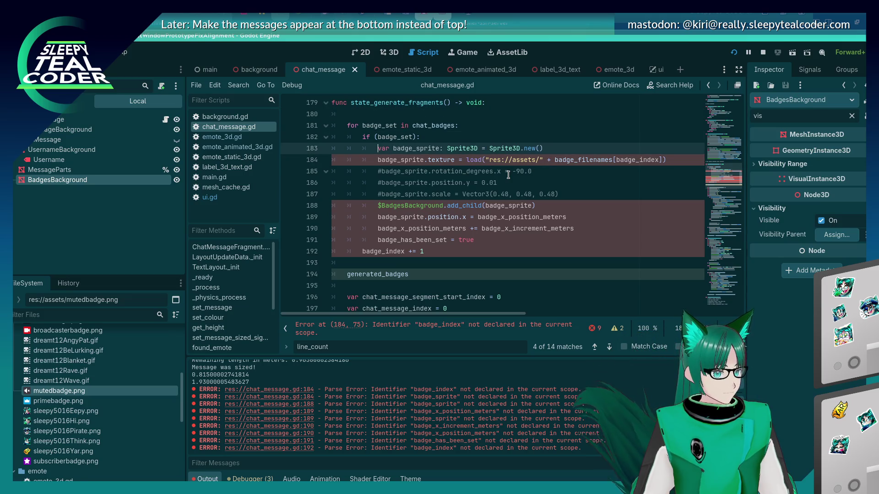
{"action": "key", "text": "Down"}
{"action": "key", "text": "Down"}
{"action": "key", "text": "Down"}
{"action": "key", "text": "Down"}
{"action": "key", "text": "Down"}
{"action": "key", "text": "Down"}
{"action": "key", "text": "Up"}
{"action": "key", "text": "Up"}
{"action": "key", "text": "ctrl+k"}
{"action": "key", "text": "Up"}
{"action": "key", "text": "ctrl+k"}
{"action": "key", "text": "Up"}
{"action": "key", "text": "ctrl+k"}
{"action": "key", "text": "Down"}
{"action": "key", "text": "Down"}
{"action": "key", "text": "Down"}
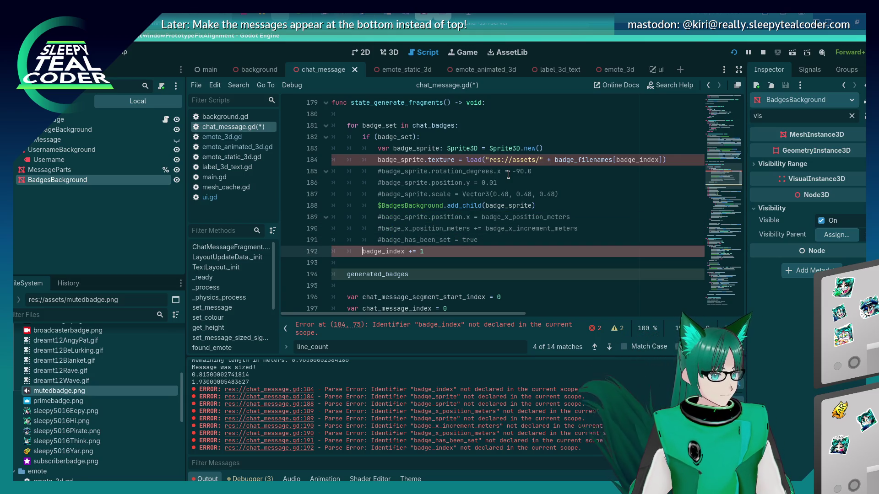
Step: Keep var badge_index = 0 above the loop and its increment line, then save
{"action": "key", "text": "Up"}
{"action": "key", "text": "Up"}
{"action": "key", "text": "Up"}
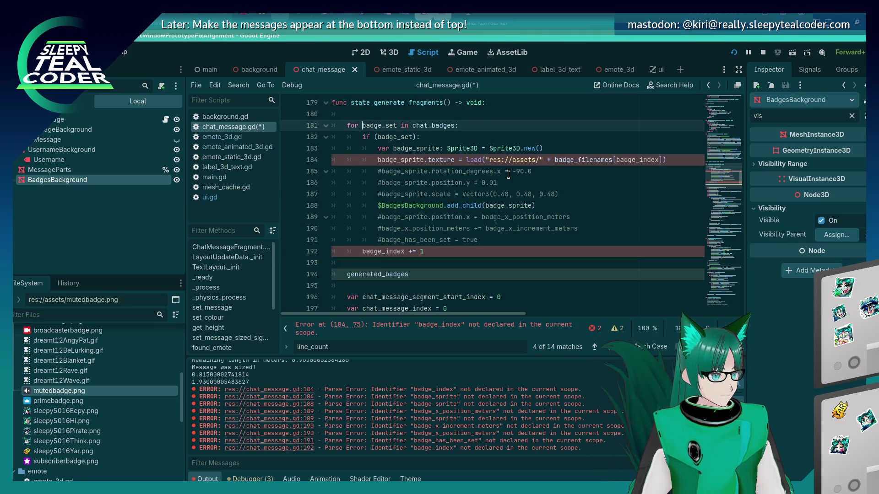
{"action": "key", "text": "BackSpace"}
{"action": "key", "text": "Down"}
{"action": "key", "text": "Down"}
{"action": "key", "text": "Down"}
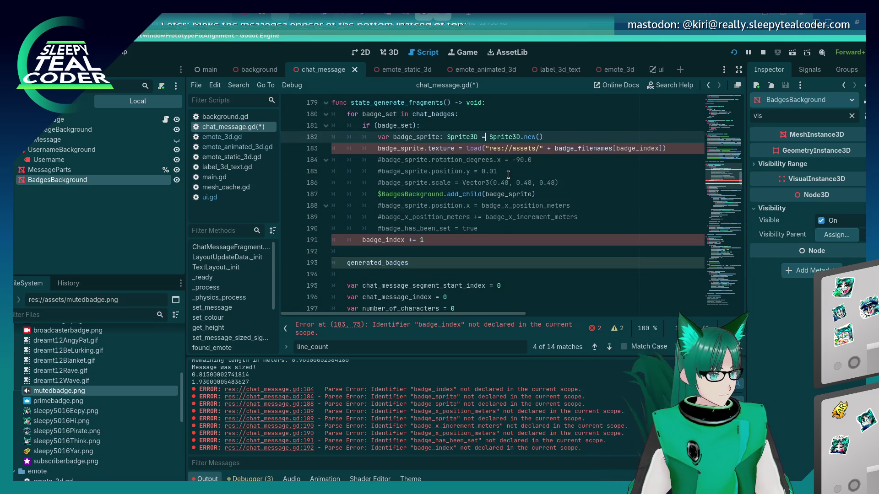
{"action": "key", "text": "Down"}
{"action": "key", "text": "Down"}
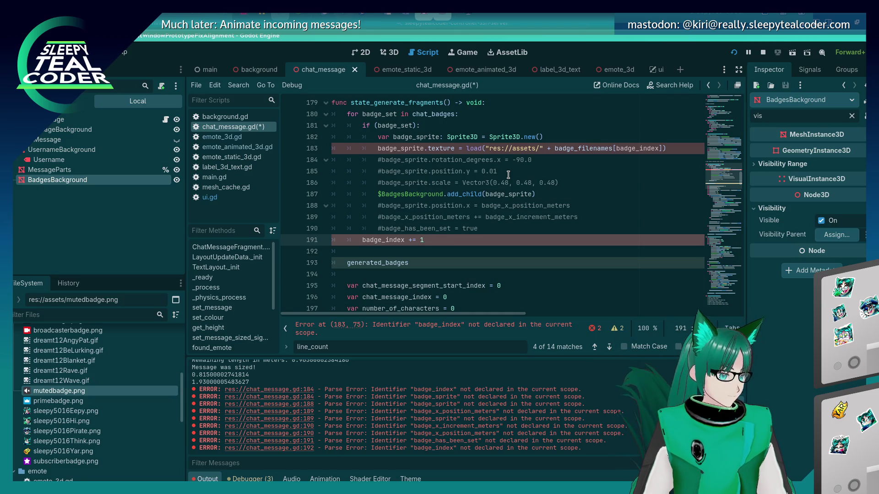
{"action": "key", "text": "ctrl+shift+k"}
{"action": "key", "text": "Up"}
{"action": "key", "text": "Up"}
{"action": "key", "text": "Up"}
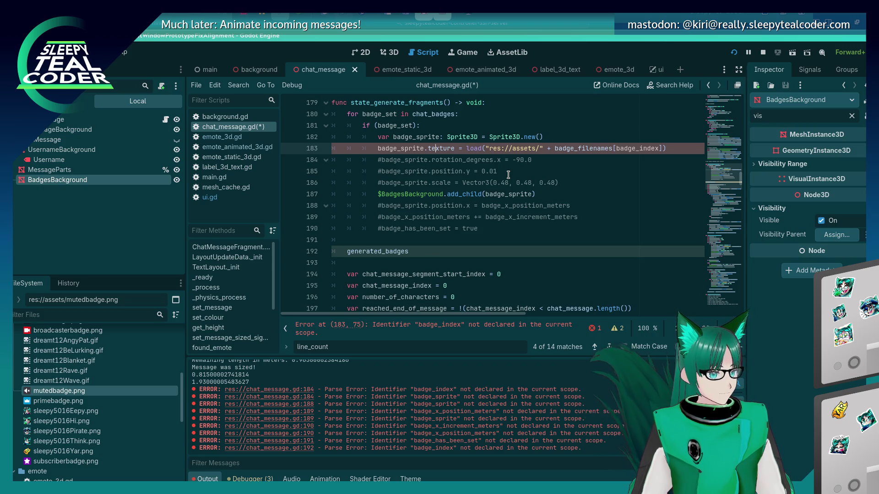
{"action": "key", "text": "Up"}
{"action": "key", "text": "Up"}
{"action": "key", "text": "Up"}
{"action": "key", "text": "Home"}
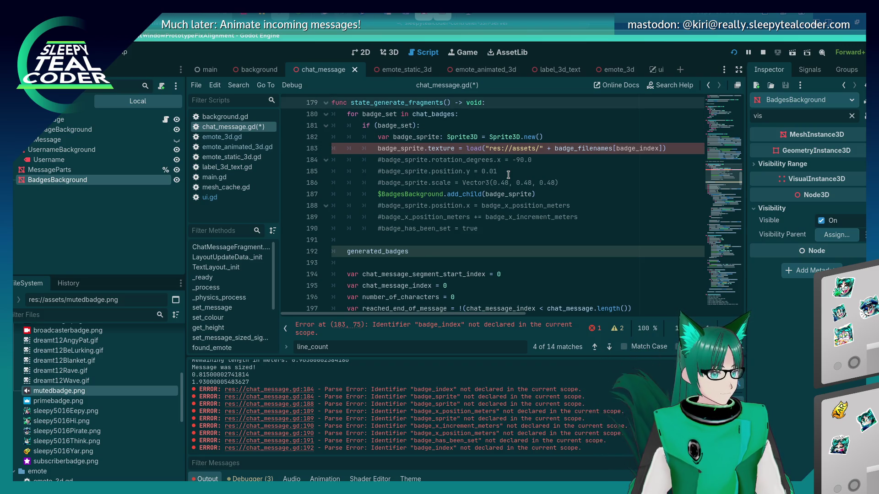
{"action": "key", "text": "Down"}
{"action": "key", "text": "ctrl+z"}
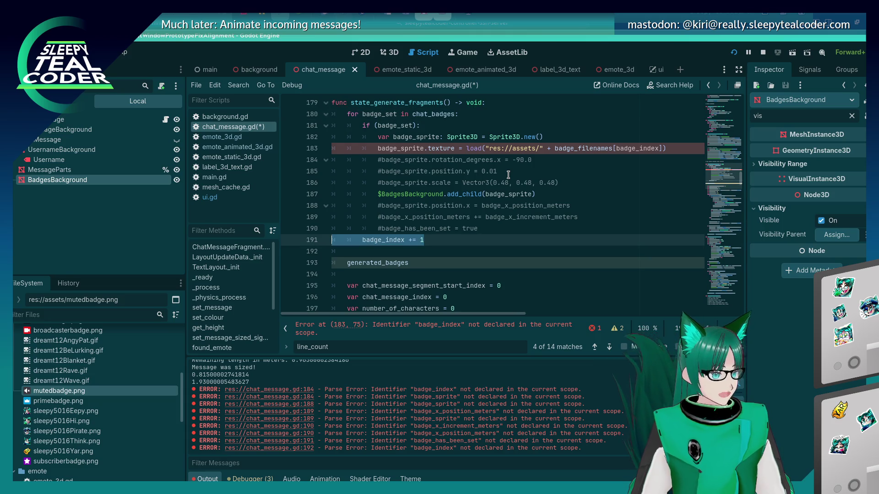
{"action": "key", "text": "ctrl+z"}
{"action": "key", "text": "Up"}
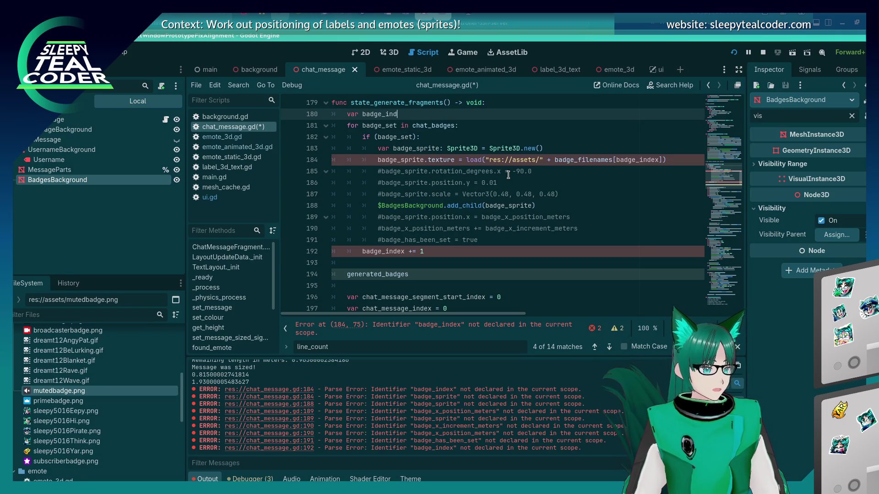
{"action": "type", "text": "ex = 0"}
{"action": "key", "text": "ctrl+s"}
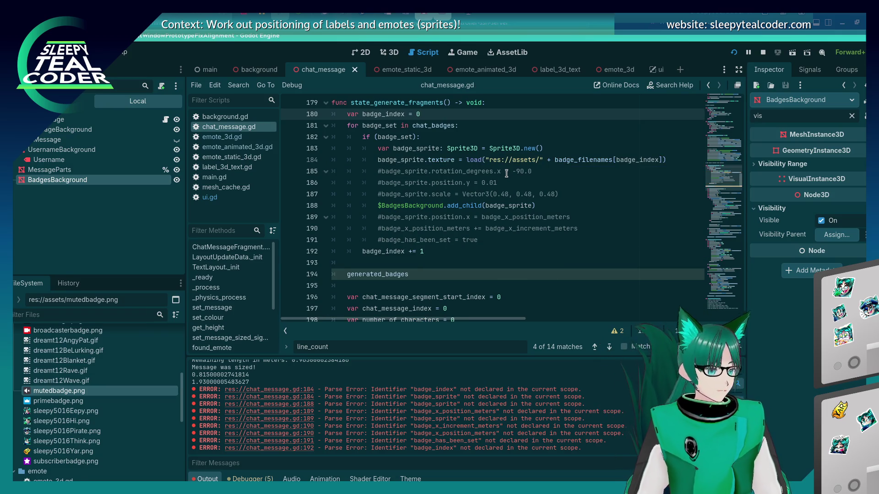
Step: Delete the stray generated_badges line and add generated_badges.push_back(badge_sprite) to the badge loop
{"action": "left_click", "coordinate": [419, 270]}
{"action": "triple_click", "coordinate": [420, 270]}
{"action": "key", "text": "ctrl+c"}
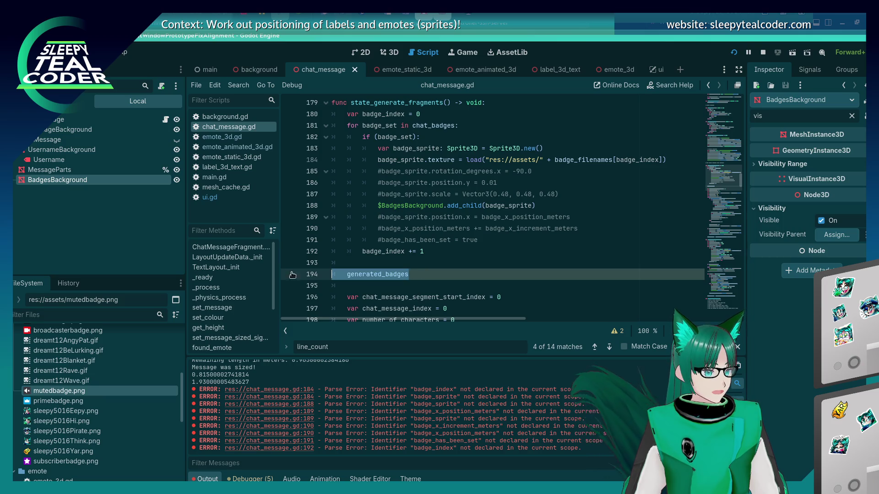
{"action": "key", "text": "BackSpace"}
{"action": "left_click", "coordinate": [495, 239]}
{"action": "key", "text": "Return"}
{"action": "key", "text": "ctrl+v"}
{"action": "type", "text": "."}
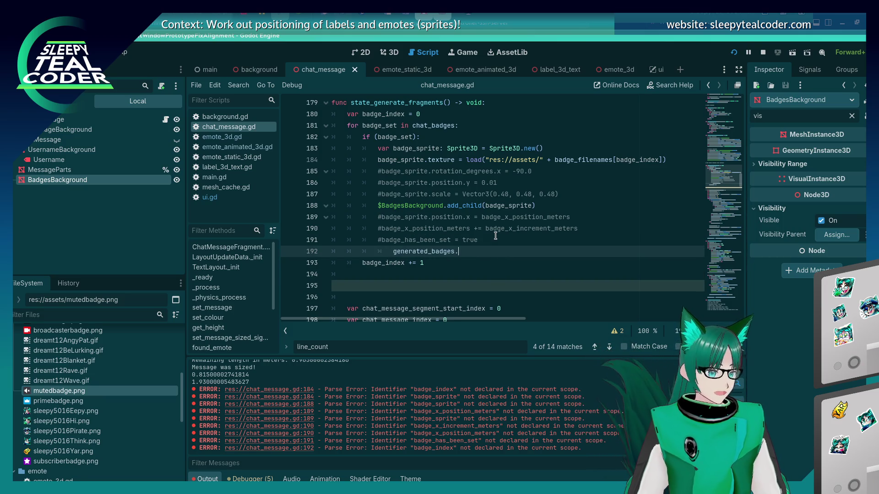
{"action": "type", "text": "(badg"}
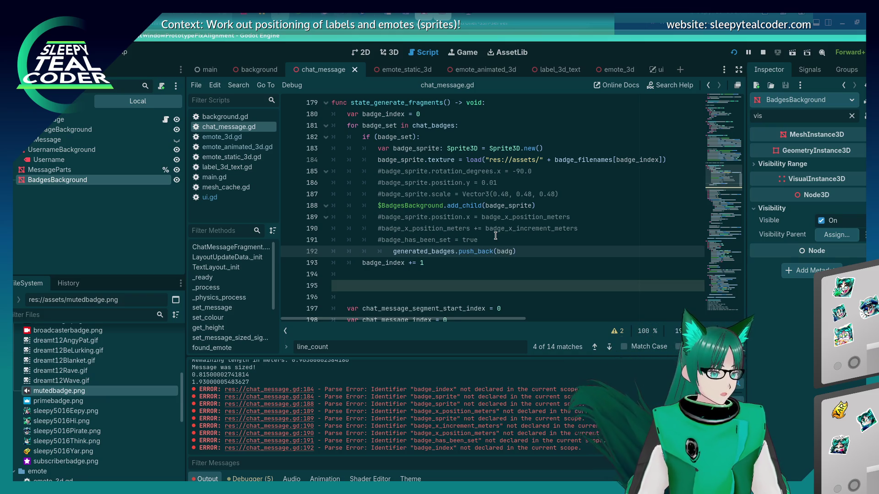
{"action": "type", "text": "te"}
{"action": "key", "text": "Home"}
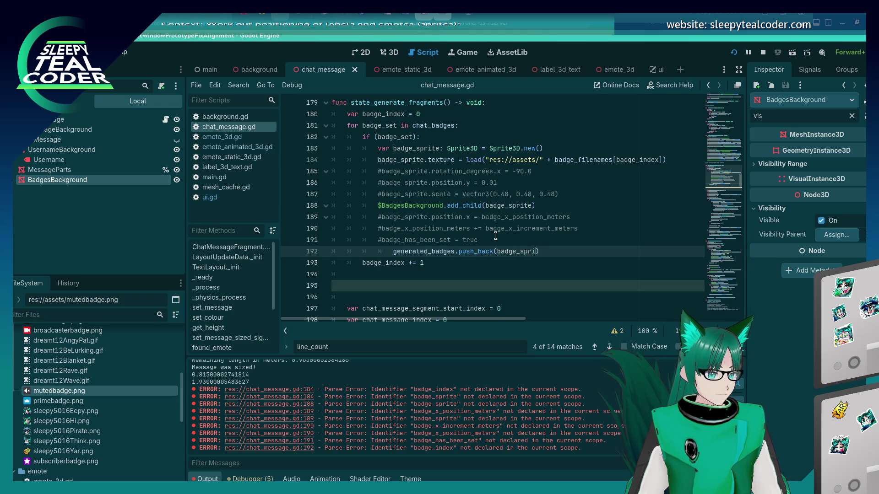
{"action": "key", "text": "BackSpace"}
{"action": "key", "text": "Return"}
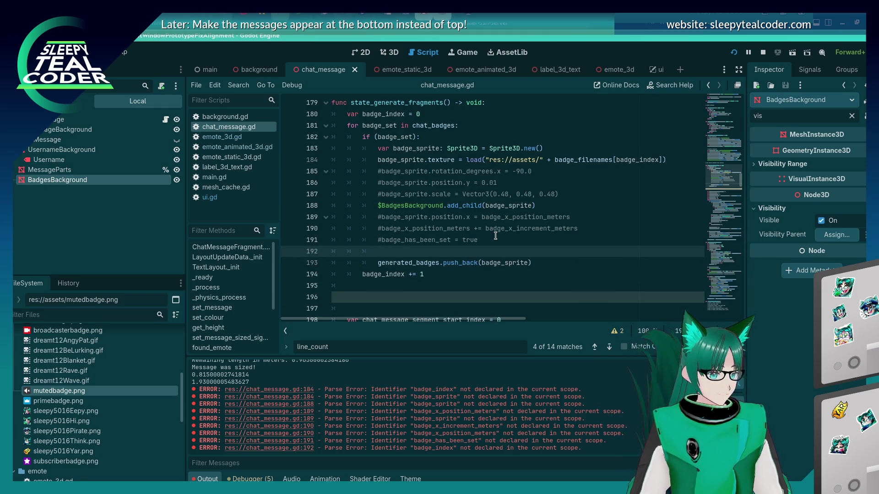
Step: Delete the commented positioning, rotation, height and scale lines, tidy blank lines, and save
{"action": "key", "text": "shift+Up"}
{"action": "key", "text": "shift+Up"}
{"action": "key", "text": "shift+Up"}
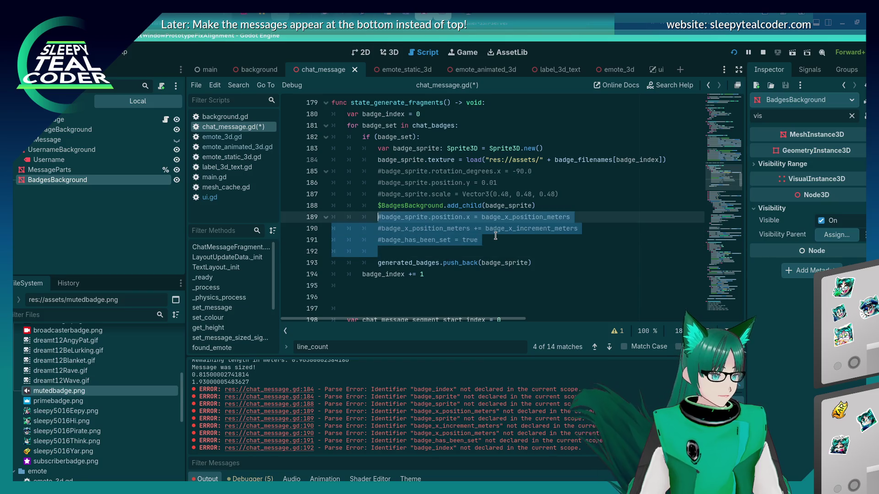
{"action": "key", "text": "BackSpace"}
{"action": "key", "text": "BackSpace"}
{"action": "key", "text": "Home"}
{"action": "key", "text": "shift+Up"}
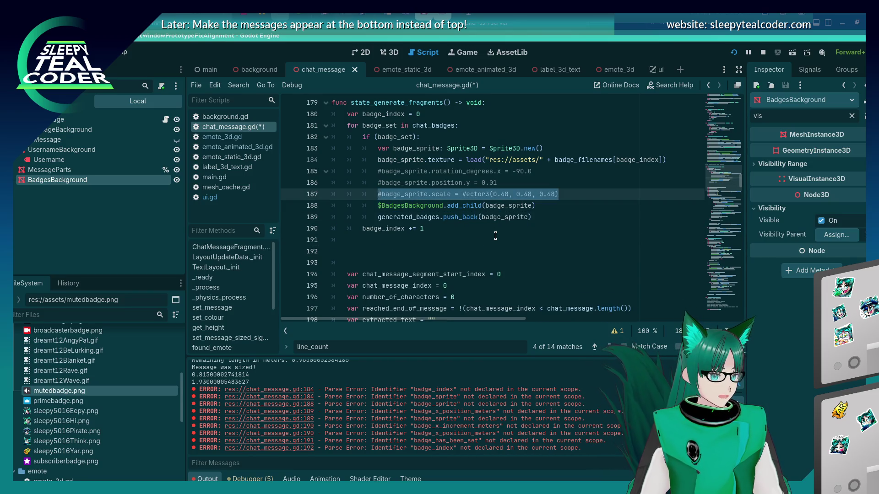
{"action": "key", "text": "shift+Home"}
{"action": "key", "text": "shift+Up"}
{"action": "key", "text": "shift+Up"}
{"action": "key", "text": "shift+Left"}
{"action": "key", "text": "BackSpace"}
{"action": "key", "text": "Down"}
{"action": "key", "text": "Down"}
{"action": "key", "text": "Down"}
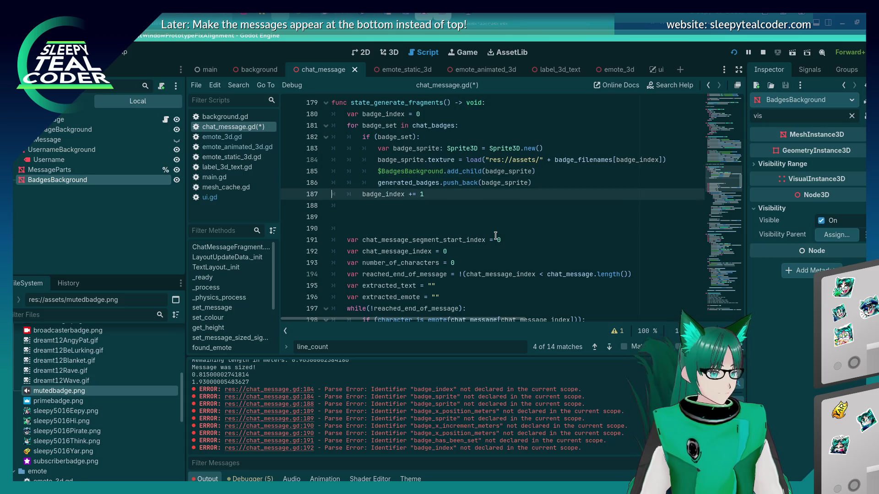
{"action": "key", "text": "BackSpace"}
{"action": "key", "text": "BackSpace"}
{"action": "key", "text": "Down"}
{"action": "key", "text": "BackSpace"}
{"action": "key", "text": "ctrl+s"}
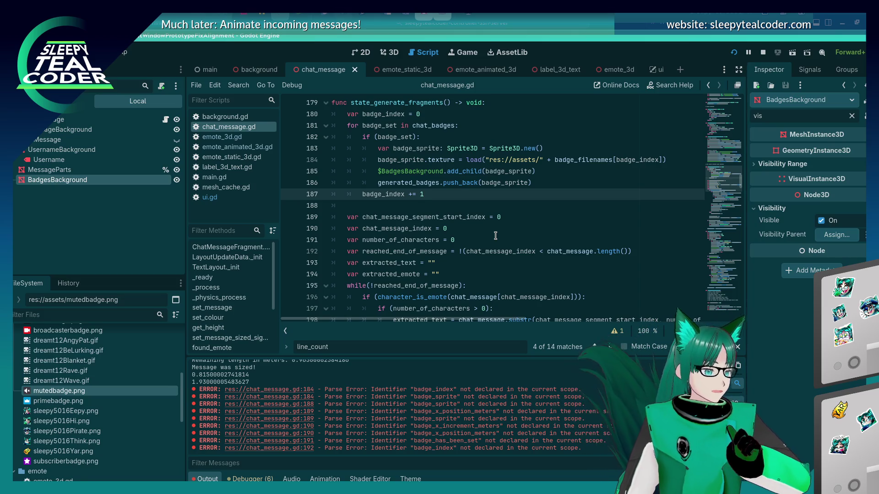
{"action": "scroll", "coordinate": [440, 236], "scroll_direction": "down", "scroll_amount": 12}
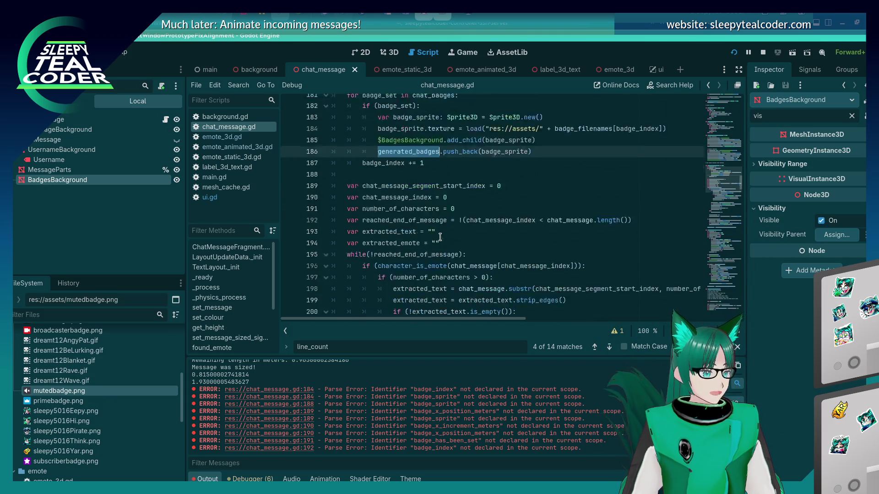
Step: Make the insert loop iterate over generated_badges instead of chat_badges, and save
{"action": "scroll", "coordinate": [440, 237], "scroll_direction": "down", "scroll_amount": 1}
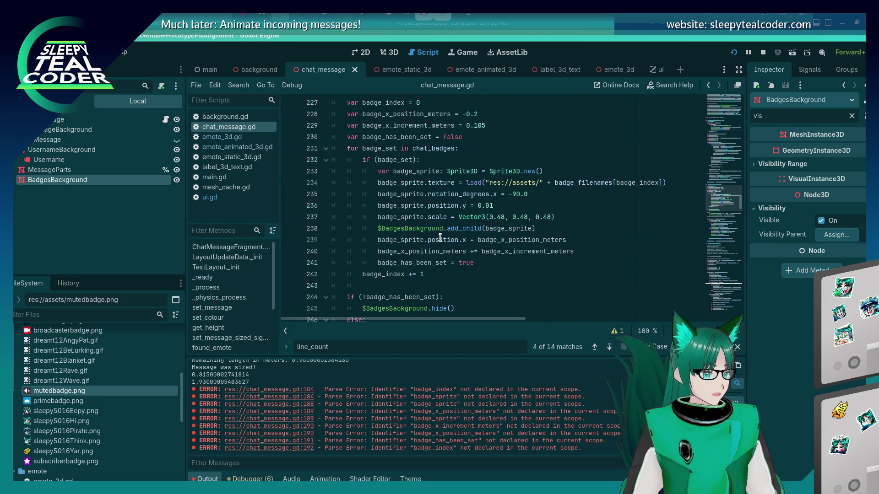
{"action": "scroll", "coordinate": [440, 238], "scroll_direction": "up", "scroll_amount": 3}
{"action": "scroll", "coordinate": [440, 237], "scroll_direction": "down", "scroll_amount": 2}
{"action": "double_click", "coordinate": [431, 182]}
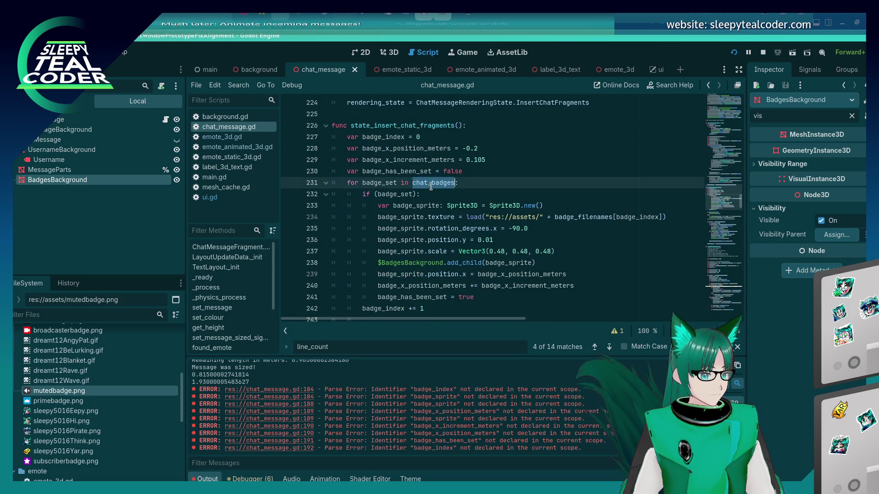
{"action": "type", "text": "generated_badges"}
{"action": "key", "text": "ctrl+s"}
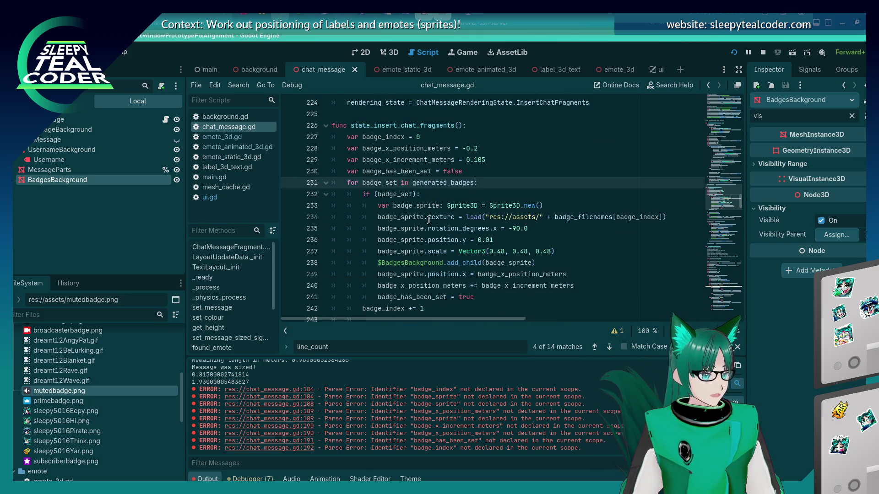
Step: Shorten the loop variable badge_set to badge
{"action": "left_click", "coordinate": [378, 216]}
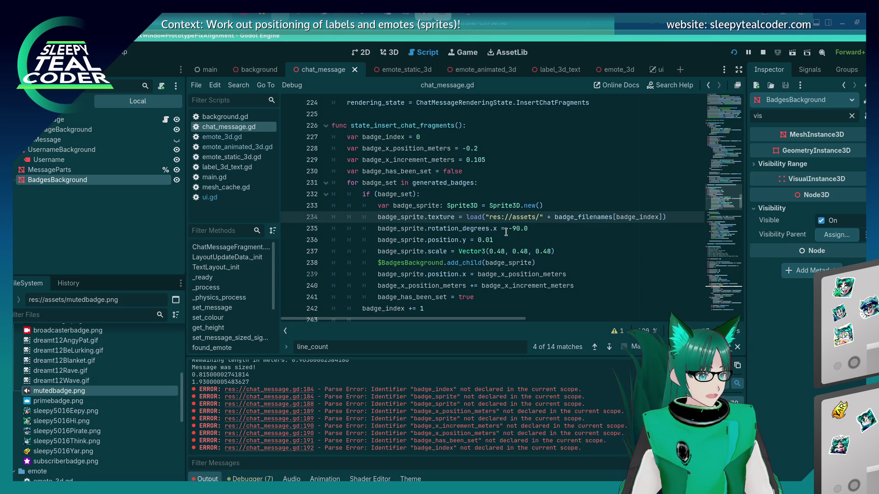
{"action": "key", "text": "Up"}
{"action": "key", "text": "Up"}
{"action": "key", "text": "Up"}
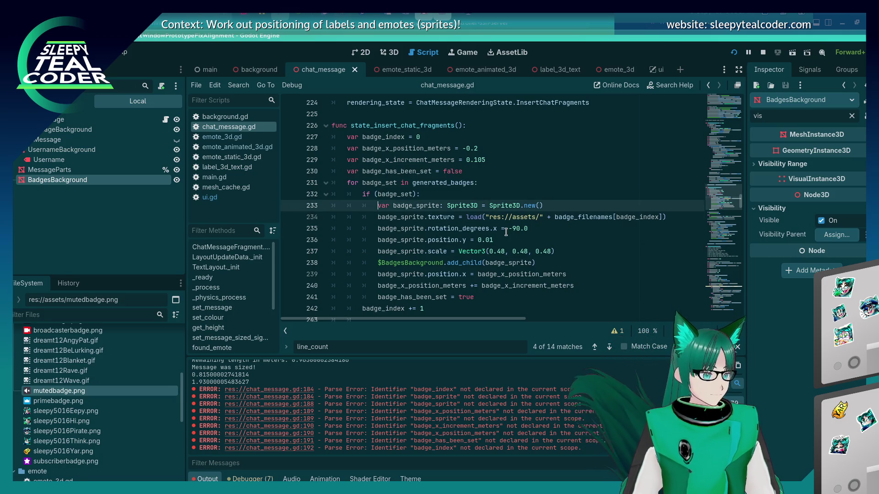
{"action": "key", "text": "Right"}
{"action": "key", "text": "Delete"}
{"action": "key", "text": "Delete"}
{"action": "key", "text": "Delete"}
Step: Delete the badge_set check and sprite-creation lines, and dedent the remaining loop body
{"action": "key", "text": "Down"}
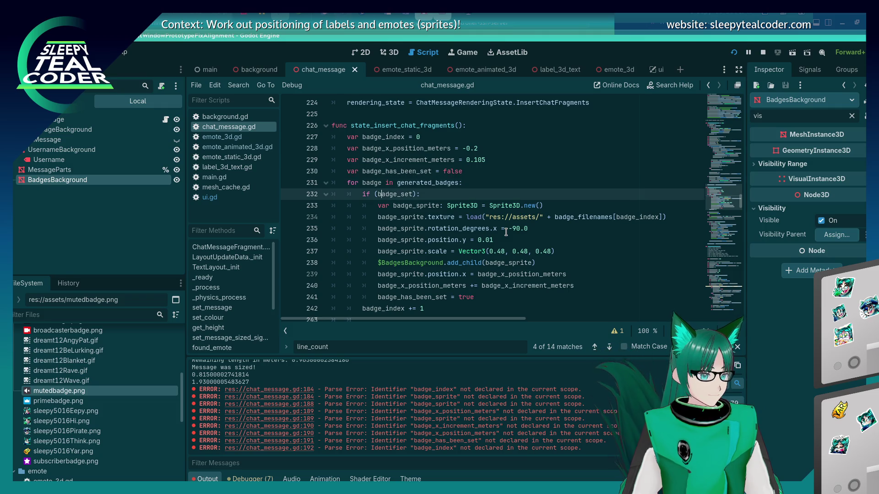
{"action": "key", "text": "Down"}
{"action": "key", "text": "Up"}
{"action": "key", "text": "shift+Down"}
{"action": "key", "text": "shift+Down"}
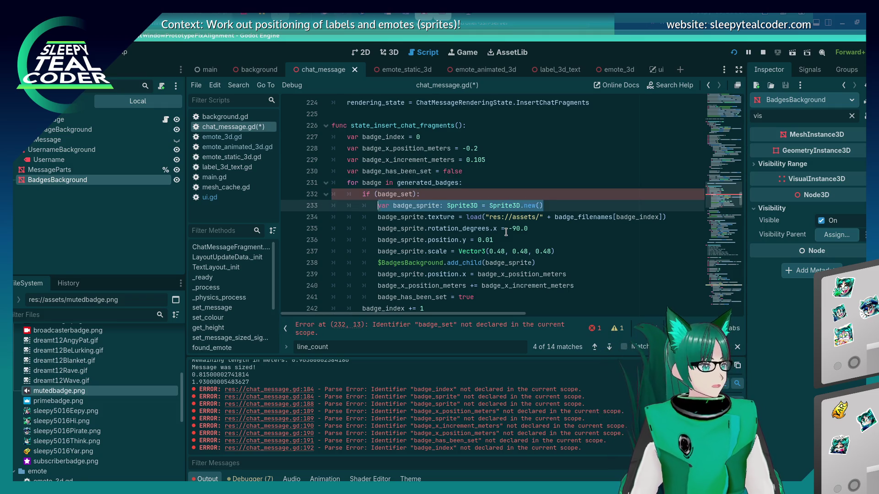
{"action": "key", "text": "Delete"}
{"action": "key", "text": "shift+Down"}
{"action": "key", "text": "shift+Down"}
{"action": "key", "text": "shift+Down"}
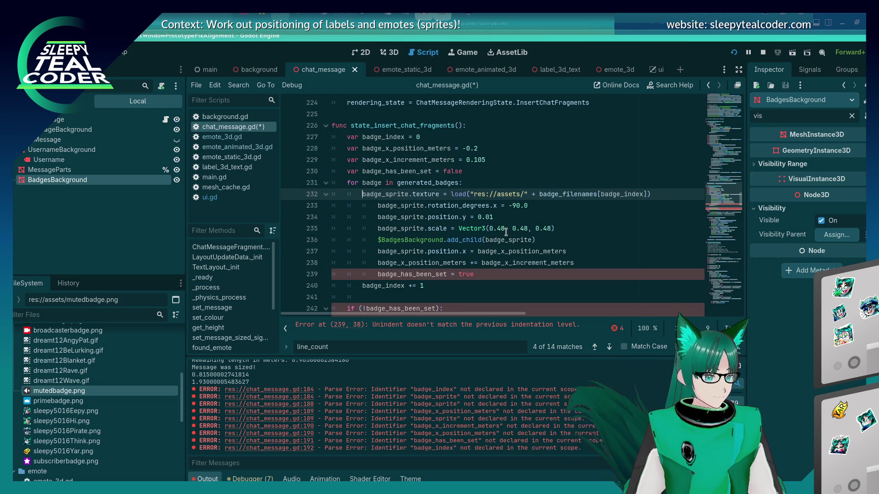
{"action": "key", "text": "shift+Tab"}
Step: Delete the texture-loading line and the leftover empty line
{"action": "scroll", "coordinate": [489, 208], "scroll_direction": "up", "scroll_amount": 10}
{"action": "scroll", "coordinate": [490, 208], "scroll_direction": "up", "scroll_amount": 3}
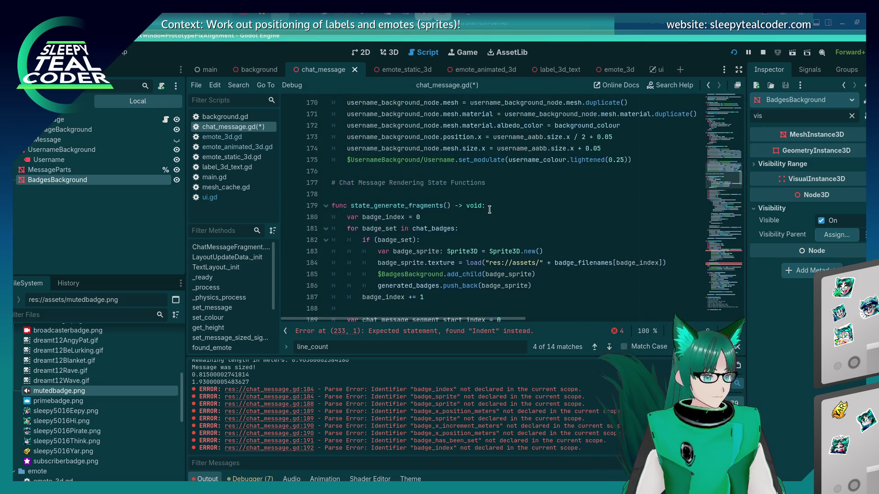
{"action": "scroll", "coordinate": [489, 208], "scroll_direction": "down", "scroll_amount": 15}
{"action": "scroll", "coordinate": [489, 210], "scroll_direction": "down", "scroll_amount": 7}
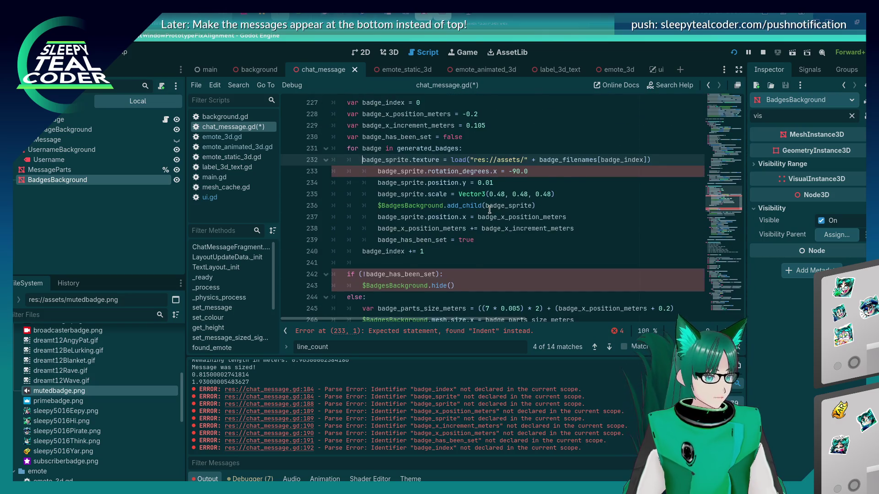
{"action": "scroll", "coordinate": [489, 210], "scroll_direction": "up", "scroll_amount": 3}
{"action": "key", "text": "shift+Home"}
{"action": "key", "text": "BackSpace"}
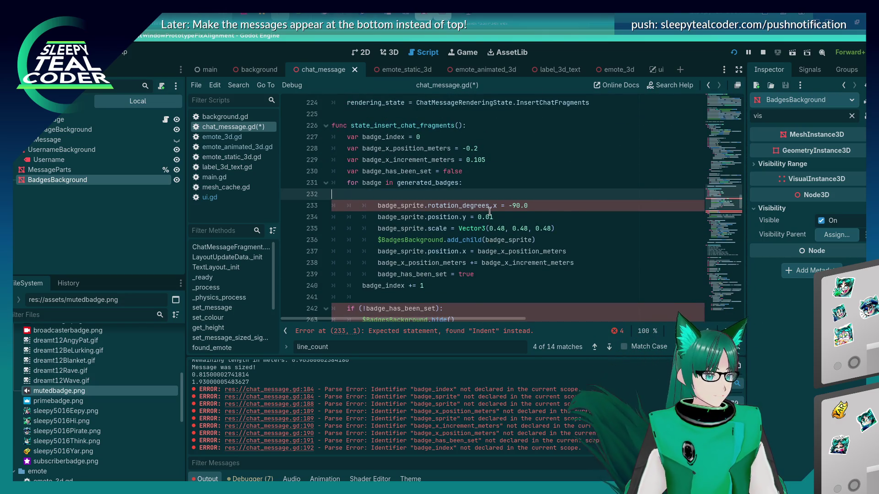
{"action": "key", "text": "BackSpace"}
Step: Dedent the rotation, position.y and scale lines, renaming badge_sprite to badge in each
{"action": "key", "text": "Down"}
{"action": "key", "text": "shift+Tab"}
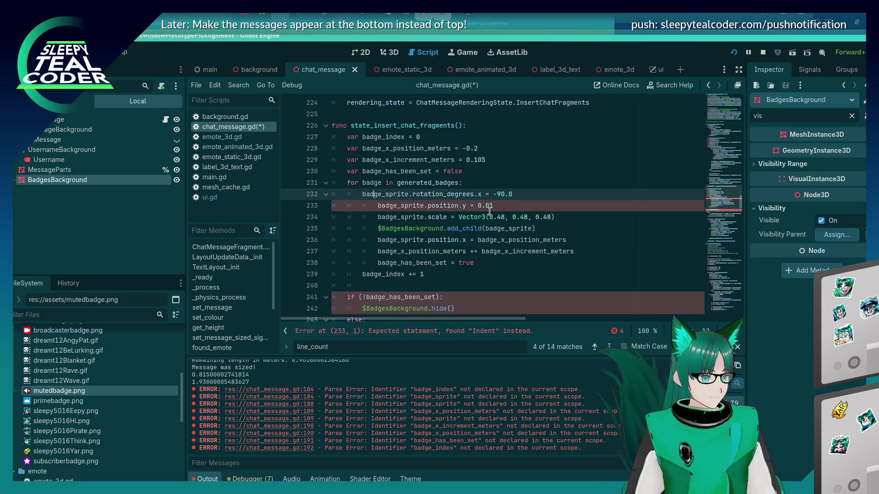
{"action": "key", "text": "ctrl+Right"}
{"action": "key", "text": "BackSpace"}
{"action": "key", "text": "BackSpace"}
{"action": "key", "text": "BackSpace"}
{"action": "key", "text": "Down"}
{"action": "key", "text": "shift+Tab"}
{"action": "key", "text": "ctrl+Right"}
{"action": "key", "text": "BackSpace"}
{"action": "key", "text": "BackSpace"}
{"action": "key", "text": "BackSpace"}
{"action": "key", "text": "Down"}
{"action": "key", "text": "shift+Tab"}
{"action": "key", "text": "ctrl+Right"}
{"action": "key", "text": "Delete"}
{"action": "key", "text": "Delete"}
{"action": "key", "text": "Delete"}
Step: Save the script and cut the add_child line out of the loop
{"action": "key", "text": "Down"}
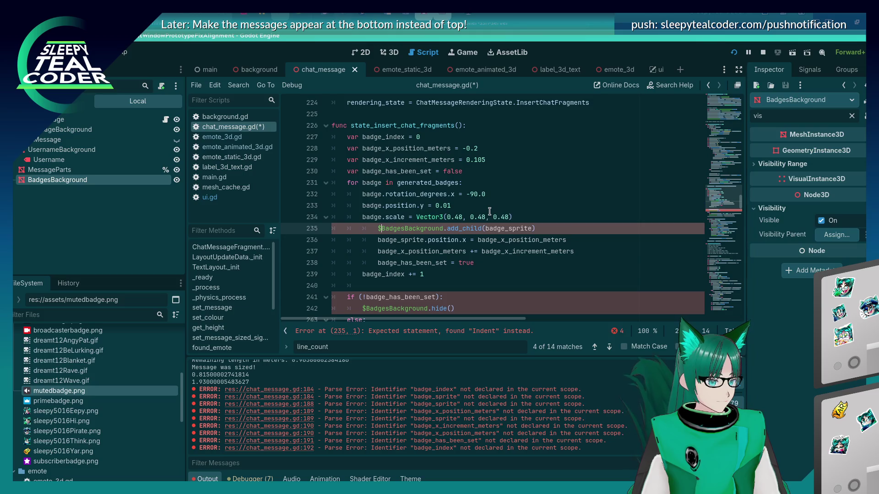
{"action": "key", "text": "ctrl+s"}
{"action": "key", "text": "Down"}
{"action": "key", "text": "Down"}
{"action": "key", "text": "Down"}
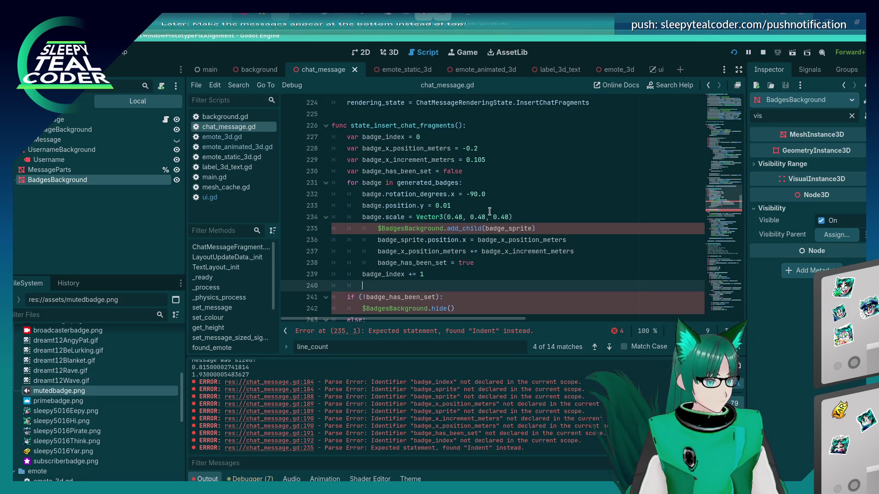
{"action": "key", "text": "Down"}
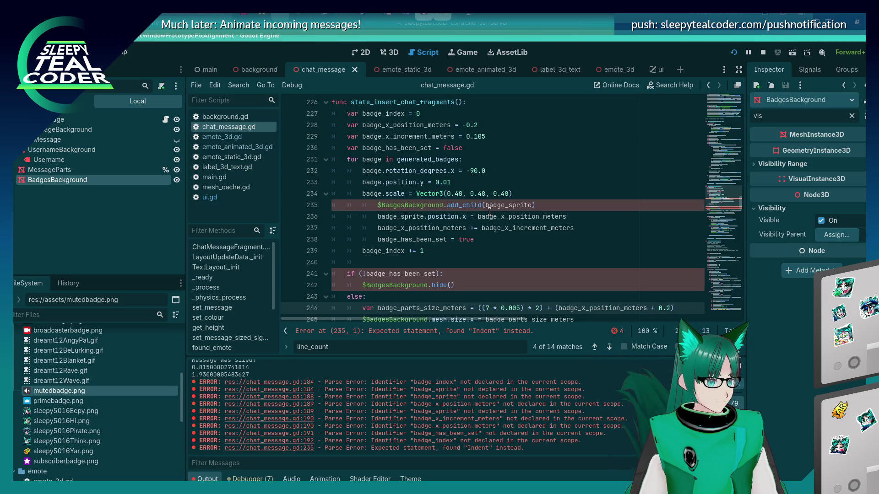
{"action": "key", "text": "Up"}
{"action": "key", "text": "Up"}
{"action": "key", "text": "Up"}
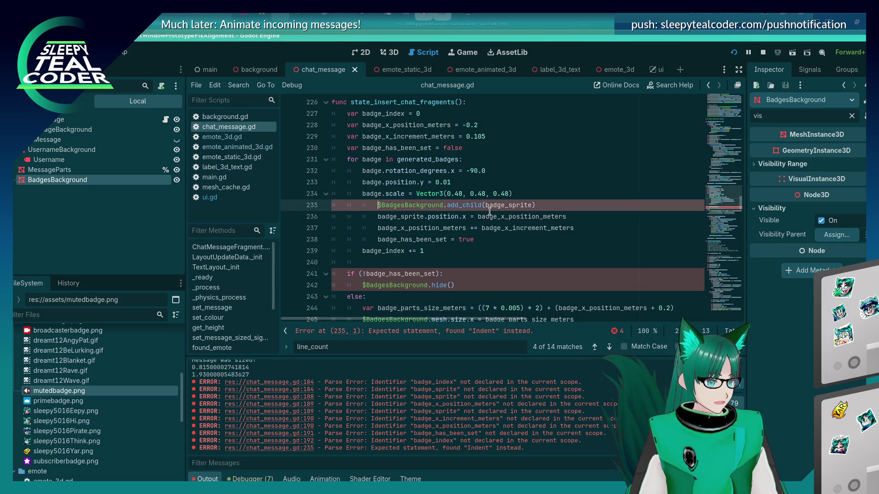
{"action": "key", "text": "End"}
{"action": "key", "text": "shift+Home"}
{"action": "key", "text": "ctrl+x"}
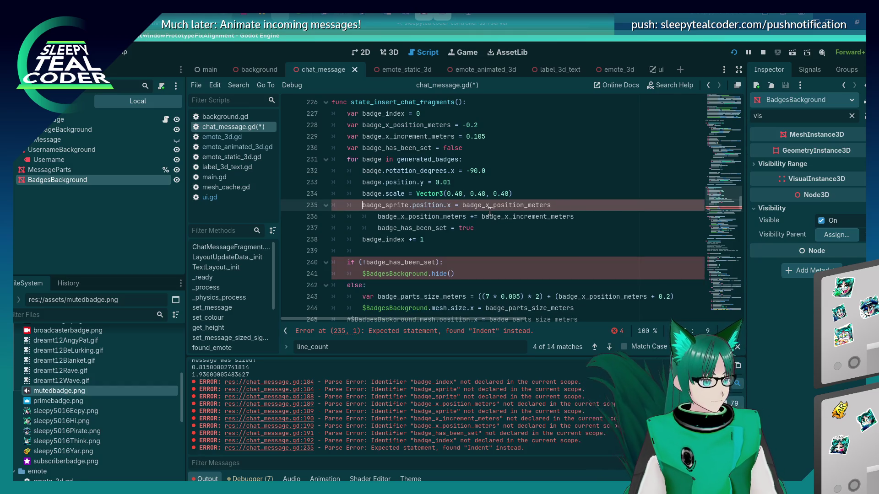
Step: Dedent the position.x, x-increment and badge_has_been_set lines, renaming badge_sprite to badge
{"action": "key", "text": "shift+Tab"}
{"action": "key", "text": "Right"}
{"action": "key", "text": "Right"}
{"action": "key", "text": "Right"}
{"action": "key", "text": "Delete"}
{"action": "key", "text": "Delete"}
{"action": "key", "text": "Delete"}
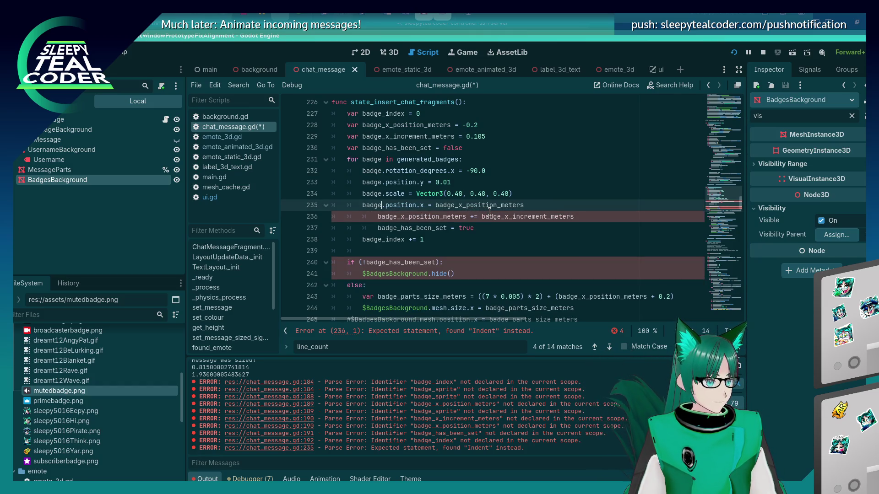
{"action": "key", "text": "Down"}
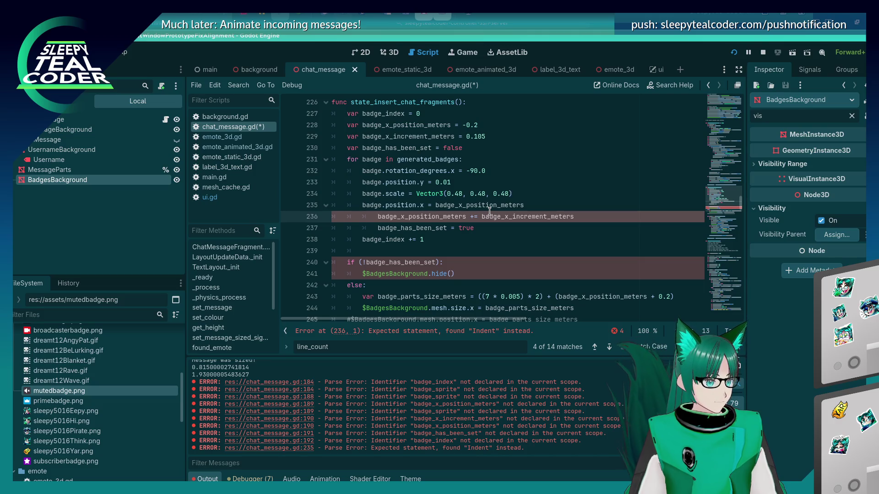
{"action": "key", "text": "shift+Tab"}
{"action": "key", "text": "Down"}
{"action": "key", "text": "shift+Tab"}
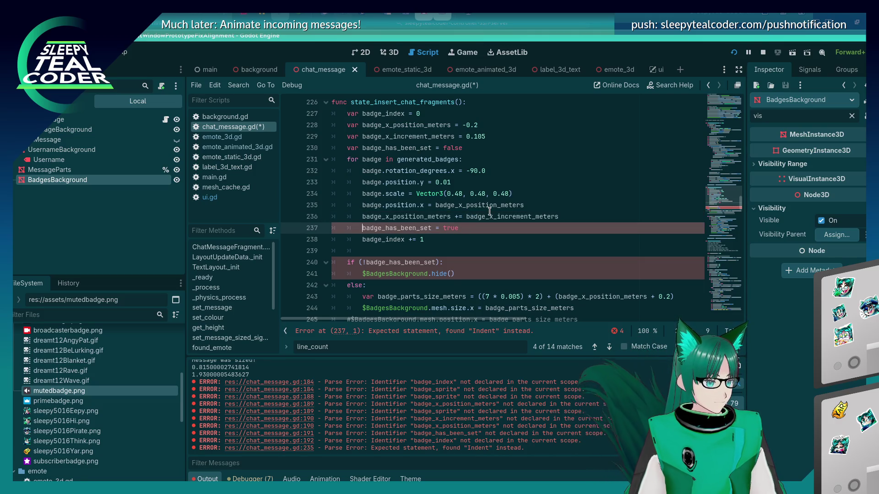
Step: Delete the unused badge_index declaration and its increment line, then save the script
{"action": "key", "text": "Up"}
{"action": "key", "text": "Up"}
{"action": "key", "text": "Up"}
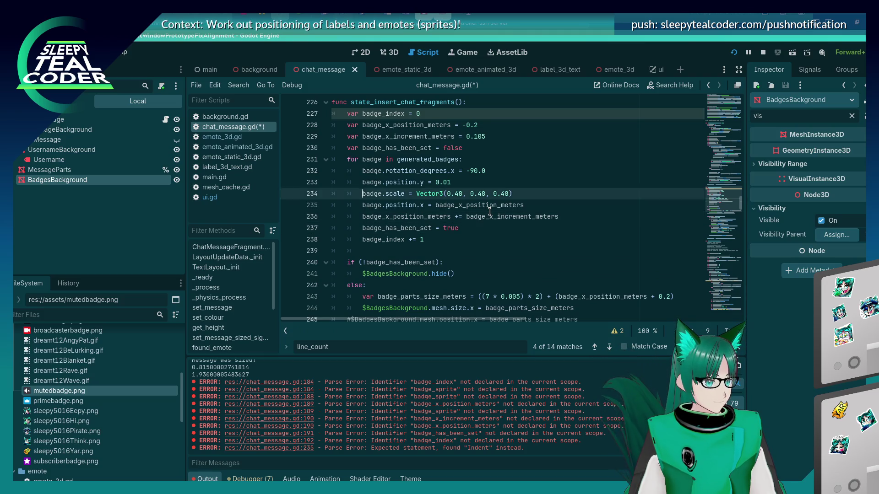
{"action": "key", "text": "Up"}
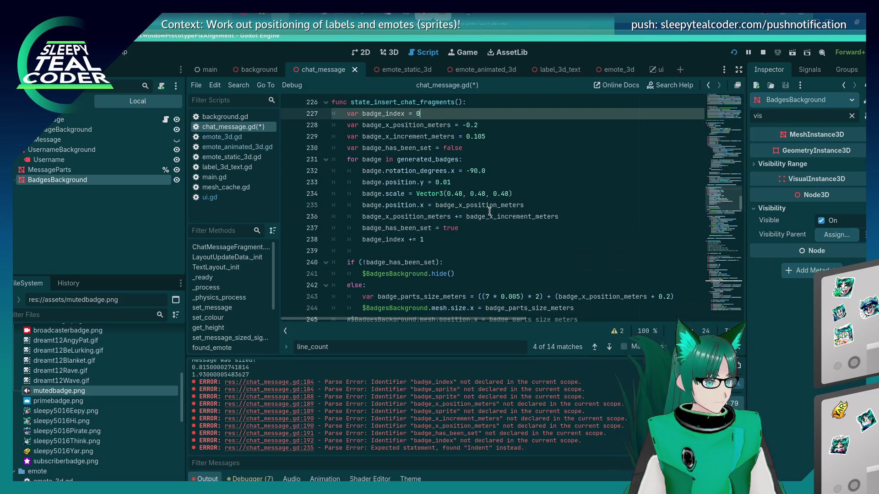
{"action": "key", "text": "ctrl+shift+k"}
{"action": "key", "text": "Down"}
{"action": "key", "text": "Down"}
{"action": "key", "text": "Down"}
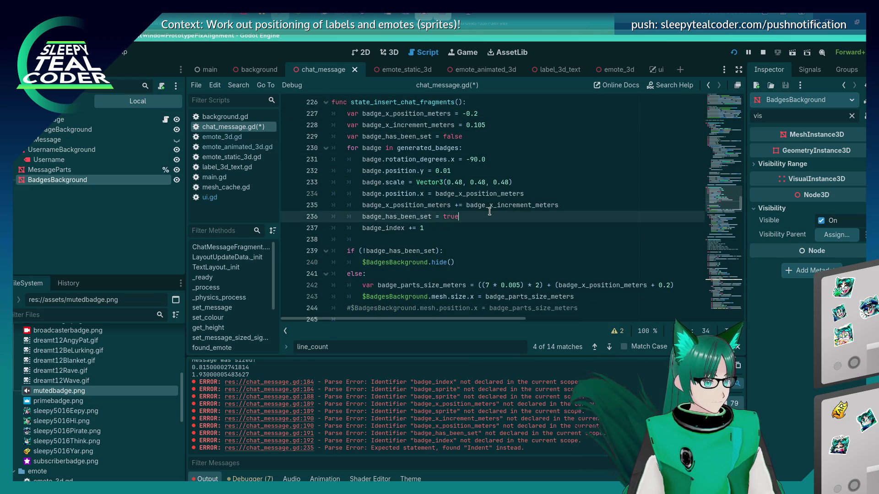
{"action": "key", "text": "ctrl+shift+k"}
{"action": "key", "text": "ctrl+s"}
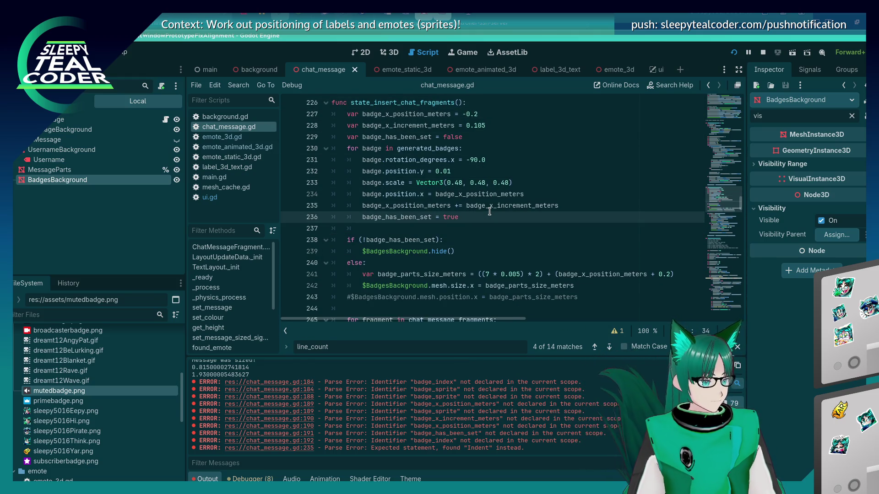
{"action": "key", "text": "Down"}
{"action": "key", "text": "Down"}
{"action": "key", "text": "Down"}
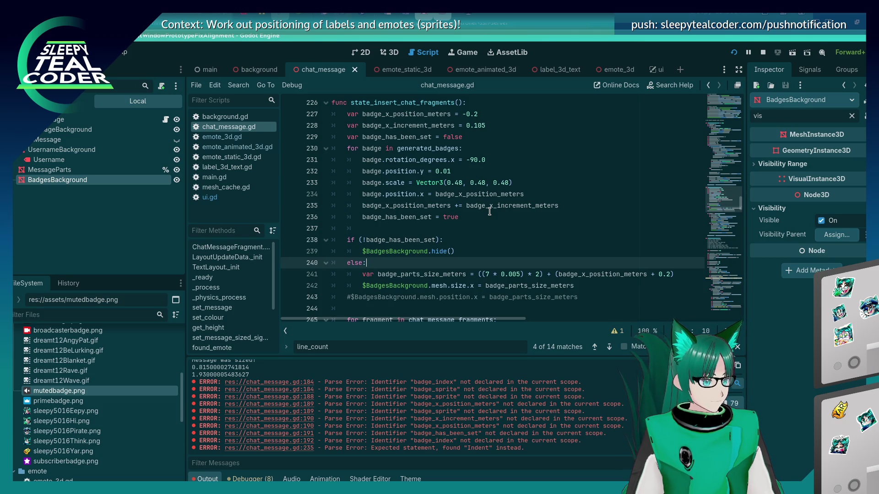
{"action": "key", "text": "alt+Tab"}
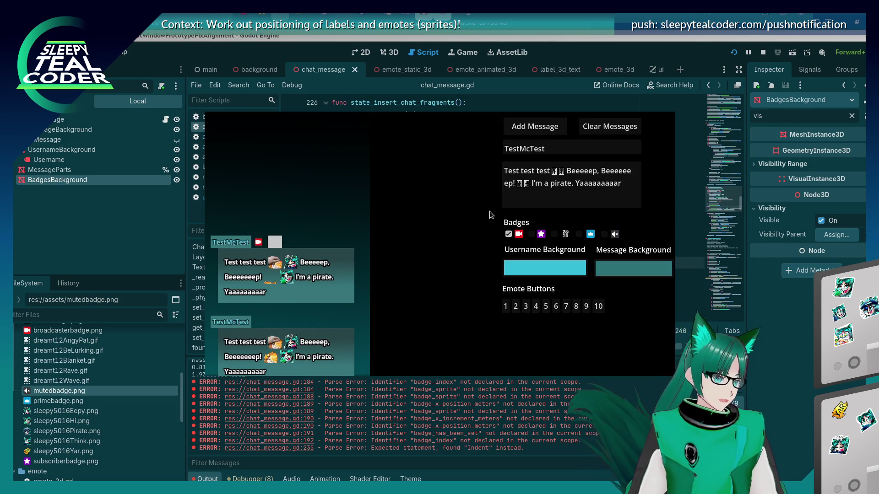
Step: Clear the chat and add a test message in the running app
{"action": "left_click", "coordinate": [584, 130]}
{"action": "left_click", "coordinate": [538, 130]}
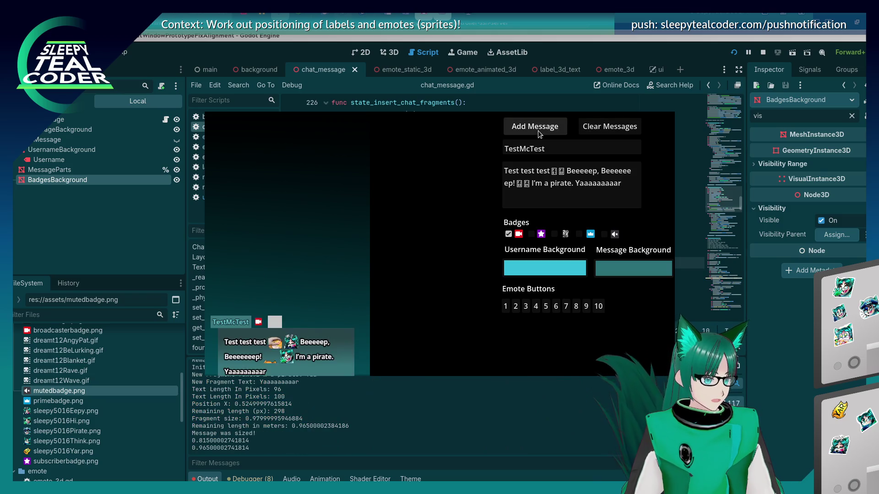
{"action": "left_click", "coordinate": [725, 62]}
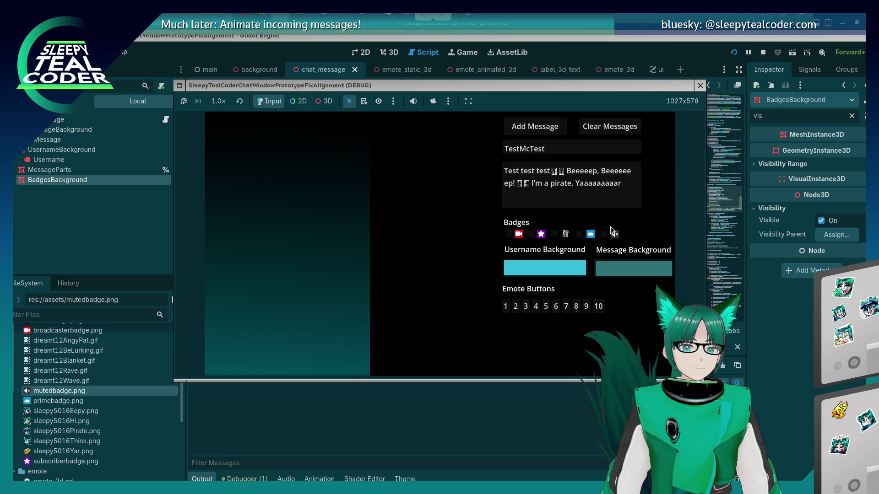
Step: Add messages with no badge, with broadcaster, then with broadcaster and subscriber badges
{"action": "left_click", "coordinate": [553, 122]}
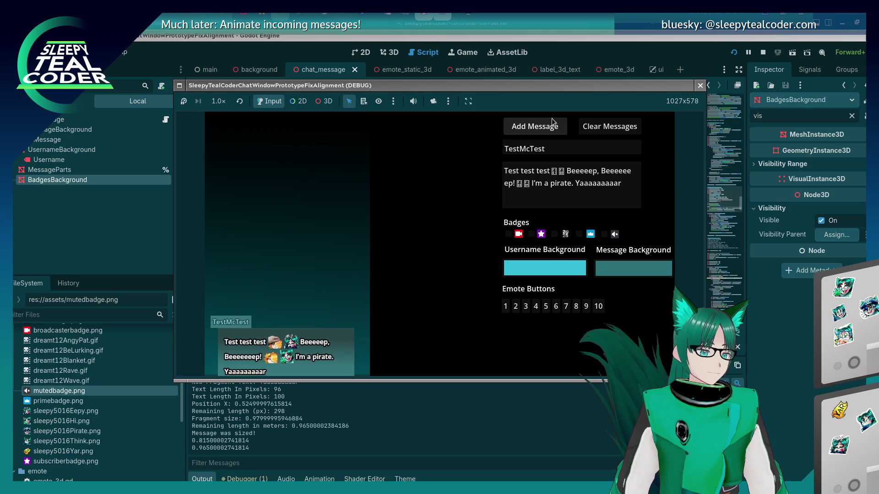
{"action": "left_click", "coordinate": [509, 234]}
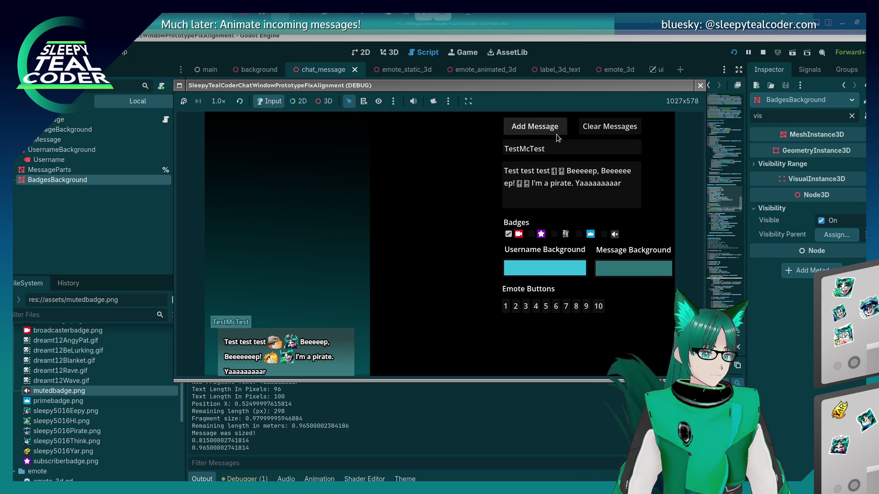
{"action": "left_click", "coordinate": [534, 127]}
{"action": "left_click", "coordinate": [531, 233]}
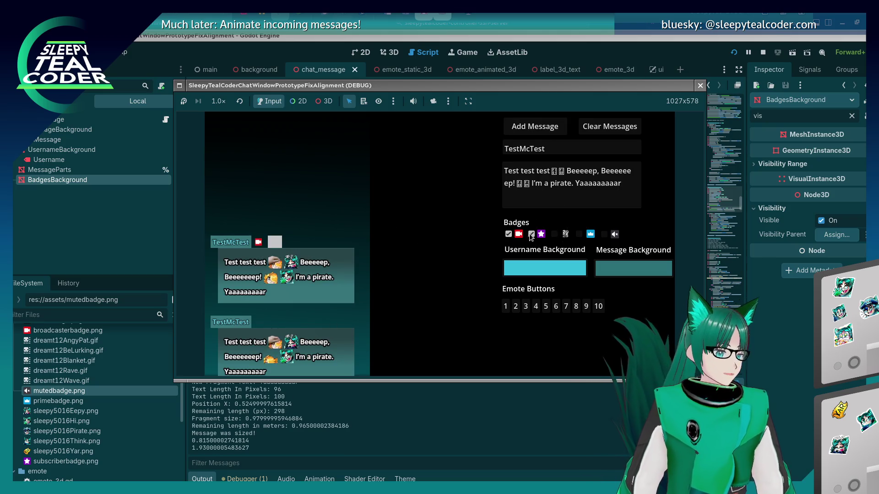
{"action": "left_click", "coordinate": [534, 127]}
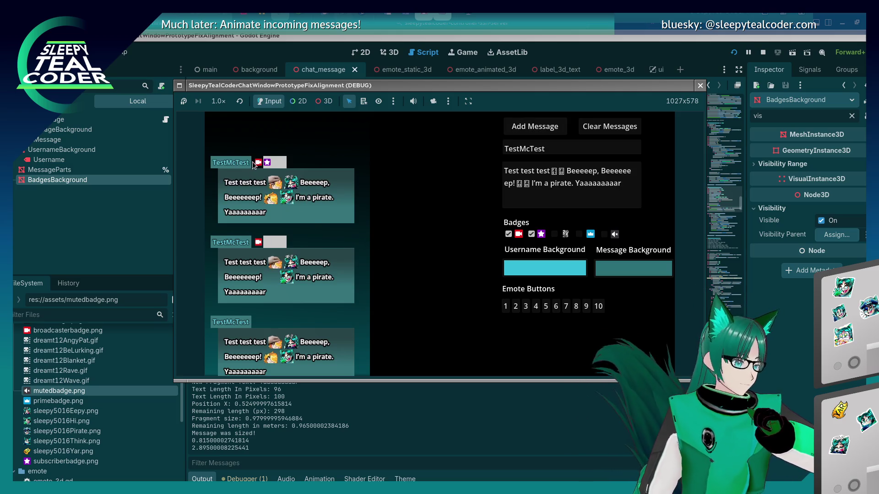
{"action": "left_click", "coordinate": [795, 371]}
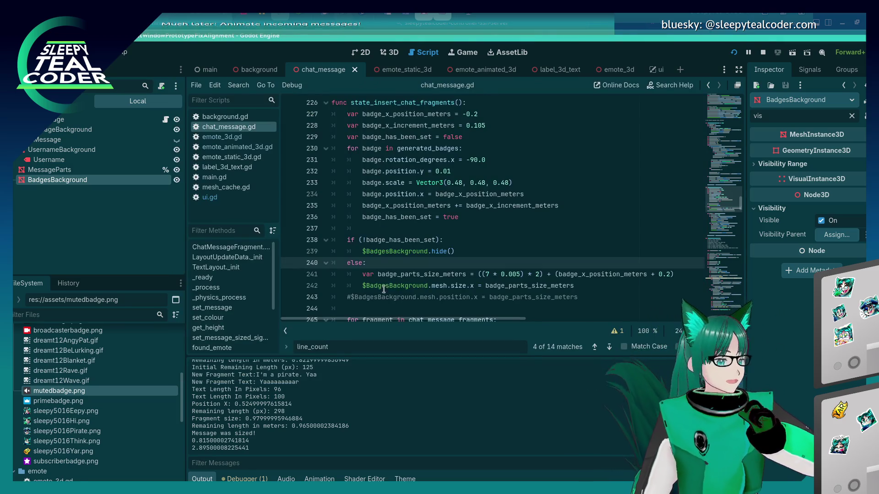
Step: Uncomment the background position line, test-run the app, then stop it
{"action": "scroll", "coordinate": [440, 231], "scroll_direction": "down", "scroll_amount": 3}
{"action": "scroll", "coordinate": [440, 231], "scroll_direction": "up", "scroll_amount": 1}
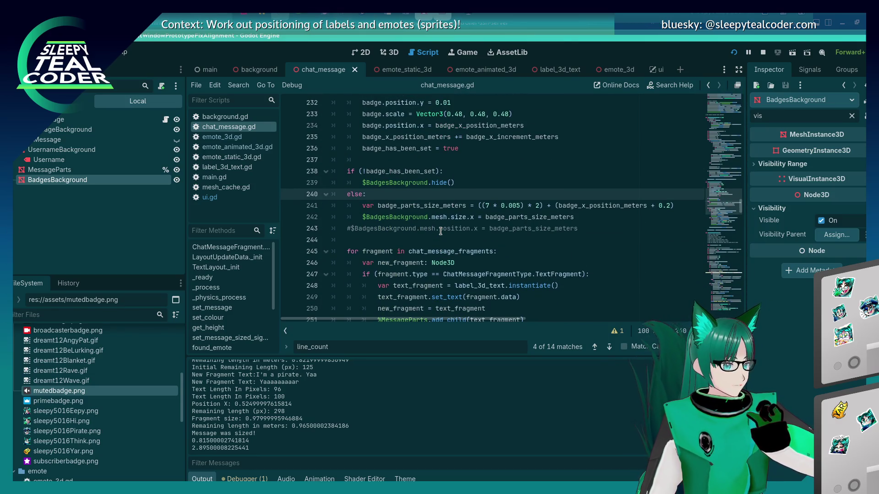
{"action": "left_click", "coordinate": [353, 228]}
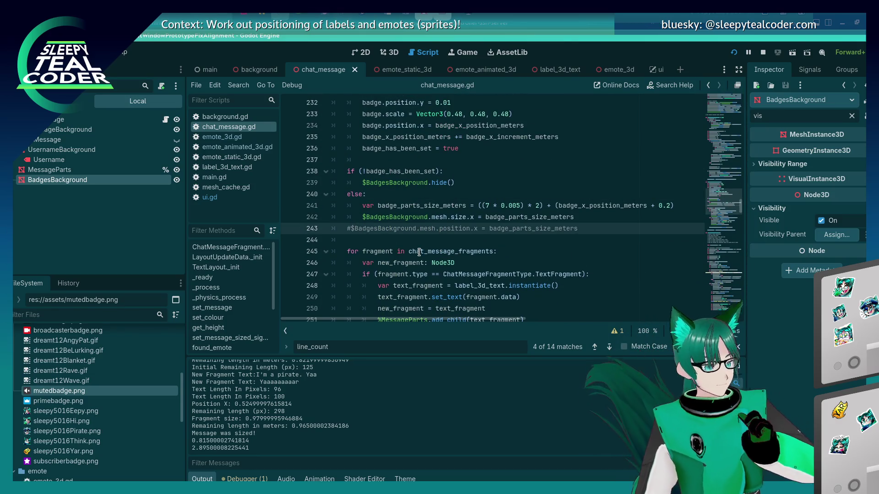
{"action": "key", "text": "ctrl+k"}
{"action": "key", "text": "F5"}
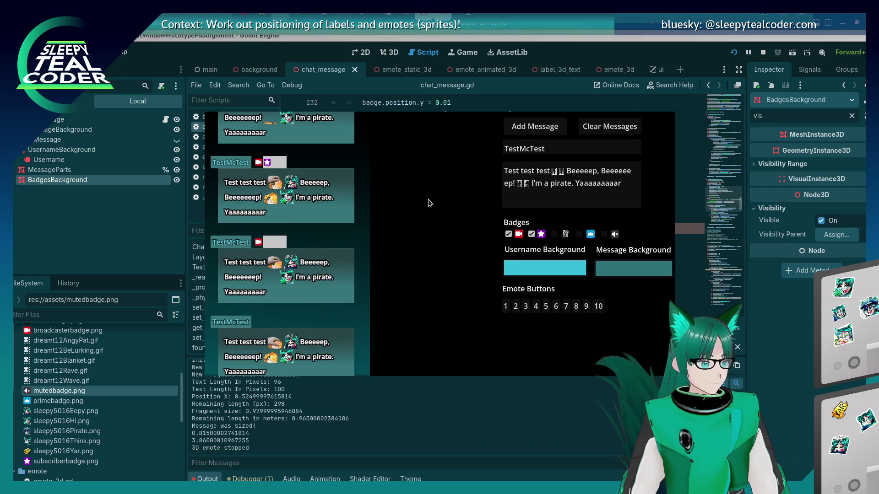
{"action": "key", "text": "F8"}
Step: Review the badges background sizing code up to line 243 and relaunch the project
{"action": "scroll", "coordinate": [533, 247], "scroll_direction": "up", "scroll_amount": 3}
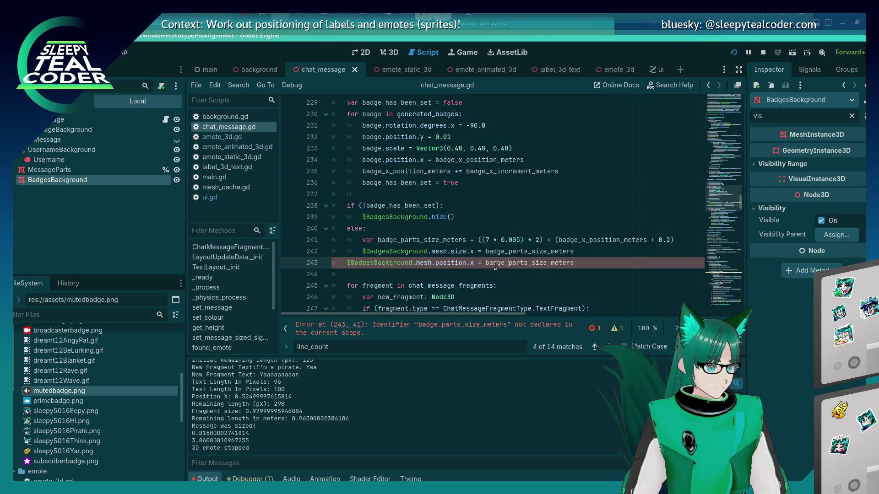
{"action": "scroll", "coordinate": [496, 265], "scroll_direction": "up", "scroll_amount": 2}
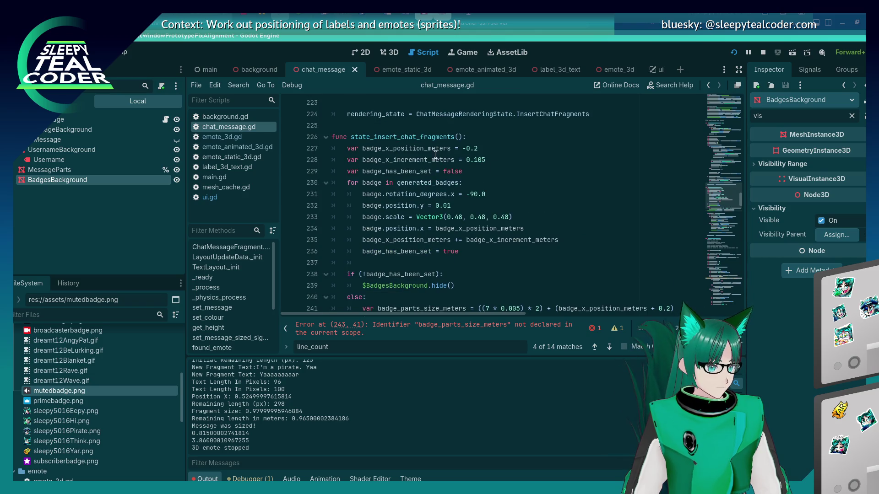
{"action": "scroll", "coordinate": [460, 205], "scroll_direction": "down", "scroll_amount": 1}
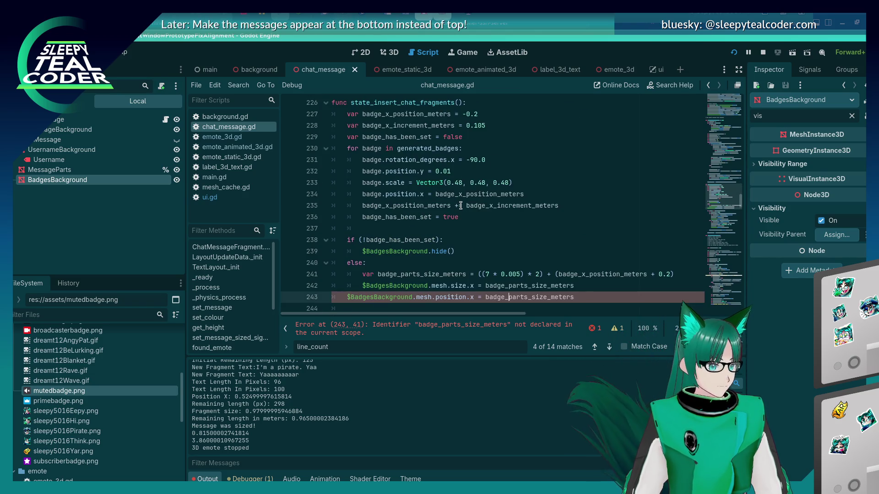
{"action": "left_click", "coordinate": [508, 127]}
{"action": "scroll", "coordinate": [443, 210], "scroll_direction": "up", "scroll_amount": 16}
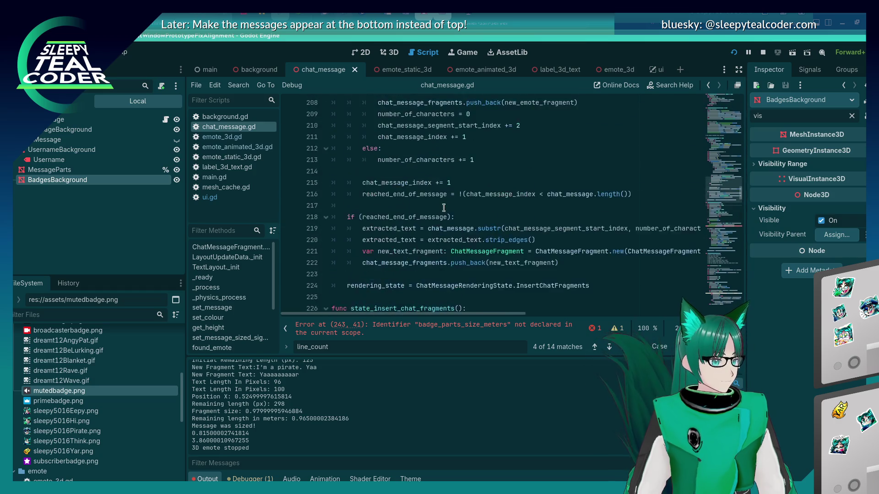
{"action": "scroll", "coordinate": [443, 212], "scroll_direction": "up", "scroll_amount": 1}
{"action": "scroll", "coordinate": [443, 212], "scroll_direction": "down", "scroll_amount": 17}
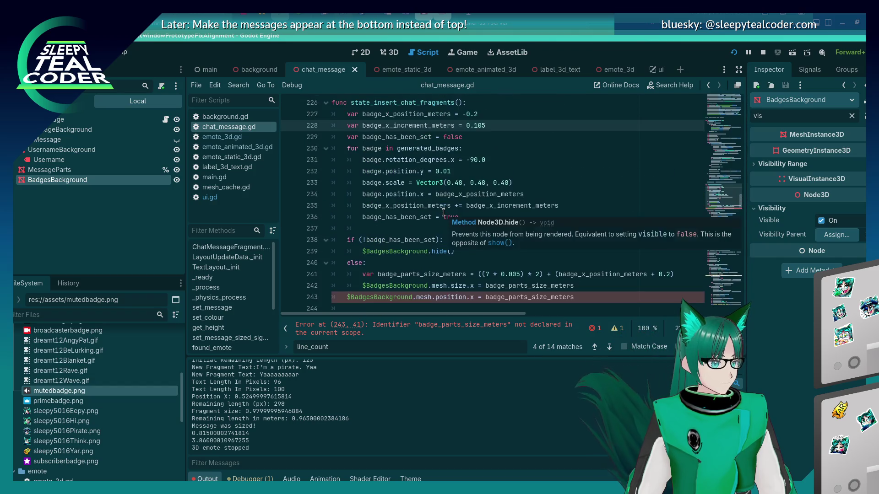
{"action": "scroll", "coordinate": [461, 287], "scroll_direction": "down", "scroll_amount": 2}
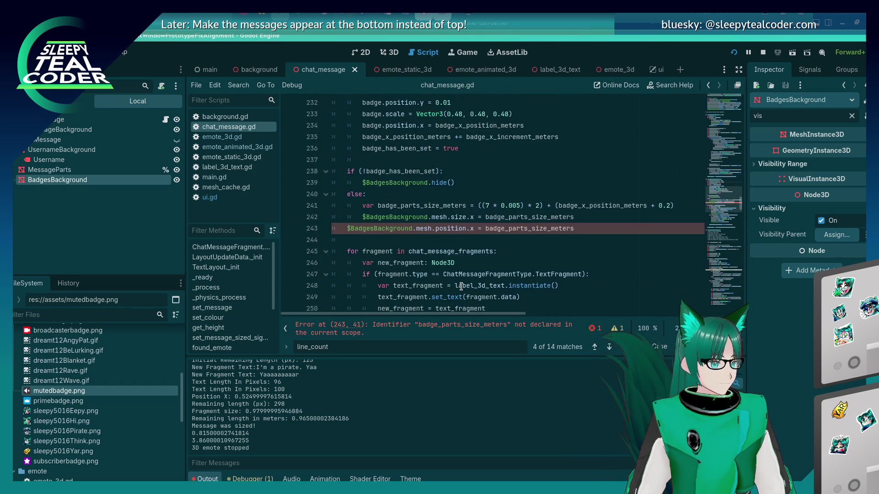
{"action": "left_click", "coordinate": [579, 231]}
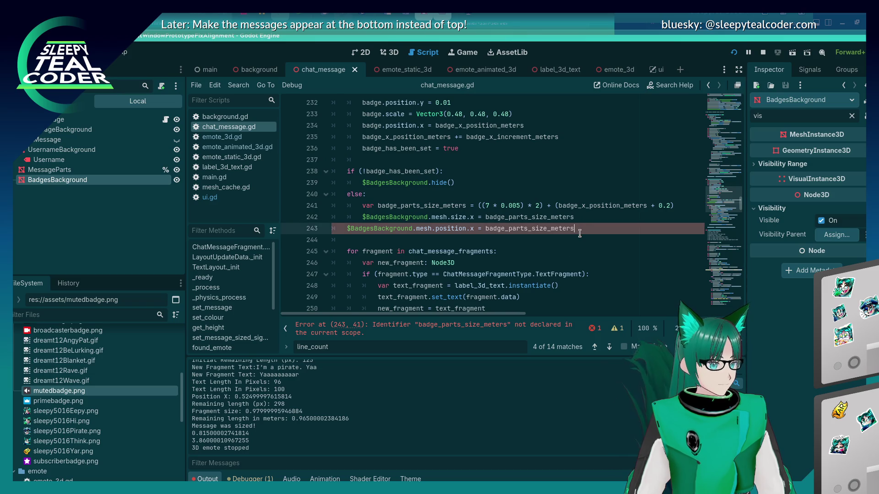
{"action": "key", "text": "F5"}
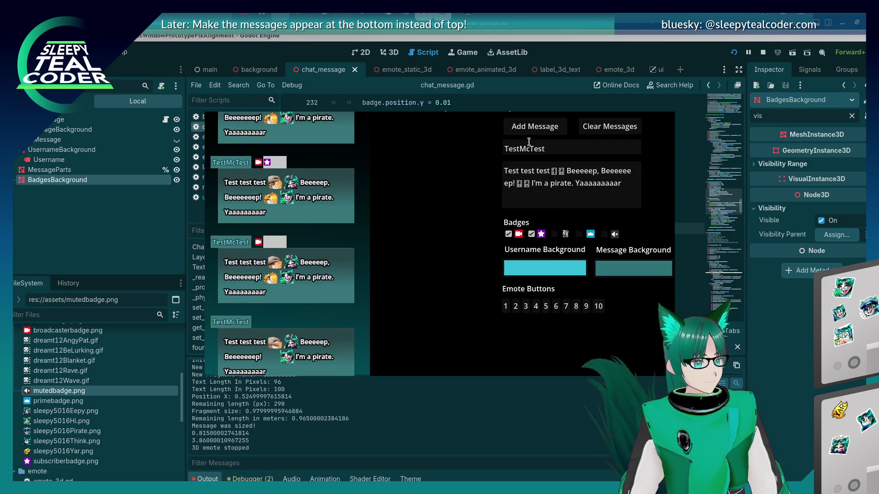
Step: Add a test message, then change line 243 to $BadgesBackground.position.x and save
{"action": "left_click", "coordinate": [525, 131]}
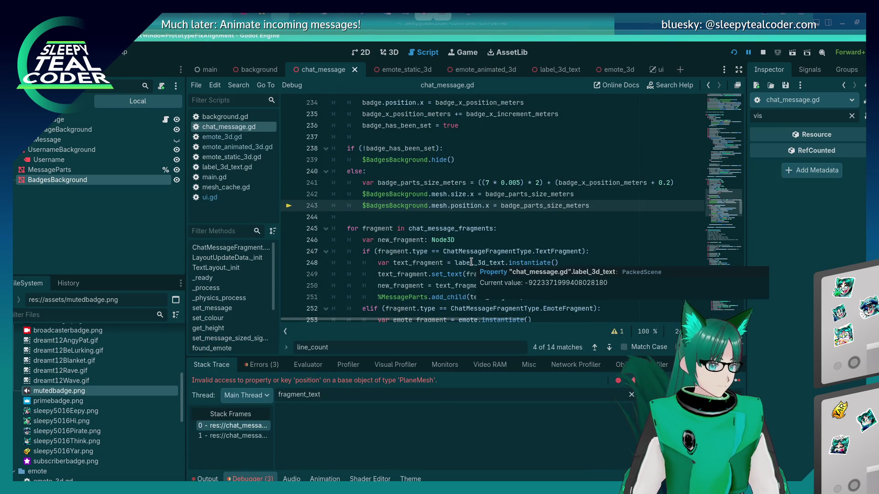
{"action": "double_click", "coordinate": [480, 205]}
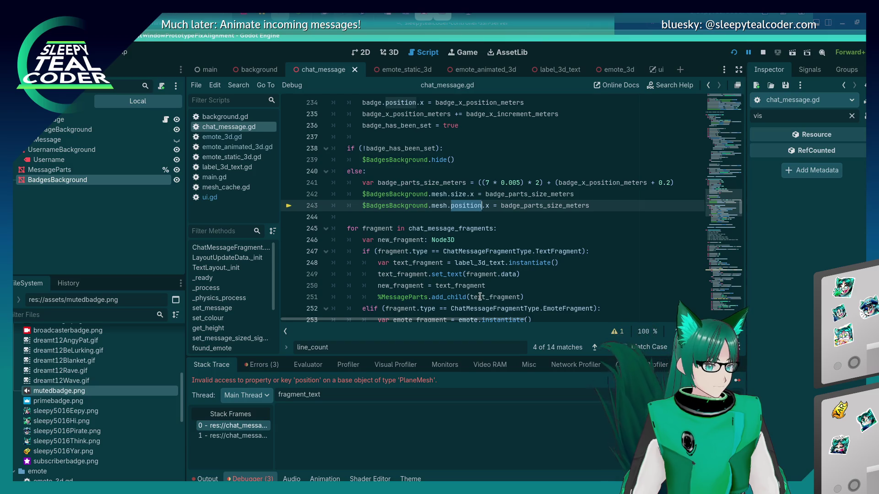
{"action": "mouse_move", "coordinate": [478, 298]}
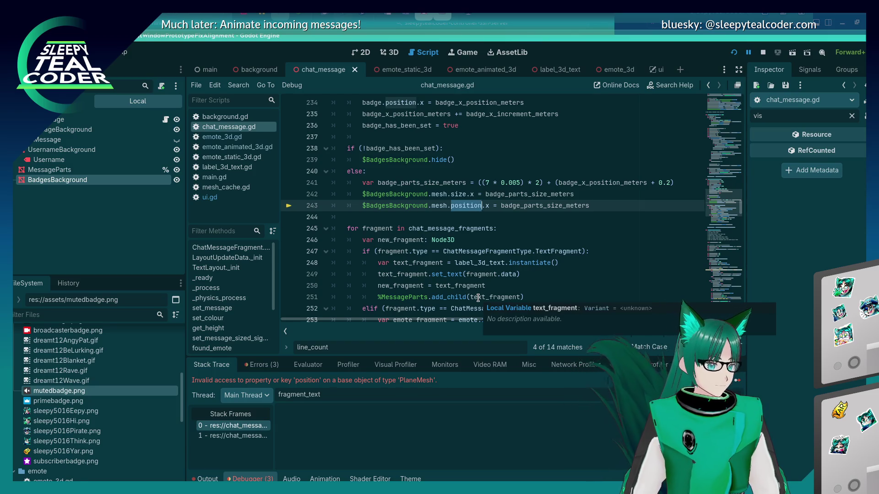
{"action": "key", "text": "BackSpace"}
{"action": "key", "text": "BackSpace"}
{"action": "key", "text": "BackSpace"}
{"action": "key", "text": "BackSpace"}
{"action": "type", "text": "position"}
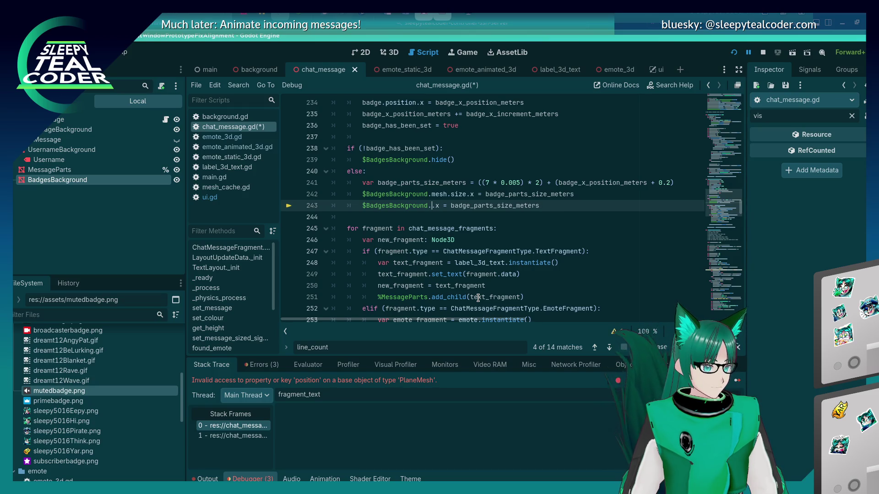
{"action": "key", "text": "ctrl+s"}
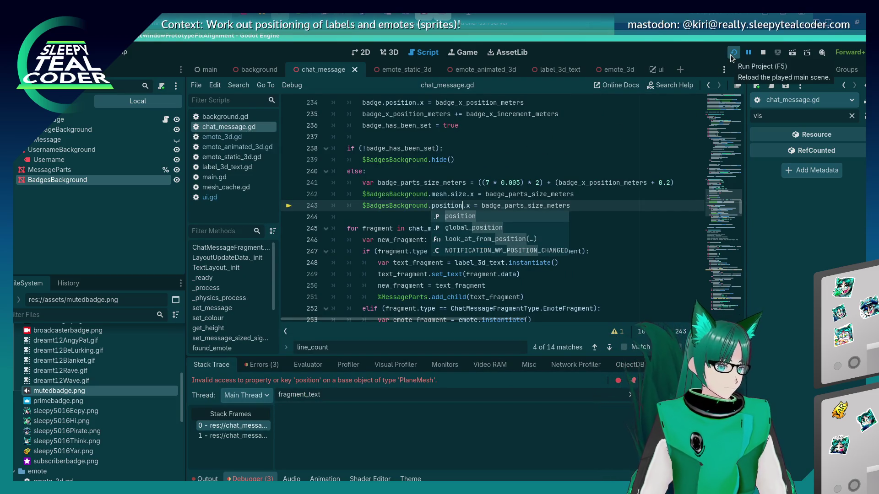
{"action": "left_click", "coordinate": [524, 169]}
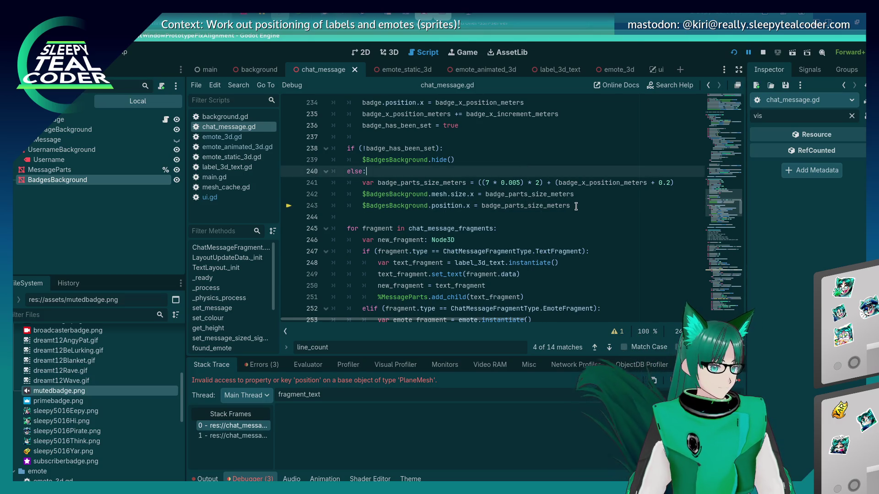
{"action": "left_click", "coordinate": [576, 206]}
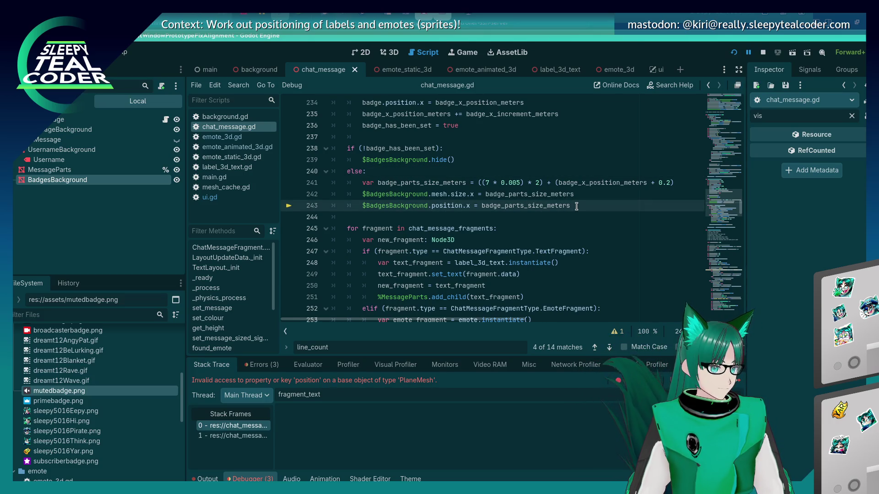
{"action": "mouse_move", "coordinate": [498, 264]}
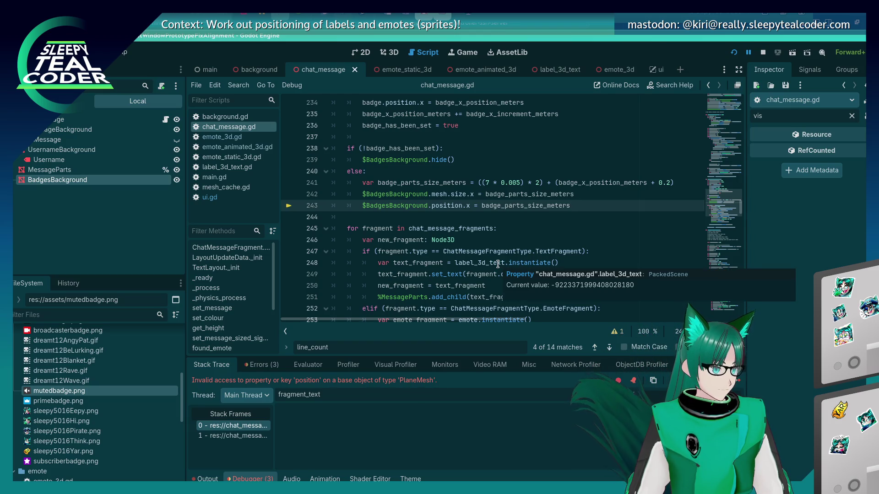
Step: Check the running game, stop the debug session, and select the scene's root node
{"action": "key", "text": "alt+Tab"}
{"action": "key", "text": "alt+Tab"}
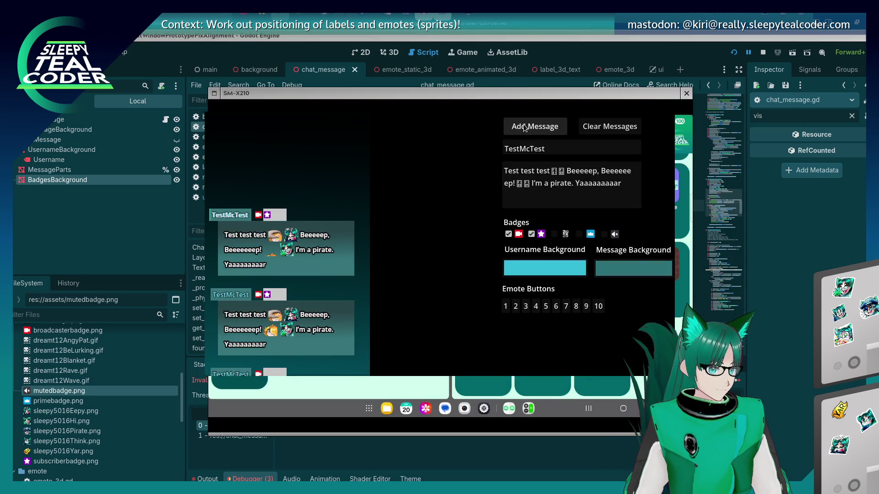
{"action": "key", "text": "alt+Tab"}
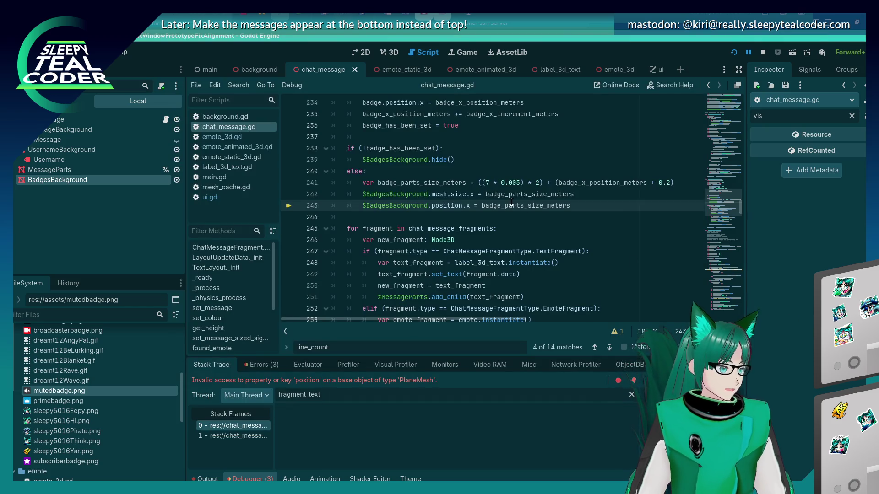
{"action": "left_click", "coordinate": [762, 54]}
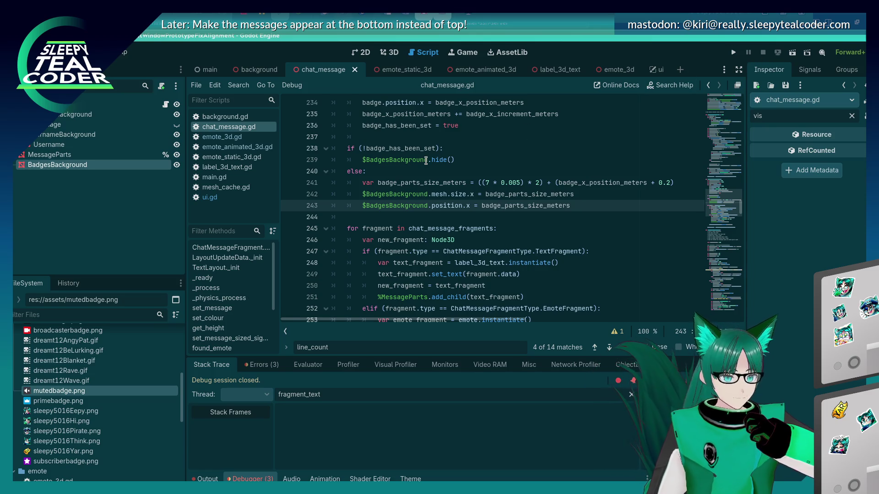
{"action": "scroll", "coordinate": [397, 226], "scroll_direction": "down", "scroll_amount": 8}
{"action": "scroll", "coordinate": [396, 226], "scroll_direction": "up", "scroll_amount": 6}
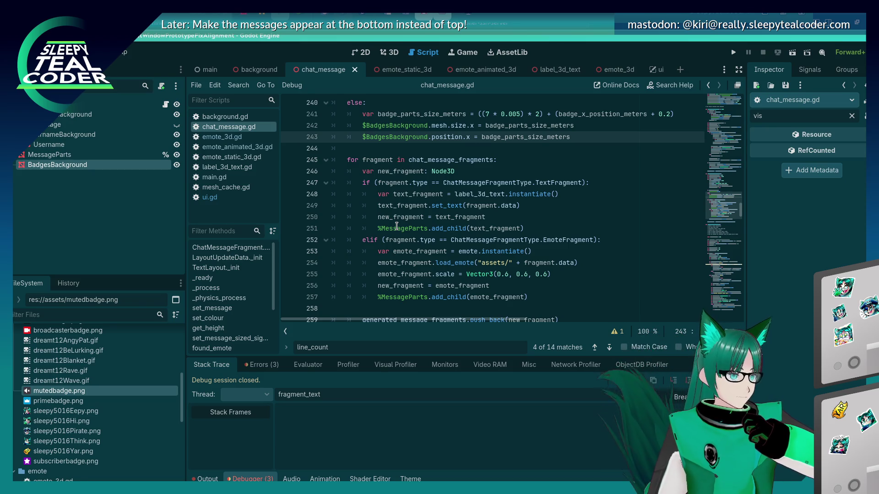
{"action": "scroll", "coordinate": [396, 226], "scroll_direction": "up", "scroll_amount": 2}
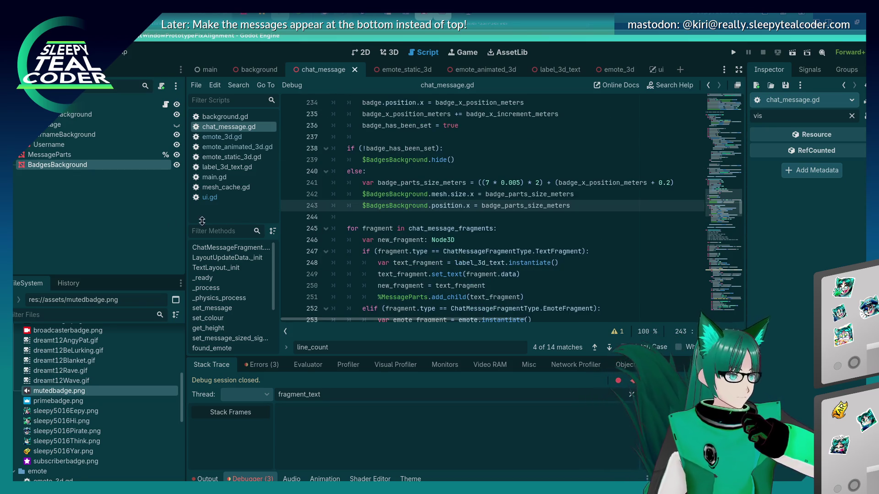
{"action": "left_click", "coordinate": [42, 104]}
Step: Add a MeshInstance3D child under the root node and rename it BadgesParts
{"action": "right_click", "coordinate": [42, 105]}
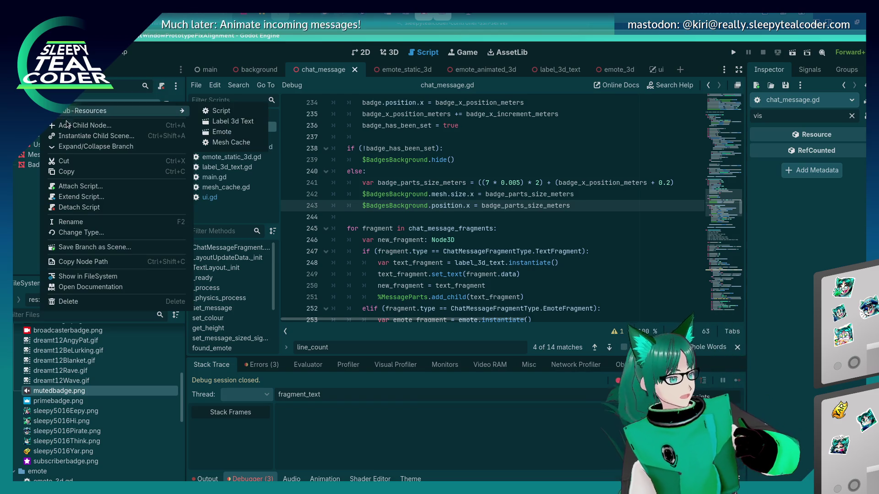
{"action": "left_click", "coordinate": [73, 125]}
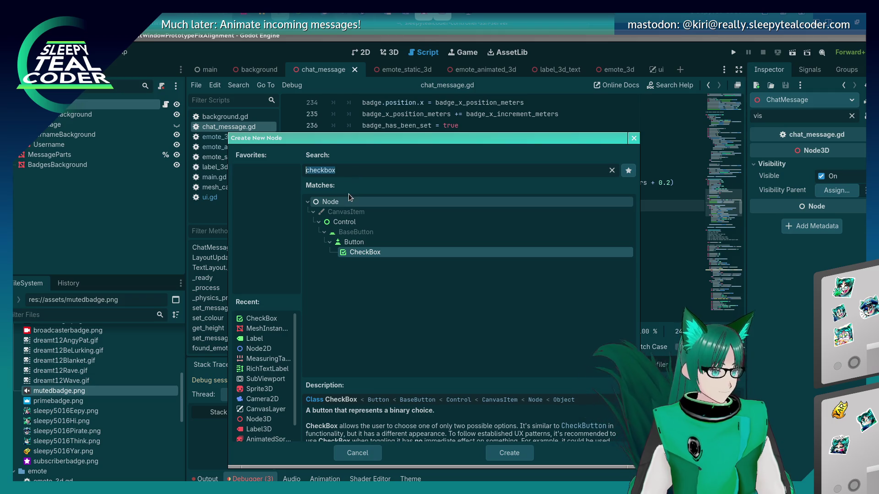
{"action": "type", "text": "Mesh"}
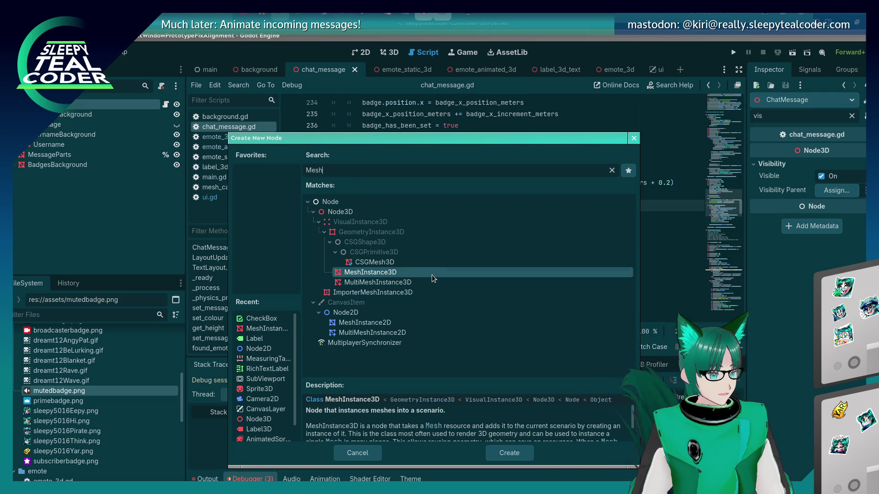
{"action": "double_click", "coordinate": [432, 276]}
{"action": "double_click", "coordinate": [75, 176]}
{"action": "type", "text": "BadgesParts"}
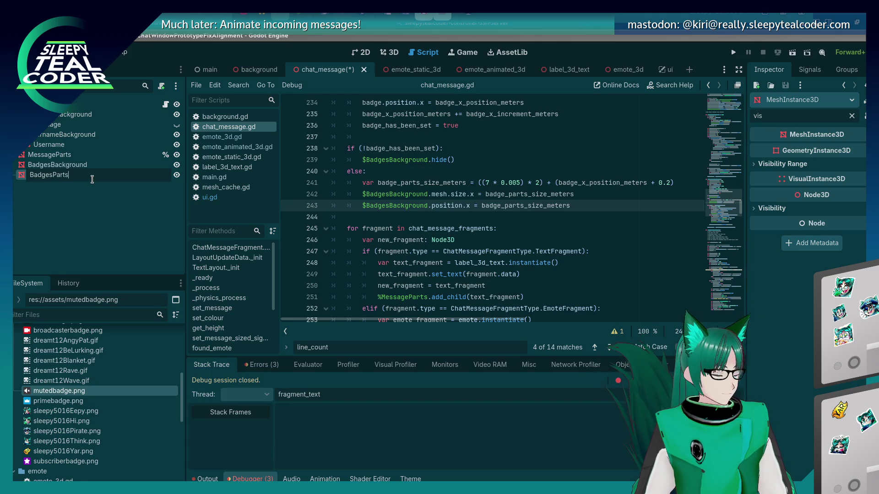
{"action": "key", "text": "Return"}
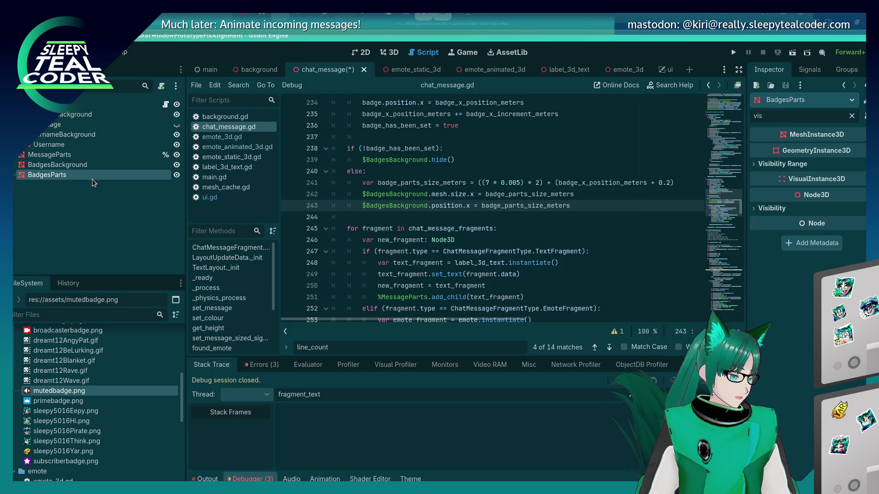
{"action": "scroll", "coordinate": [468, 210], "scroll_direction": "down", "scroll_amount": 2}
{"action": "left_click", "coordinate": [386, 228]}
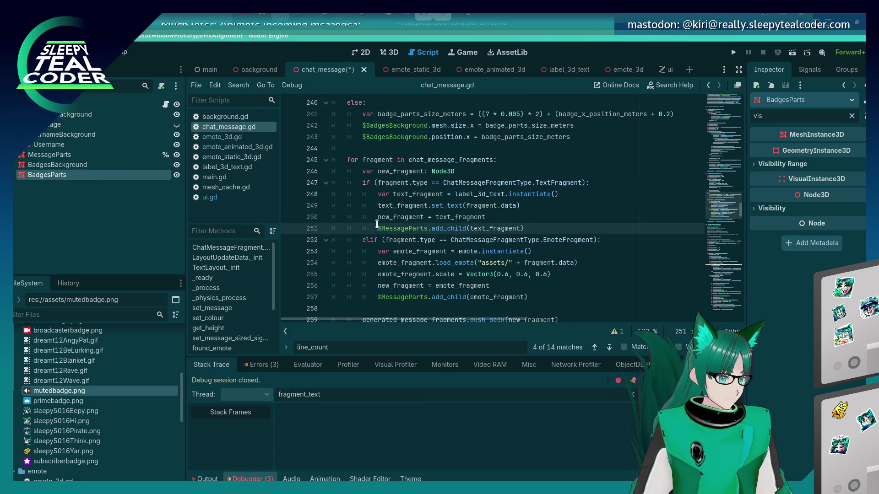
Step: Change line 185's $BadgesBackground reference to $BadgesParts and save the script
{"action": "scroll", "coordinate": [383, 269], "scroll_direction": "up", "scroll_amount": 4}
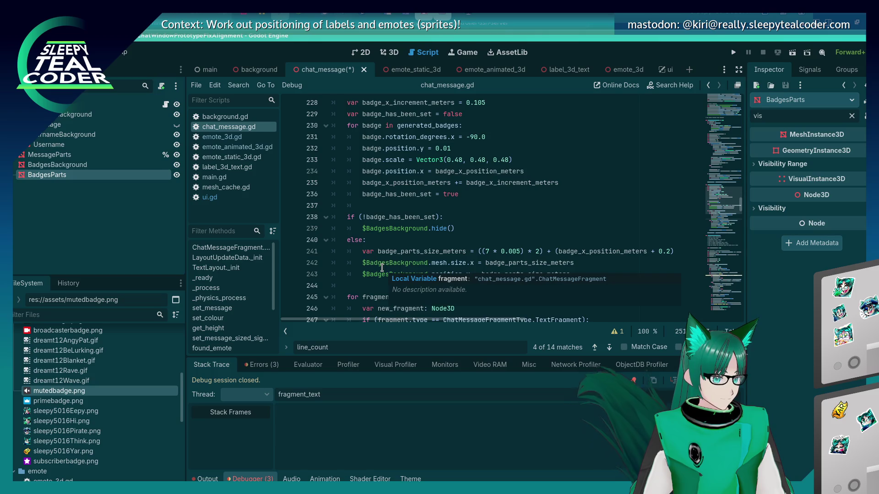
{"action": "scroll", "coordinate": [377, 242], "scroll_direction": "up", "scroll_amount": 20}
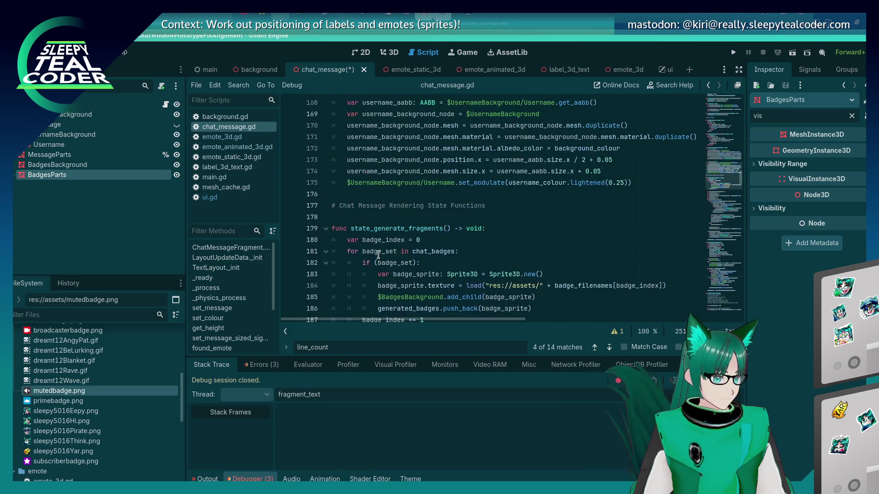
{"action": "scroll", "coordinate": [379, 254], "scroll_direction": "down", "scroll_amount": 2}
{"action": "left_click", "coordinate": [382, 228]}
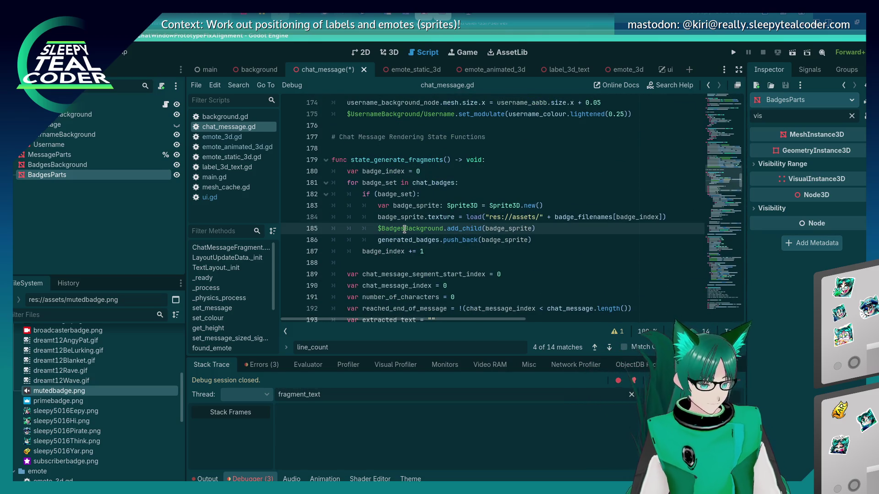
{"action": "key", "text": "Delete"}
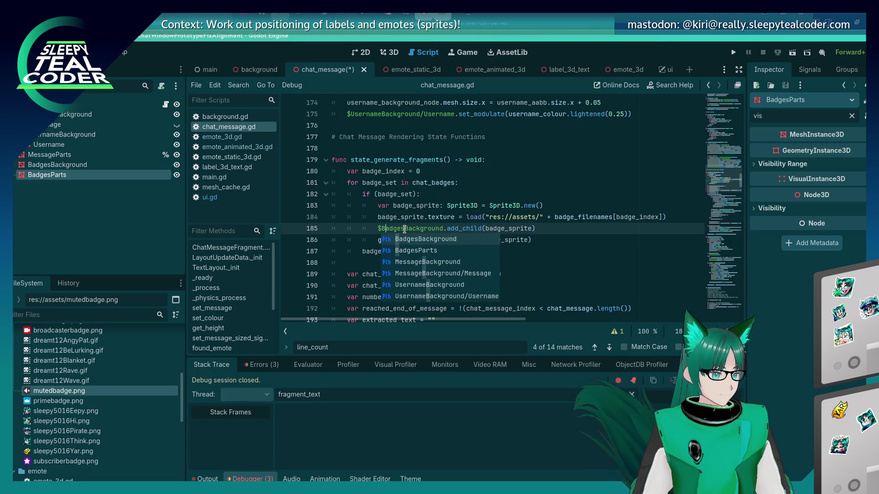
{"action": "key", "text": "Delete"}
{"action": "key", "text": "Delete"}
{"action": "key", "text": "Delete"}
{"action": "type", "text": "Parts"}
{"action": "key", "text": "ctrl+s"}
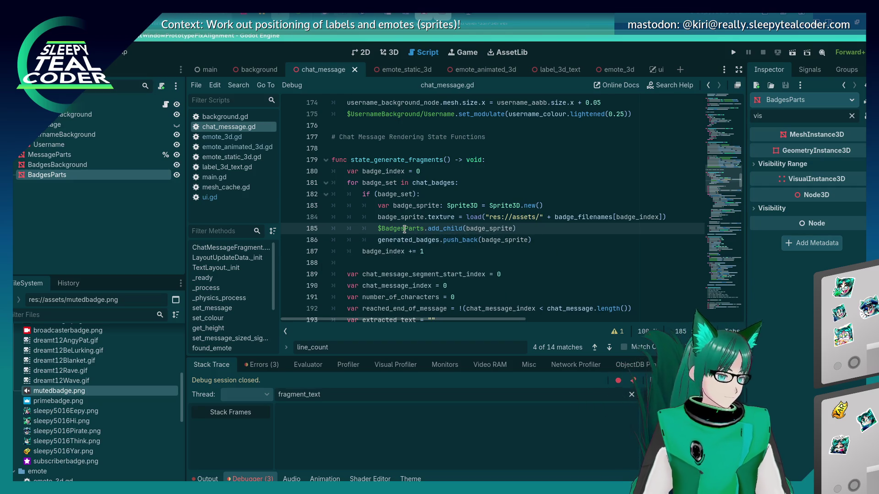
Step: Scroll through the script, then switch windows and return to the Godot editor
{"action": "scroll", "coordinate": [403, 229], "scroll_direction": "down", "scroll_amount": 16}
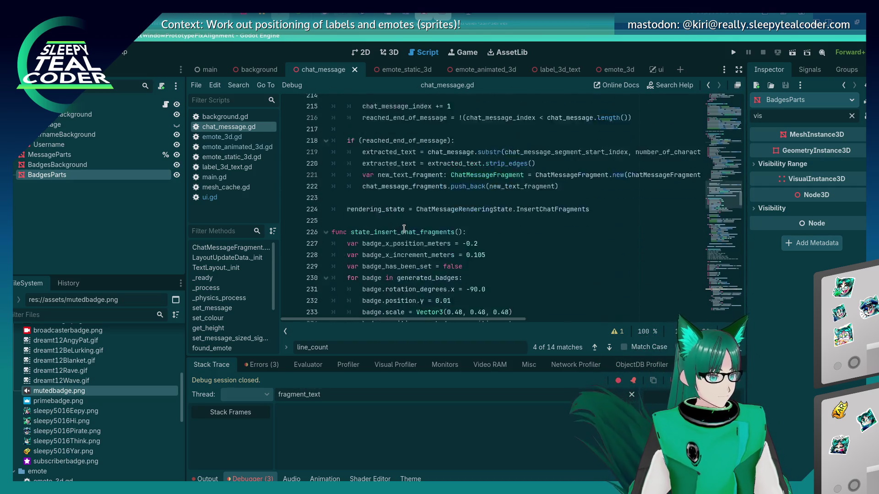
{"action": "scroll", "coordinate": [403, 229], "scroll_direction": "down", "scroll_amount": 8}
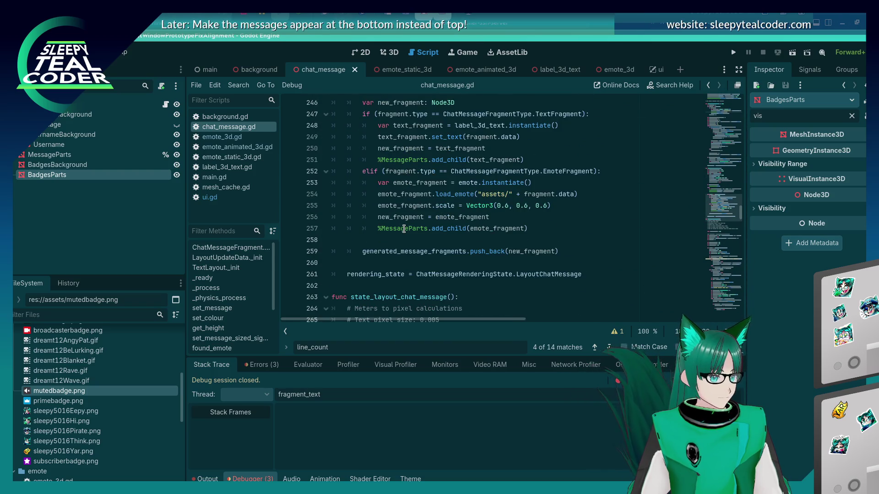
{"action": "scroll", "coordinate": [404, 229], "scroll_direction": "up", "scroll_amount": 2}
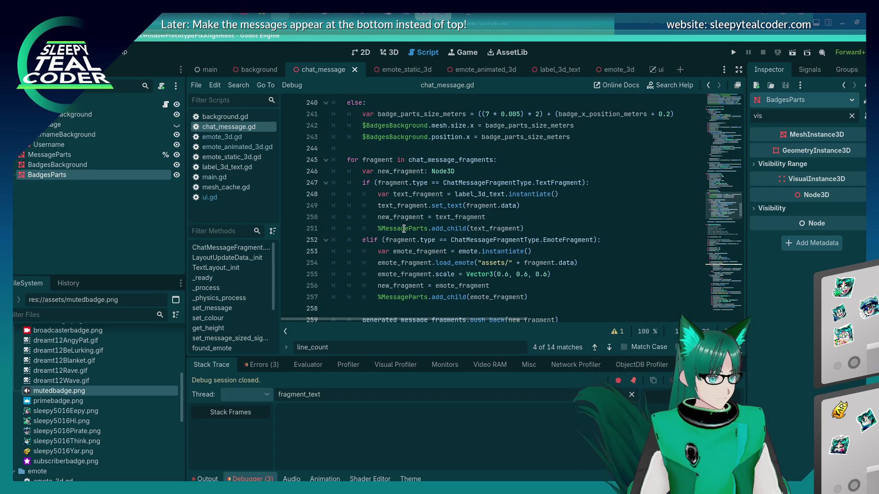
{"action": "key", "text": "alt+Tab"}
{"action": "key", "text": "alt+Tab"}
{"action": "key", "text": "alt+Tab"}
{"action": "key", "text": "Tab"}
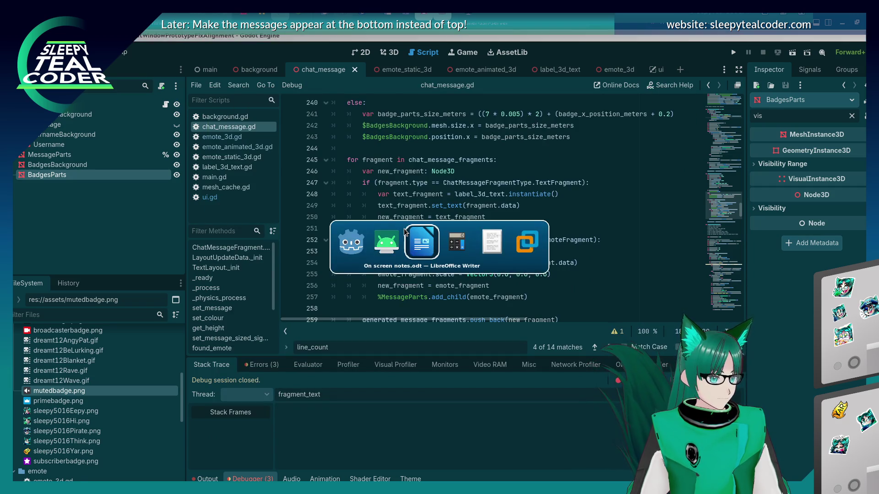
{"action": "left_click", "coordinate": [348, 243]}
Step: Run the game, add three test chat messages to check the badge placement, then stop it
{"action": "left_click", "coordinate": [738, 53]}
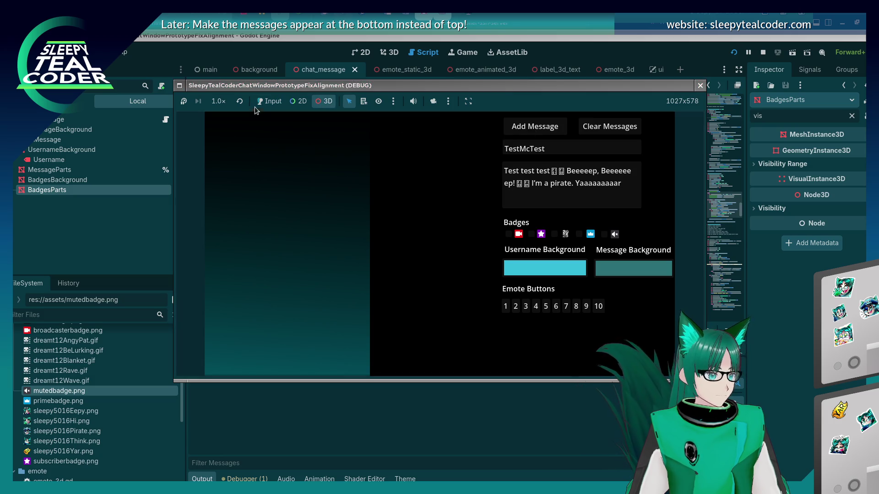
{"action": "left_click", "coordinate": [541, 130]}
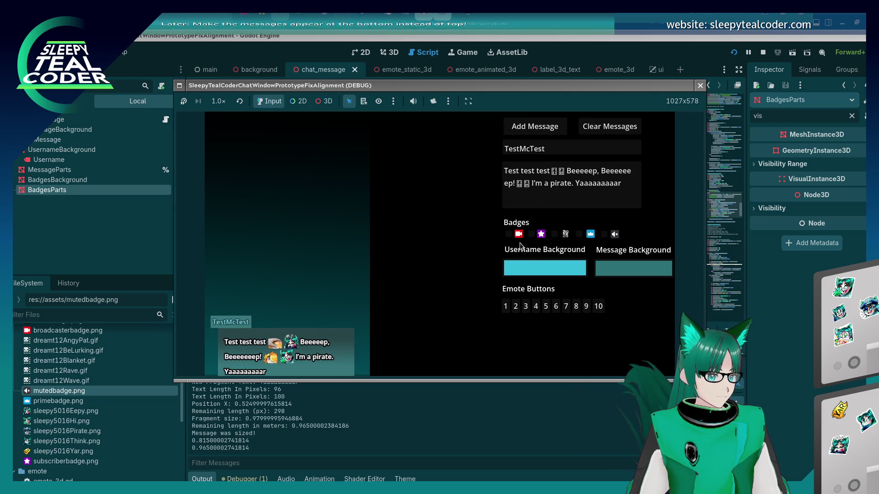
{"action": "left_click", "coordinate": [535, 133]}
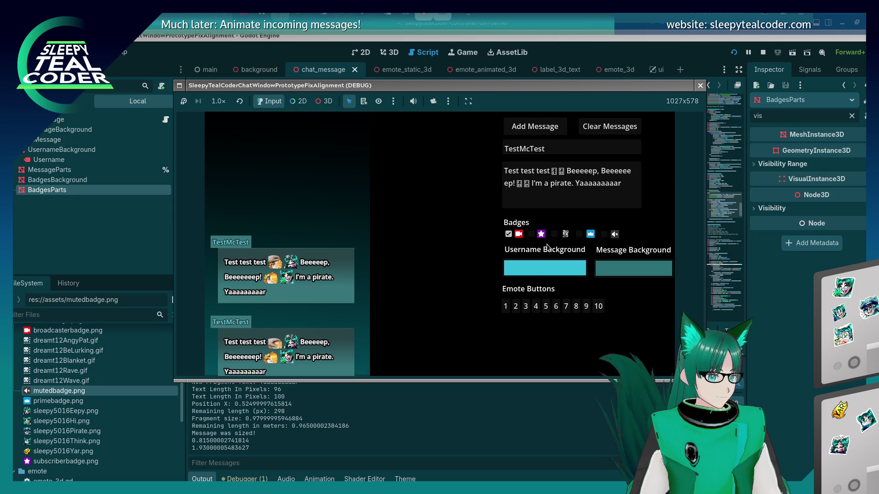
{"action": "left_click", "coordinate": [531, 131]}
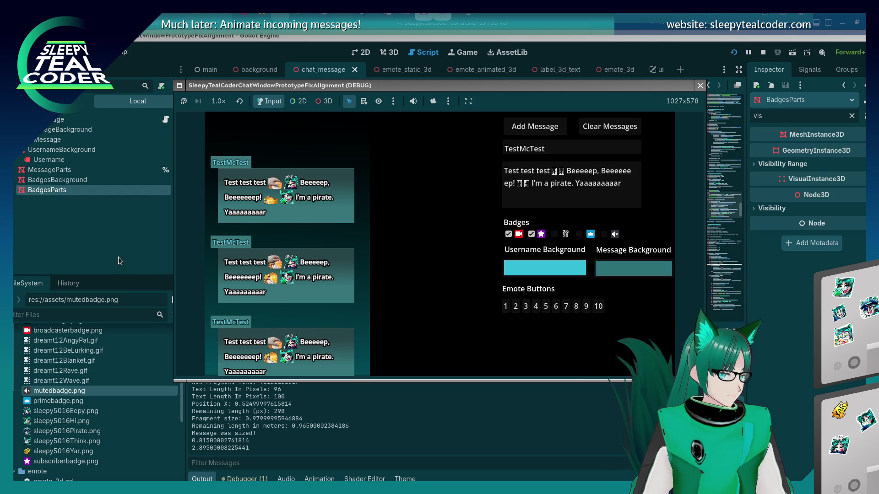
{"action": "key", "text": "F8"}
Step: In the 3D view, select the BadgesParts node and nudge it up by 0.05
{"action": "left_click", "coordinate": [428, 262]}
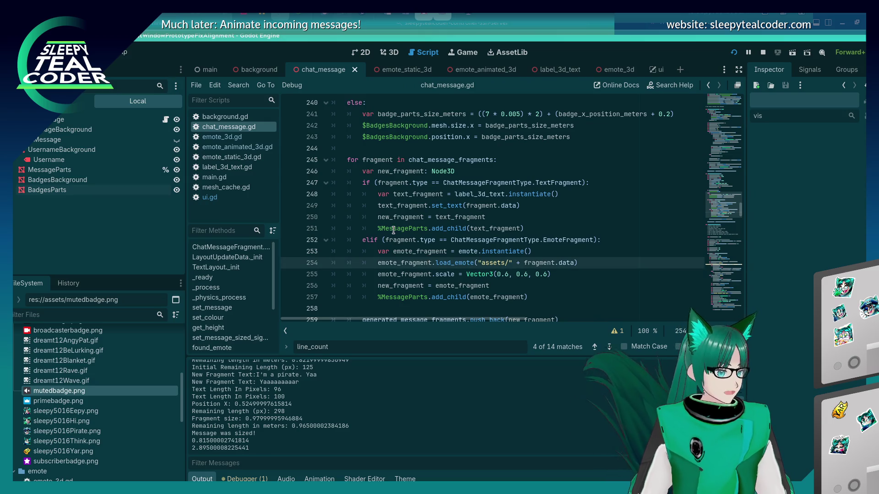
{"action": "scroll", "coordinate": [388, 252], "scroll_direction": "up", "scroll_amount": 5}
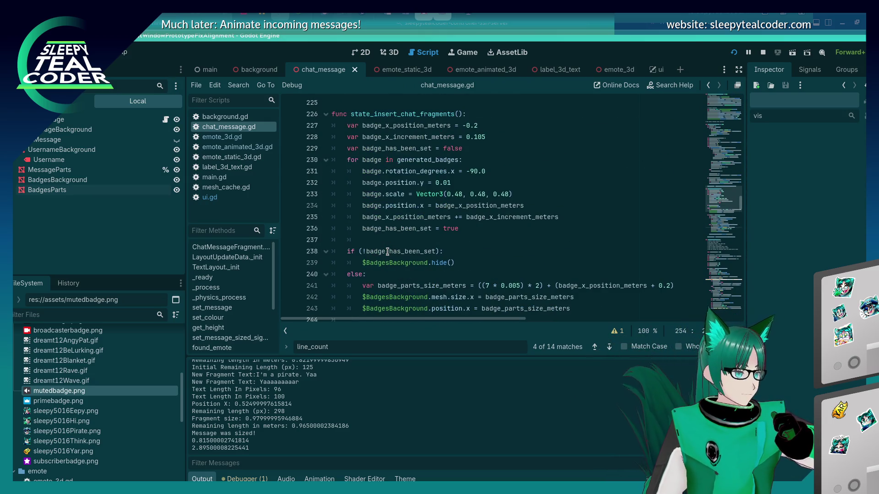
{"action": "scroll", "coordinate": [388, 252], "scroll_direction": "down", "scroll_amount": 2}
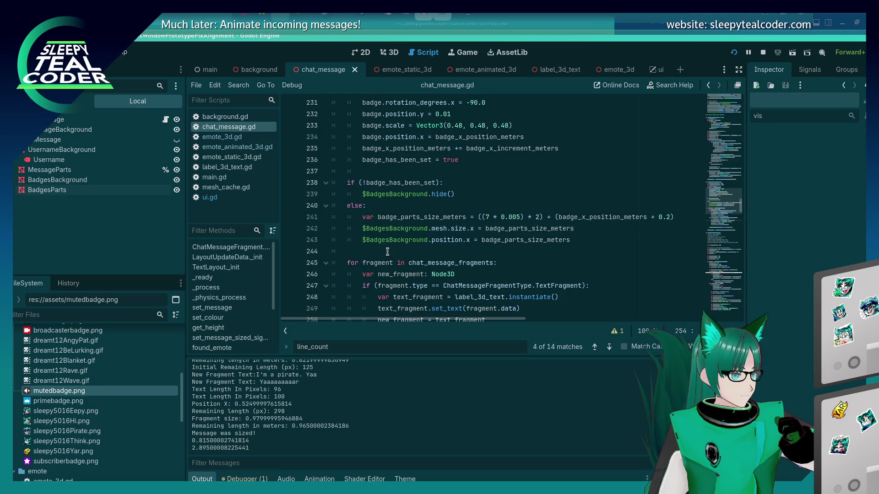
{"action": "scroll", "coordinate": [388, 252], "scroll_direction": "up", "scroll_amount": 2}
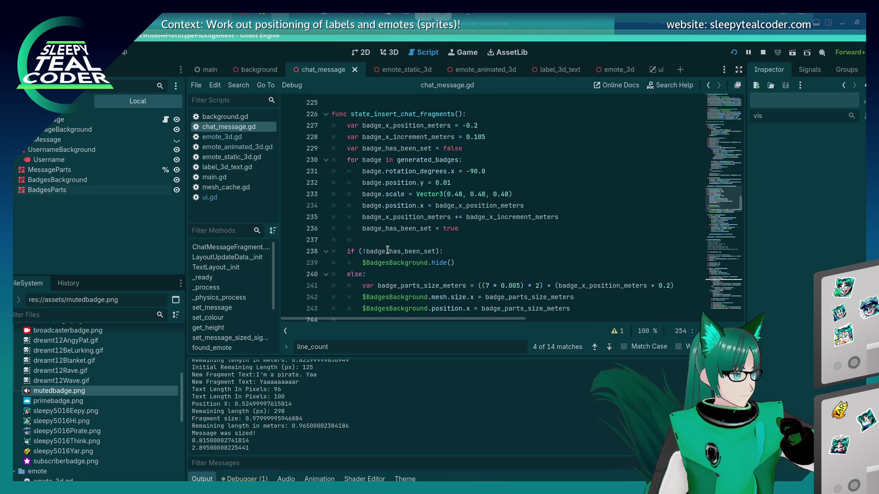
{"action": "scroll", "coordinate": [387, 250], "scroll_direction": "up", "scroll_amount": 11}
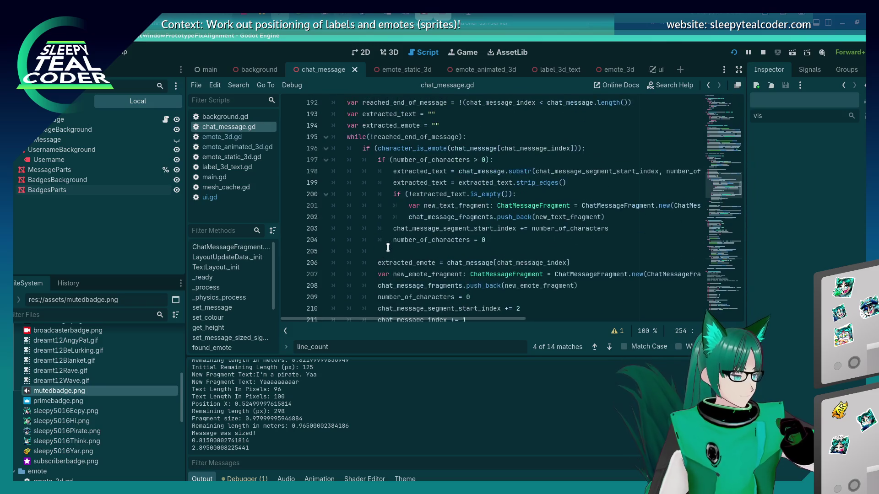
{"action": "left_click", "coordinate": [390, 53]}
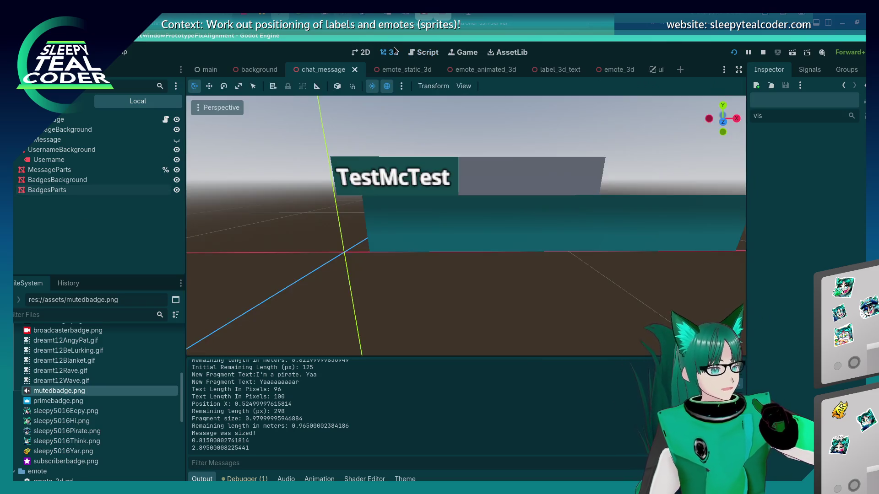
{"action": "left_click", "coordinate": [92, 191]}
{"action": "left_click_drag", "start_coordinate": [354, 253], "coordinate": [486, 256]}
{"action": "left_click_drag", "start_coordinate": [476, 188], "coordinate": [476, 110]}
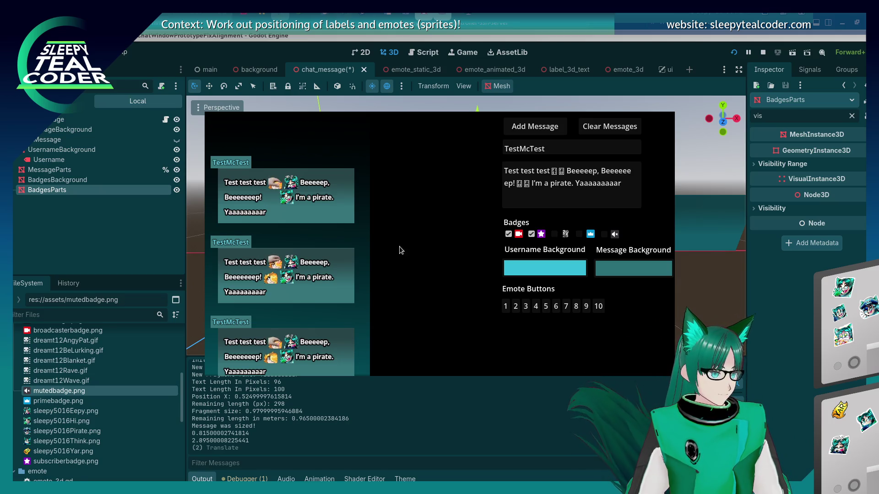
Step: Move BadgesParts slightly right along X and add another test message in the running game
{"action": "key", "text": "alt+Tab"}
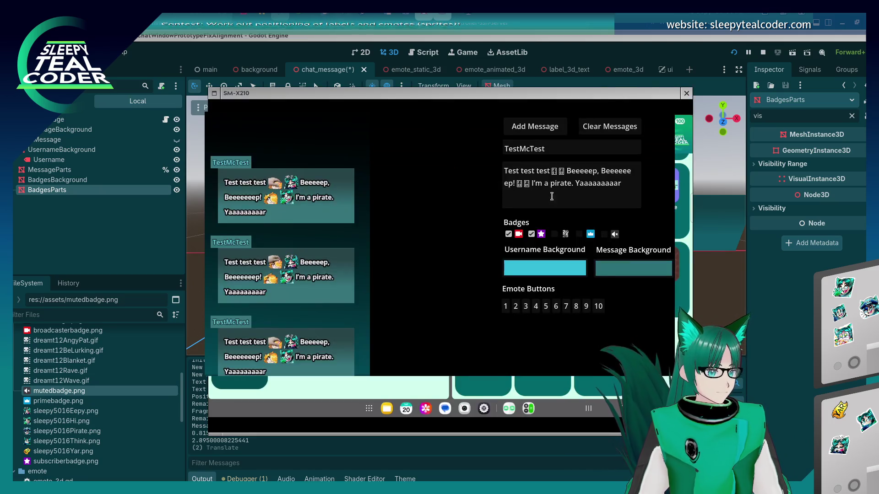
{"action": "key", "text": "alt+Tab"}
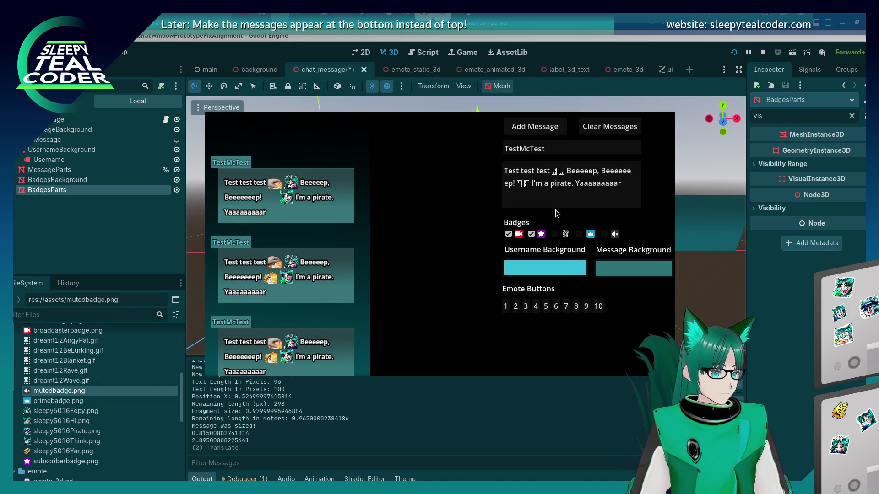
{"action": "key", "text": "alt+Tab"}
{"action": "left_click_drag", "start_coordinate": [541, 184], "coordinate": [591, 185]}
{"action": "key", "text": "alt+Tab"}
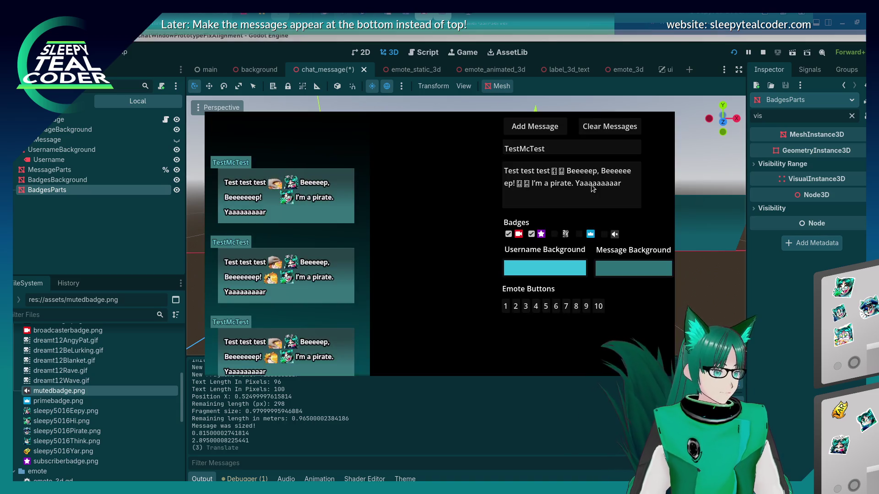
{"action": "left_click", "coordinate": [528, 124]}
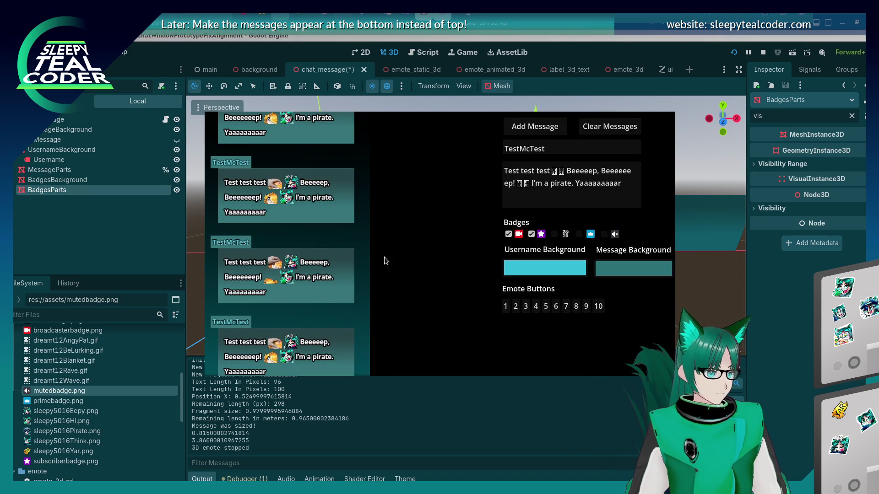
Step: Override the game camera with the 3D view, orbit to inspect the messages, then stop the game
{"action": "key", "text": "alt+Tab"}
{"action": "key", "text": "alt+Tab"}
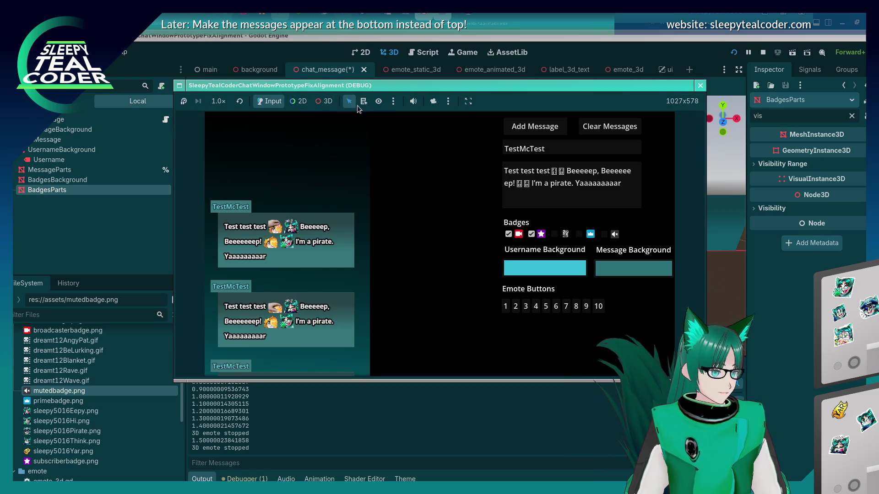
{"action": "left_click", "coordinate": [434, 101]}
{"action": "left_click", "coordinate": [328, 101]}
{"action": "mouse_move", "coordinate": [304, 232]}
{"action": "left_mouse_down"}
{"action": "mouse_move", "coordinate": [323, 263]}
{"action": "mouse_move", "coordinate": [345, 274]}
{"action": "mouse_move", "coordinate": [313, 250]}
{"action": "left_mouse_up"}
{"action": "key", "text": "F8"}
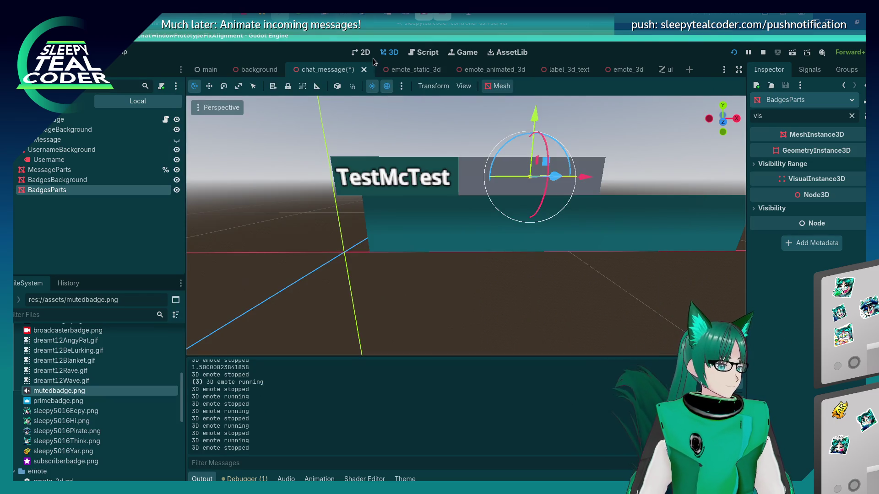
Step: Comment out the badge.rotation_degrees line 231 in chat_message.gd and run the project with F5
{"action": "left_click", "coordinate": [362, 52]}
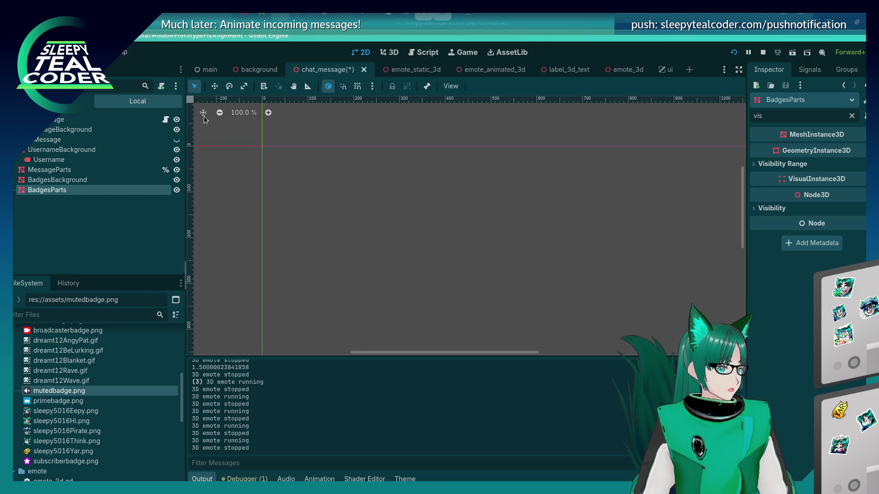
{"action": "left_click", "coordinate": [420, 53]}
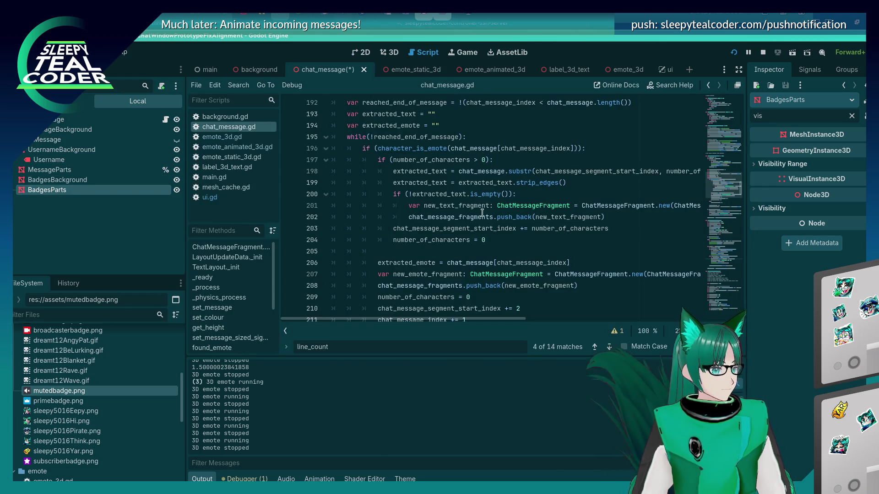
{"action": "scroll", "coordinate": [535, 202], "scroll_direction": "down", "scroll_amount": 1}
{"action": "scroll", "coordinate": [535, 202], "scroll_direction": "up", "scroll_amount": 7}
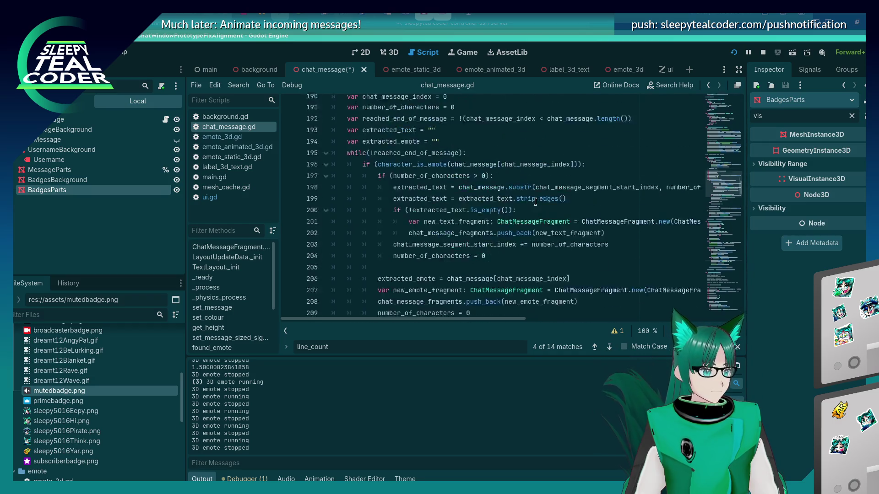
{"action": "scroll", "coordinate": [535, 202], "scroll_direction": "up", "scroll_amount": 5}
{"action": "scroll", "coordinate": [535, 201], "scroll_direction": "down", "scroll_amount": 10}
{"action": "scroll", "coordinate": [535, 201], "scroll_direction": "down", "scroll_amount": 11}
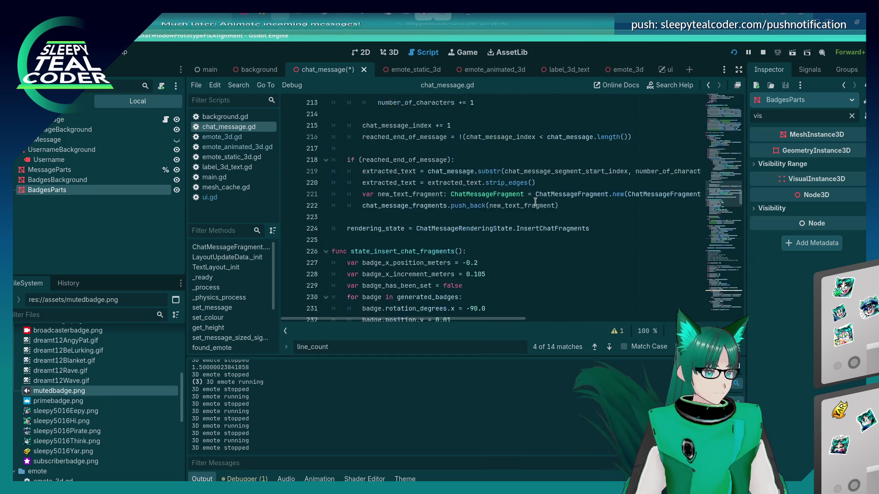
{"action": "scroll", "coordinate": [535, 202], "scroll_direction": "down", "scroll_amount": 1}
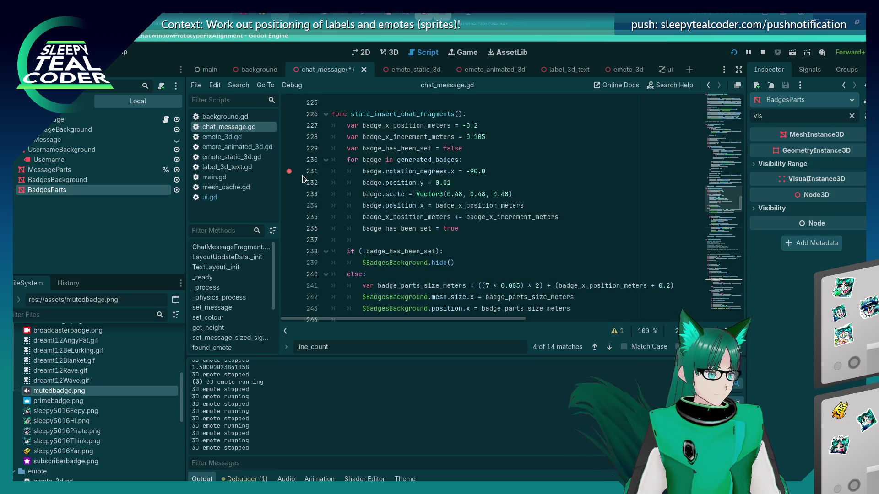
{"action": "left_click", "coordinate": [361, 172]}
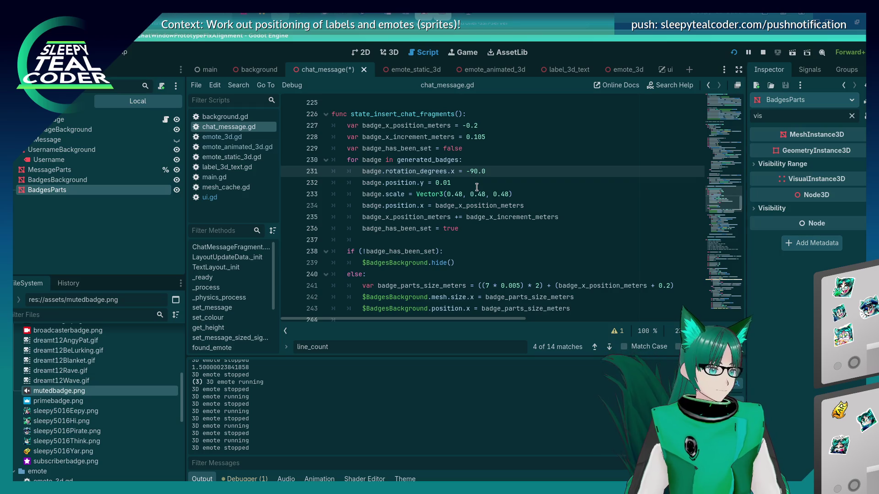
{"action": "type", "text": "#"}
{"action": "key", "text": "Down"}
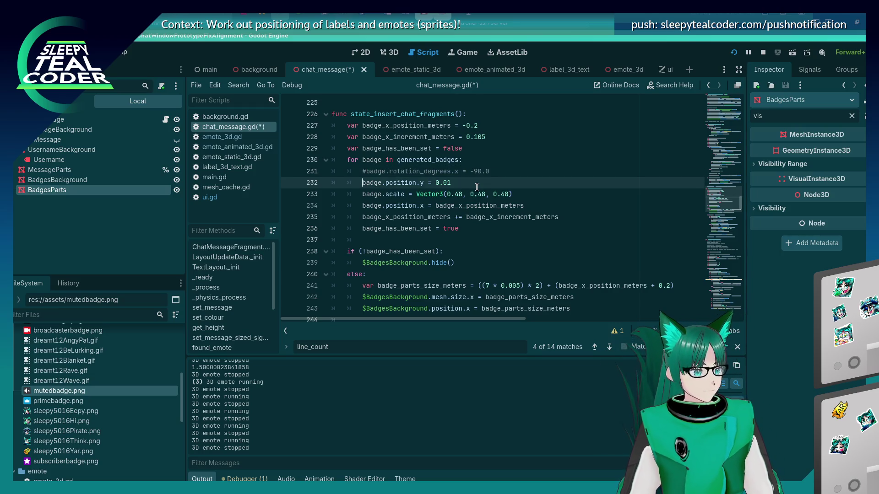
{"action": "key", "text": "Down"}
{"action": "key", "text": "F5"}
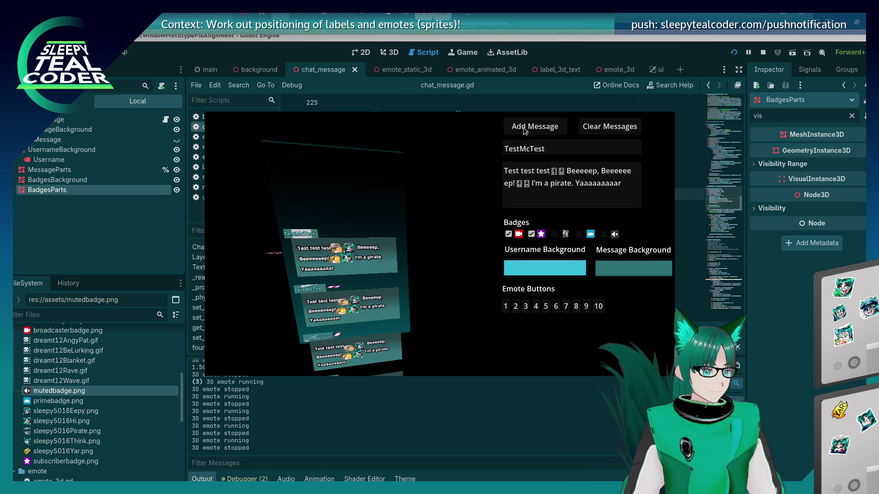
Step: Add test messages with the broadcaster badge, then with three badges, and close the game
{"action": "key", "text": "F5"}
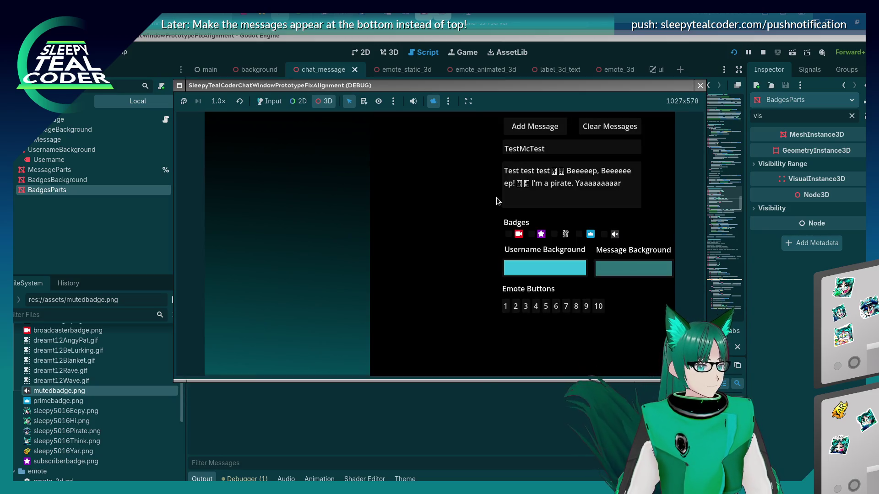
{"action": "left_click", "coordinate": [275, 101]}
{"action": "left_click", "coordinate": [508, 234]}
{"action": "left_click", "coordinate": [530, 128]}
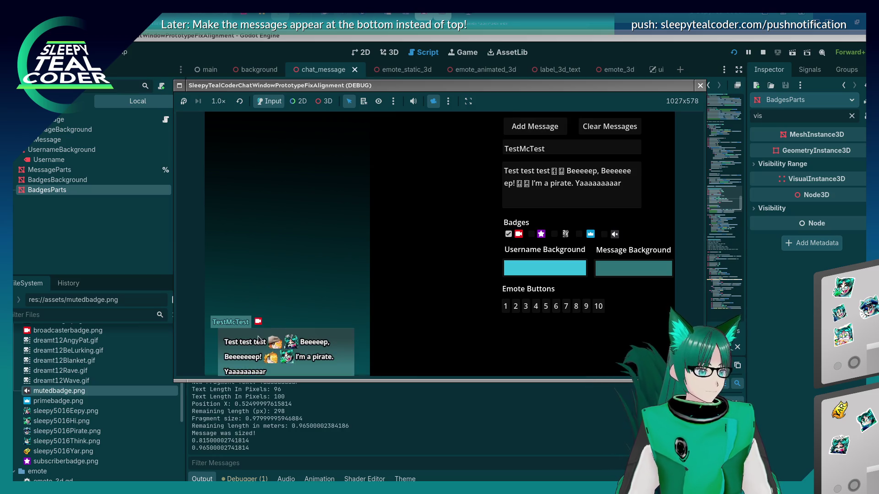
{"action": "left_click", "coordinate": [554, 234]}
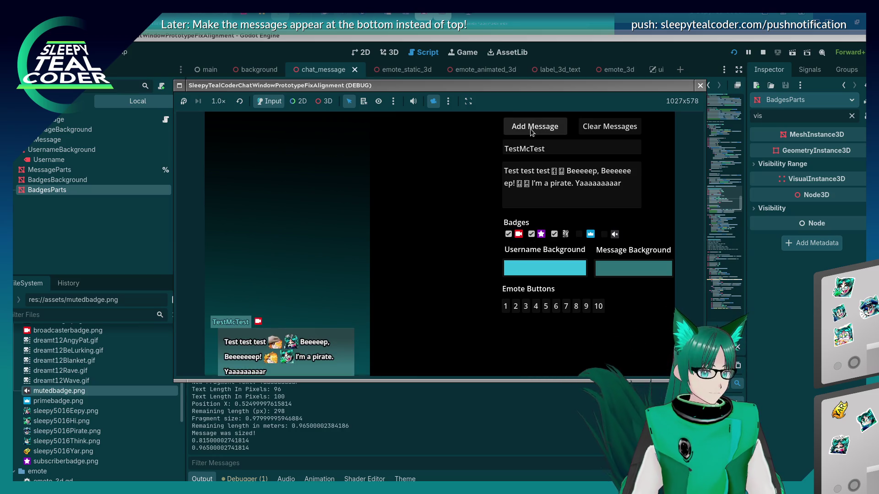
{"action": "left_click", "coordinate": [531, 131]}
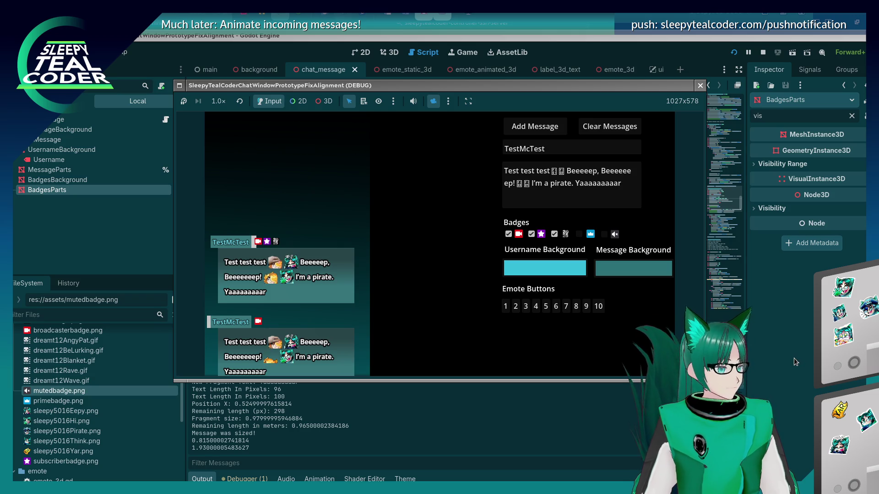
{"action": "key", "text": "F8"}
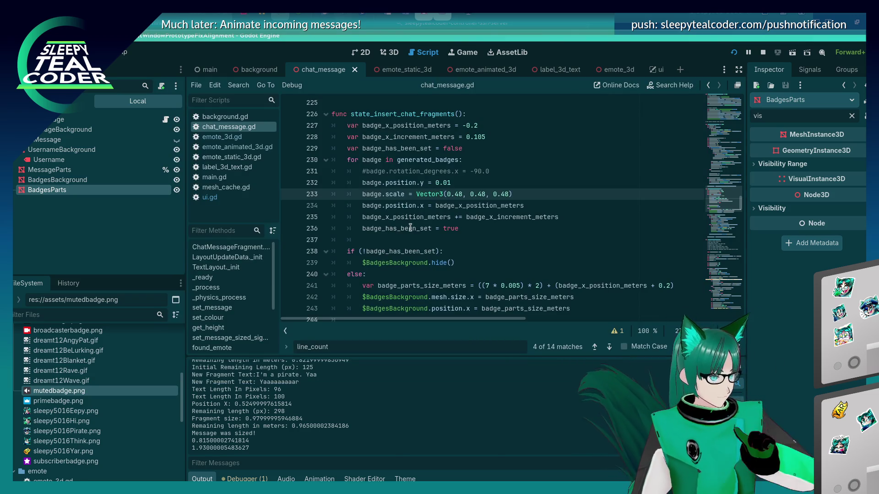
Step: Go to line 243 of chat_message.gd and delete the size variable at its end
{"action": "scroll", "coordinate": [398, 227], "scroll_direction": "down", "scroll_amount": 2}
{"action": "scroll", "coordinate": [412, 230], "scroll_direction": "up", "scroll_amount": 1}
{"action": "scroll", "coordinate": [414, 230], "scroll_direction": "down", "scroll_amount": 12}
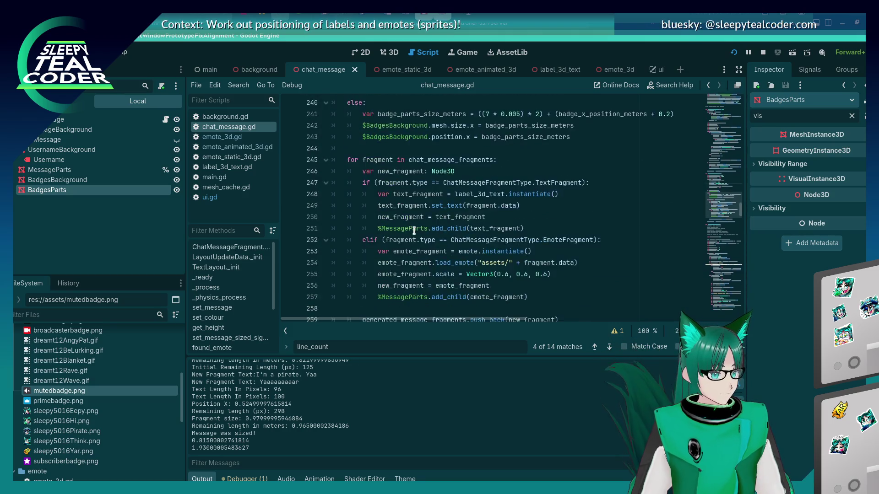
{"action": "scroll", "coordinate": [414, 230], "scroll_direction": "up", "scroll_amount": 5}
{"action": "scroll", "coordinate": [413, 231], "scroll_direction": "up", "scroll_amount": 8}
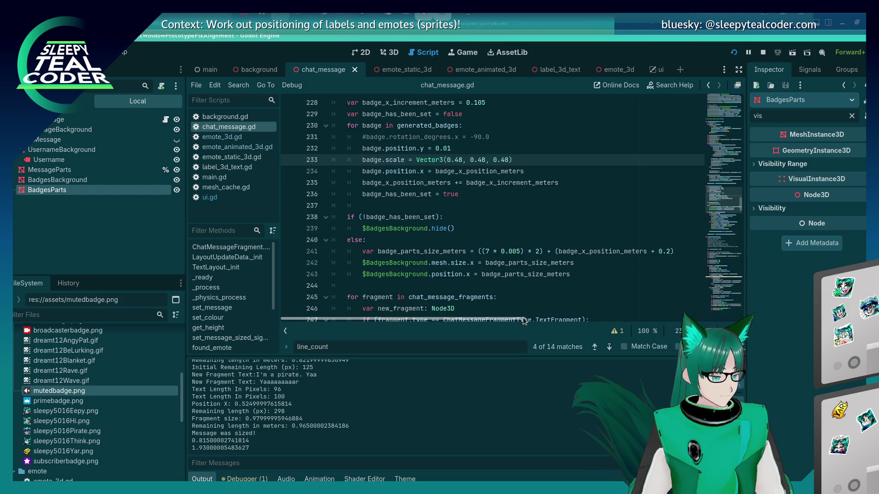
{"action": "key", "text": "alt+Tab"}
{"action": "left_click", "coordinate": [800, 360]}
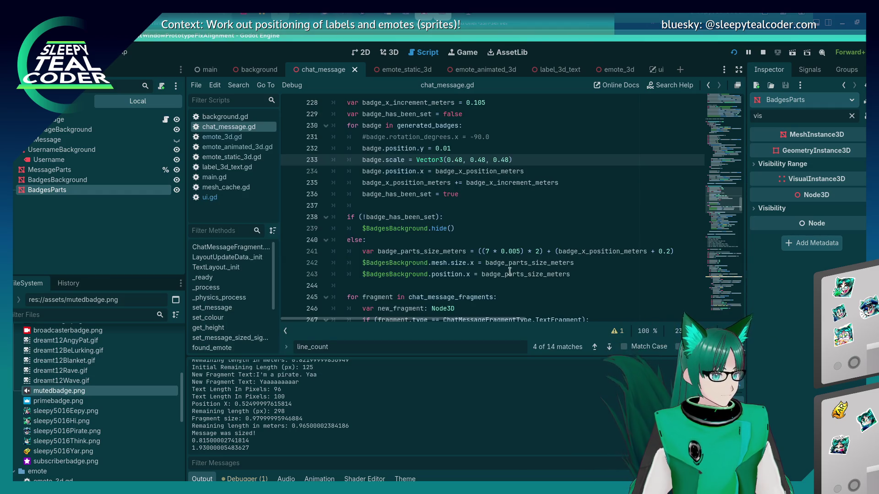
{"action": "double_click", "coordinate": [571, 274]}
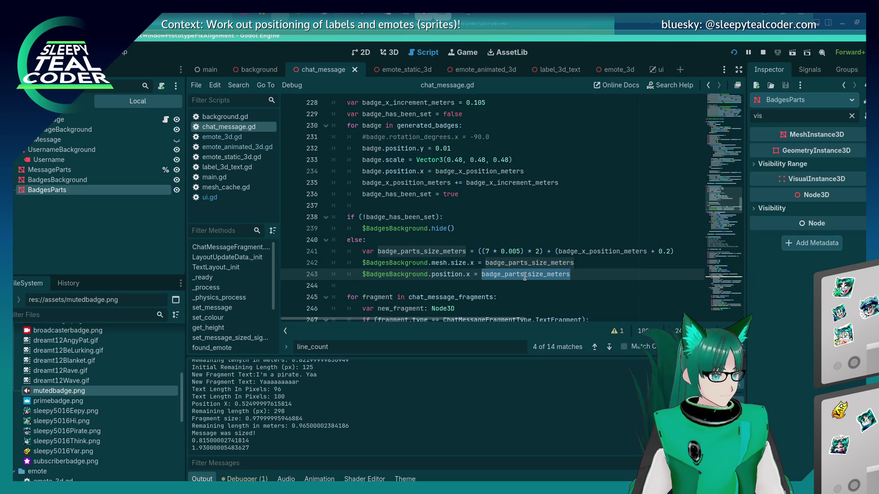
{"action": "key", "text": "BackSpace"}
Step: Make the line read -= ($BadgesBackground.position.x / 2), fix the parenthesis, and run the project
{"action": "type", "text": "$BadgesBackground.position.x / 2"}
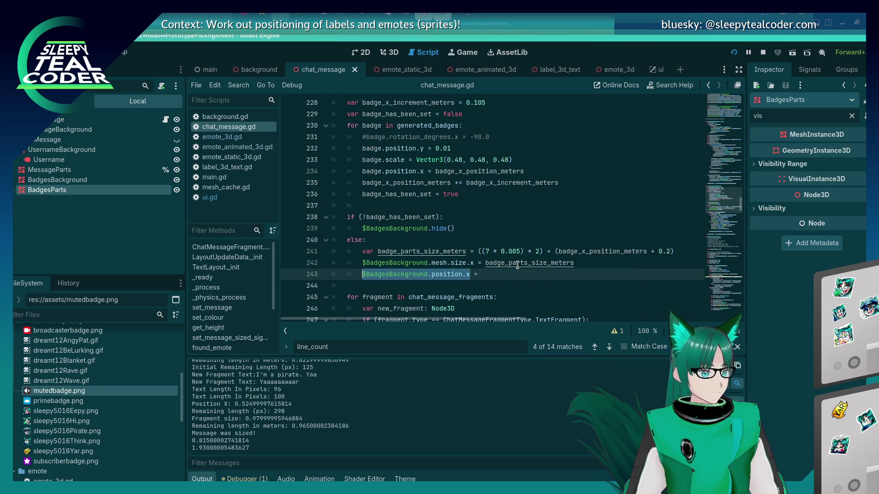
{"action": "key", "text": "Left"}
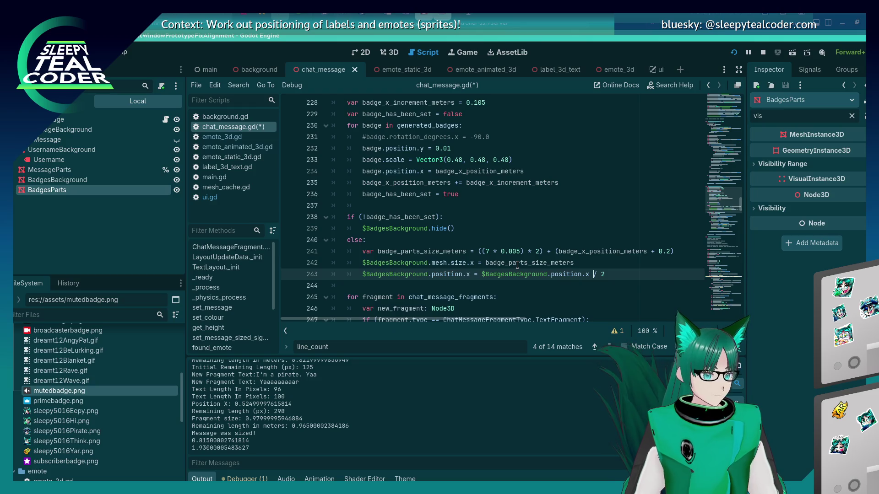
{"action": "type", "text": "-"}
{"action": "key", "text": "Right"}
{"action": "key", "text": "Right"}
{"action": "type", "text": "("}
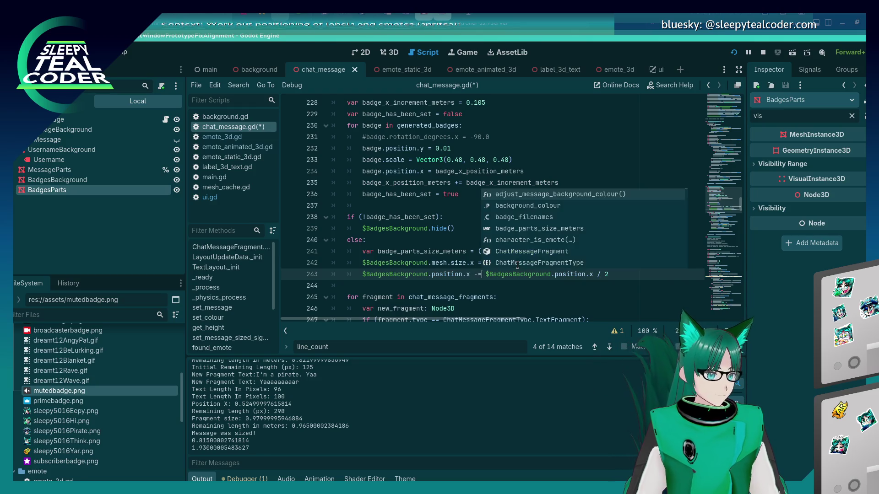
{"action": "key", "text": "End"}
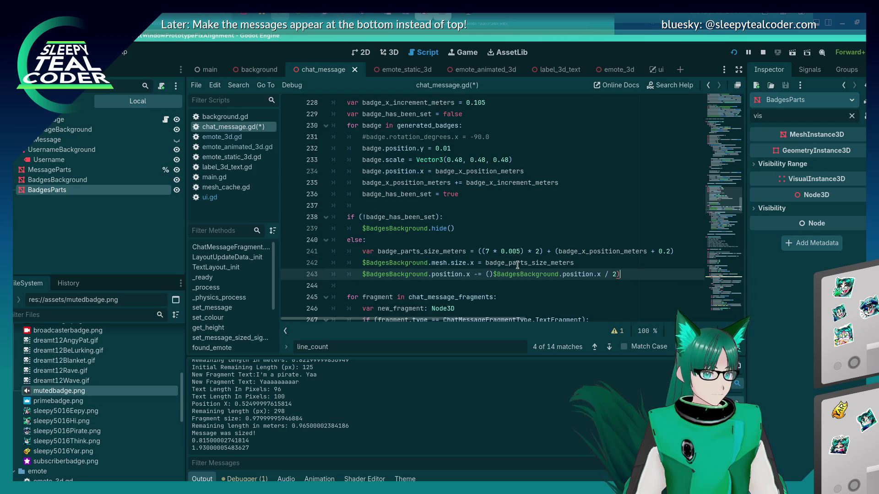
{"action": "key", "text": "Left"}
{"action": "key", "text": "Left"}
{"action": "key", "text": "Left"}
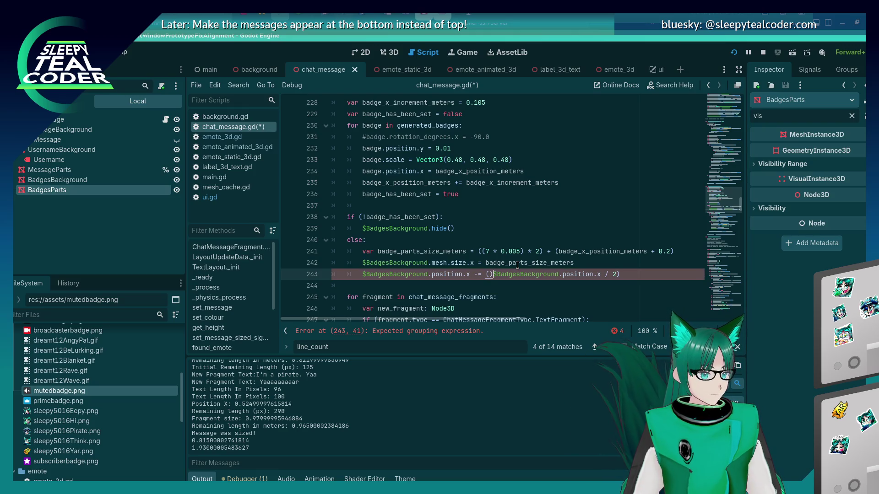
{"action": "key", "text": "F5"}
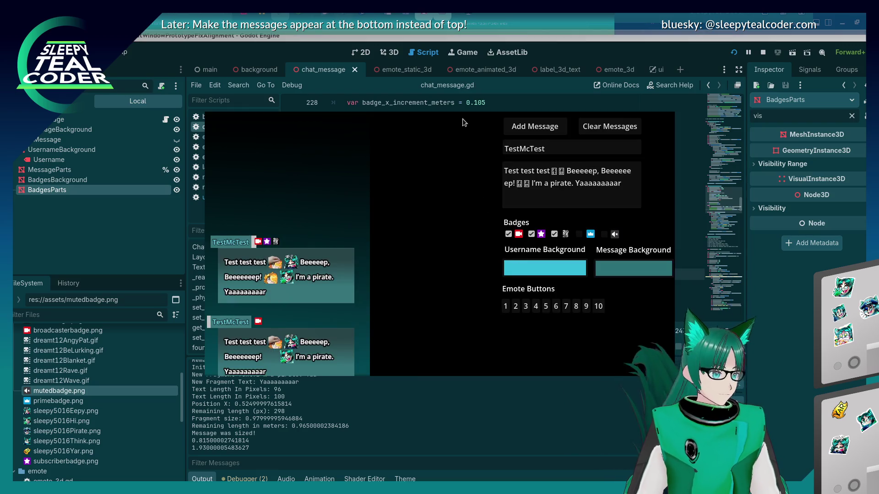
Step: Replace line 243's halved-position expression with a fixed 0.5 offset and test a message
{"action": "left_click", "coordinate": [530, 131]}
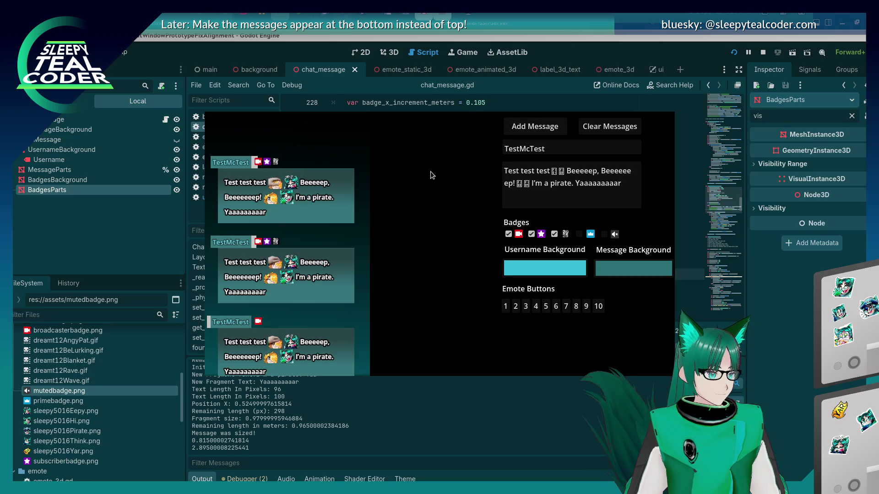
{"action": "left_click", "coordinate": [569, 274]}
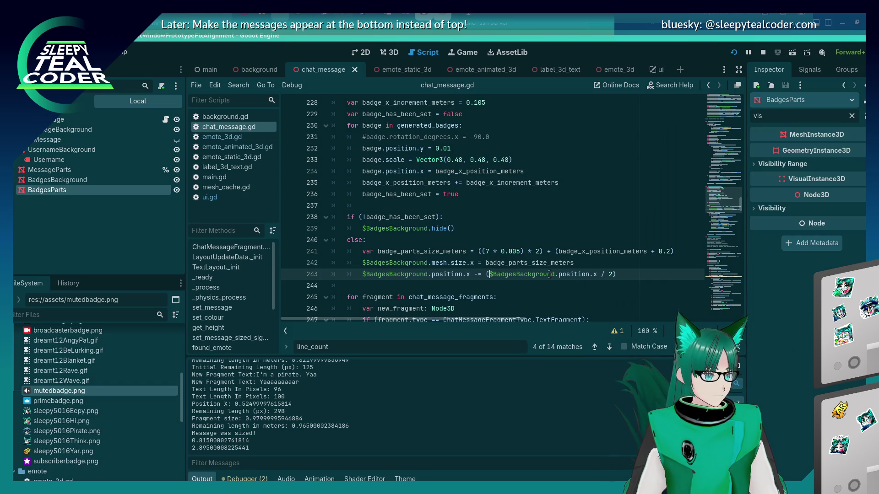
{"action": "left_click_drag", "start_coordinate": [487, 273], "coordinate": [622, 274]}
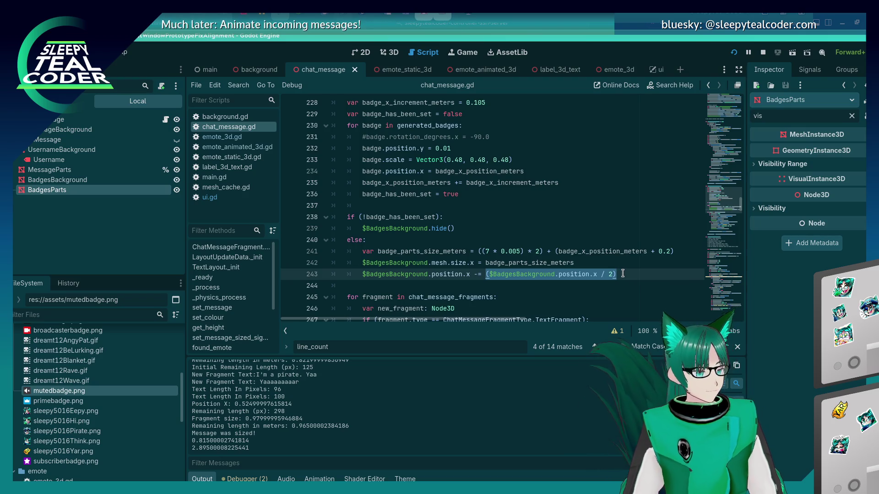
{"action": "key", "text": "BackSpace"}
{"action": "key", "text": "F5"}
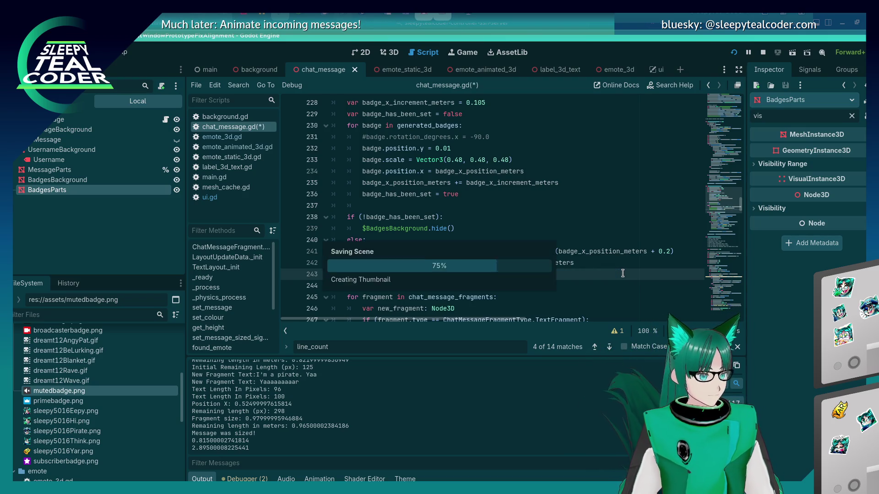
{"action": "left_click", "coordinate": [548, 133]}
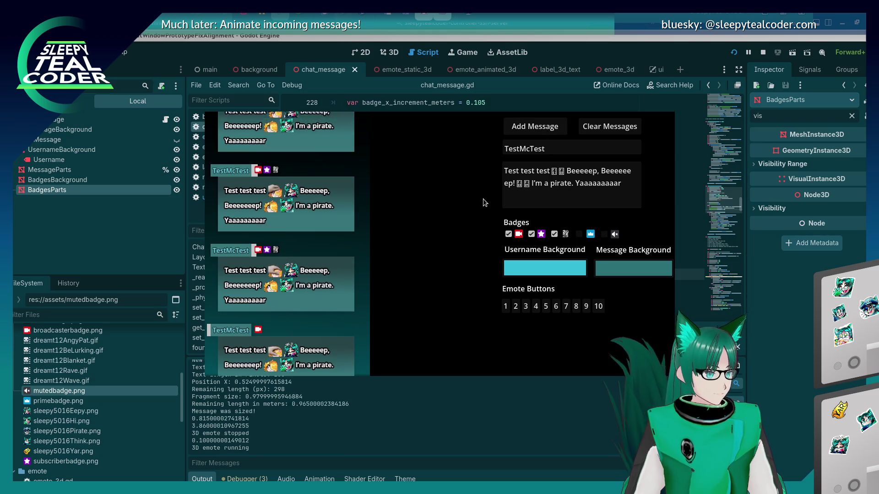
{"action": "key", "text": "F8"}
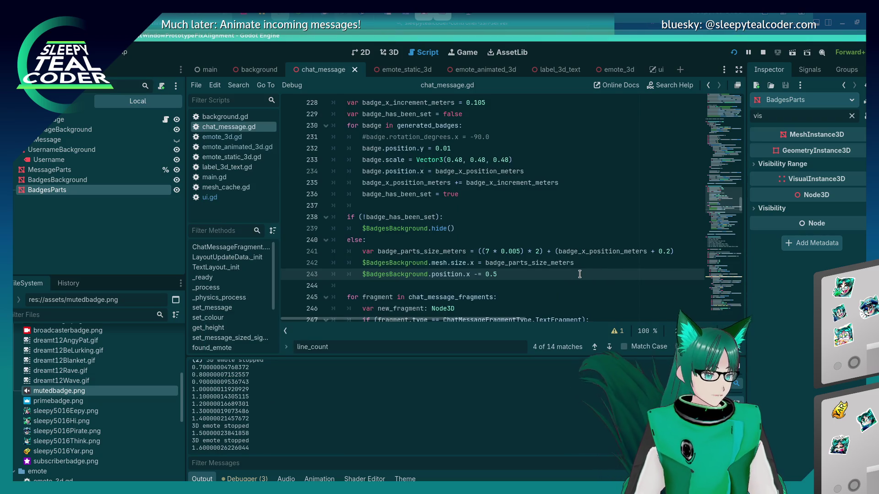
Step: Rerun with the 0.5 offset and add messages with the prime and mute badges
{"action": "key", "text": "F5"}
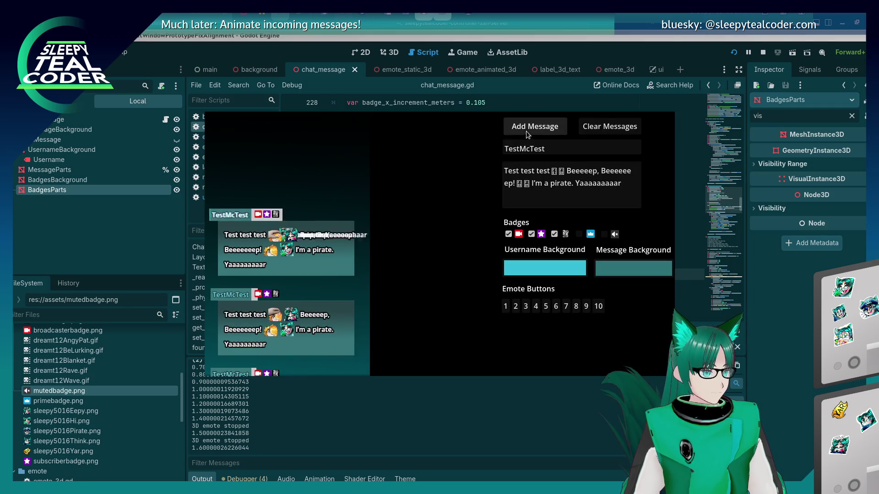
{"action": "left_click", "coordinate": [526, 131]}
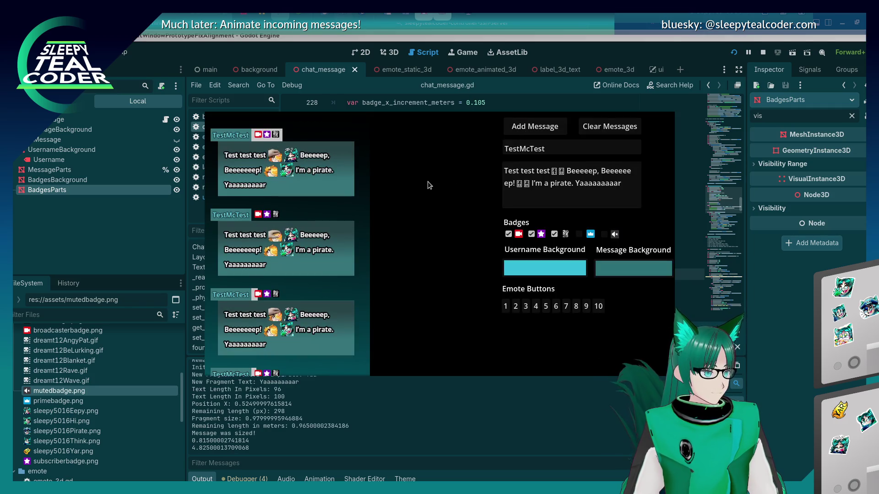
{"action": "left_click", "coordinate": [577, 234]}
{"action": "left_click", "coordinate": [533, 130]}
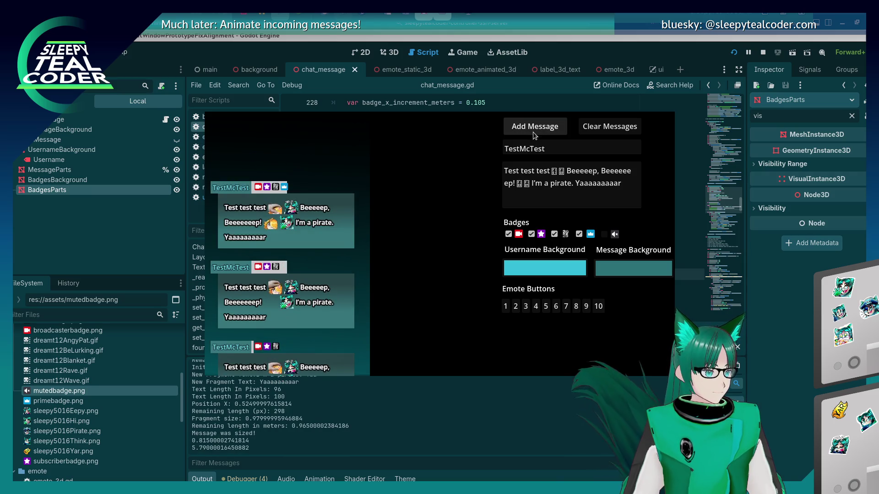
{"action": "left_click", "coordinate": [544, 127]}
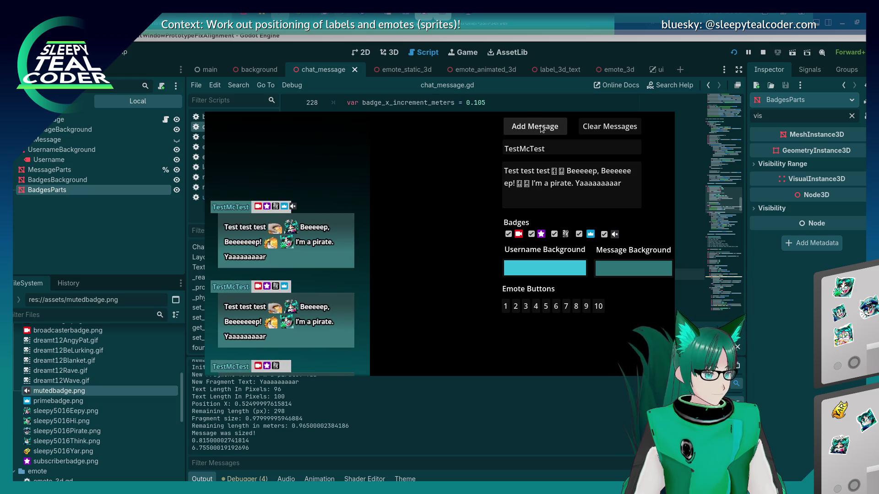
Step: Change line 243's leftward offset to 0.1 and rerun the project
{"action": "left_click", "coordinate": [812, 318]}
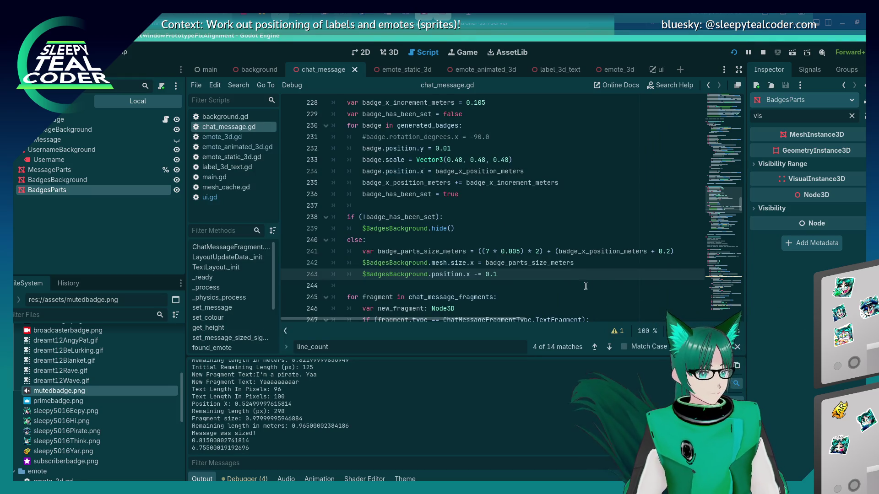
{"action": "left_click", "coordinate": [526, 263]}
{"action": "left_click", "coordinate": [502, 274]}
{"action": "key", "text": "BackSpace"}
{"action": "key", "text": "BackSpace"}
{"action": "key", "text": "BackSpace"}
{"action": "type", "text": "badge_parts_size_meters / 2"}
{"action": "key", "text": "F5"}
Step: Add test messages while turning off the muted badge, then the prime badge
{"action": "left_click", "coordinate": [534, 126]}
{"action": "left_click", "coordinate": [605, 234]}
{"action": "left_click", "coordinate": [525, 135]}
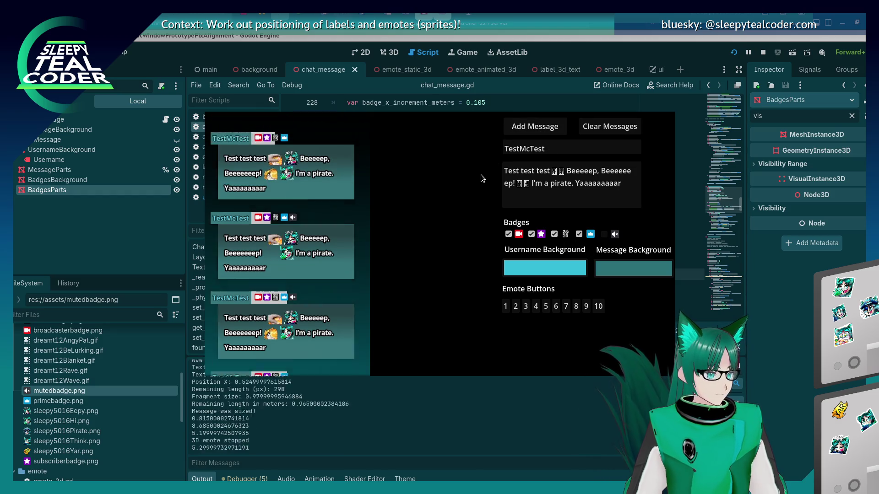
{"action": "left_click", "coordinate": [579, 234]}
{"action": "left_click", "coordinate": [542, 130]}
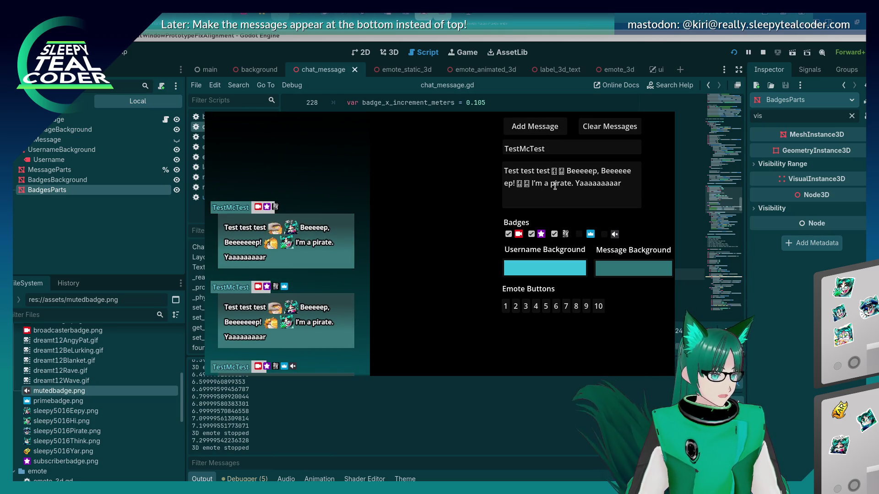